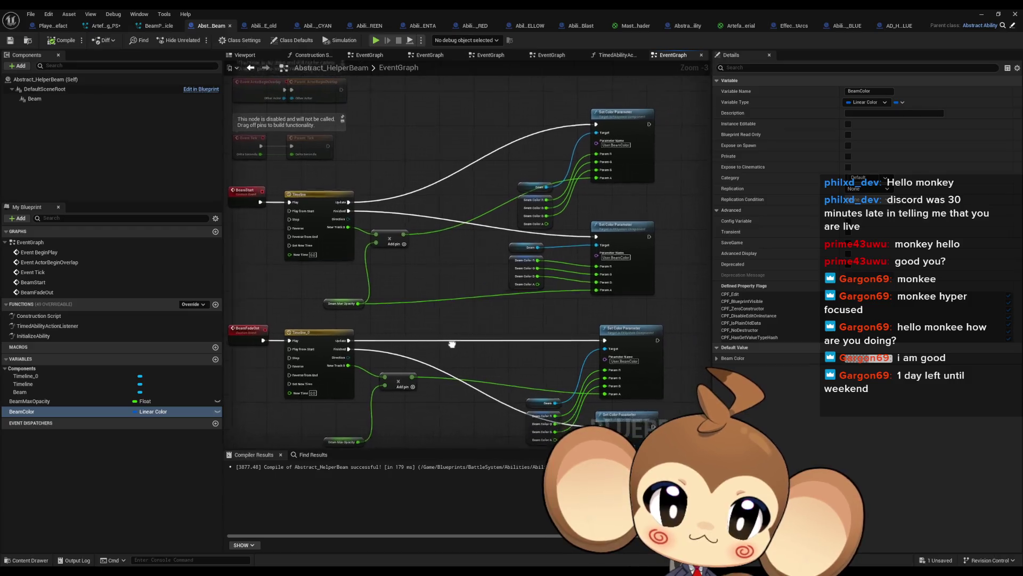
- Look over the BeamParticle Niagara system, the BLUE blueprint's event graph and the beam materials
click(159, 26)
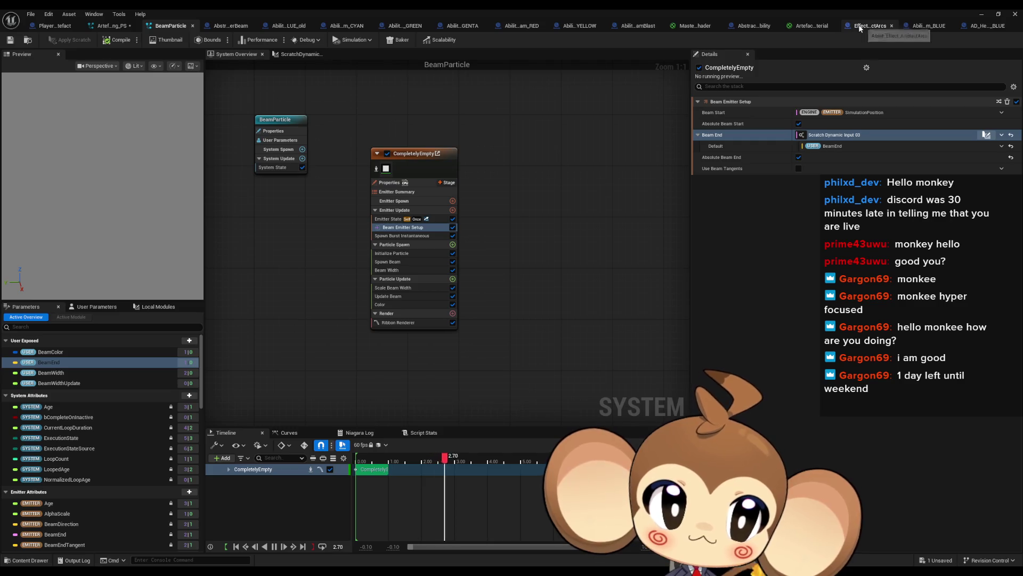
mouse_move(929, 26)
mouse_down()
mouse_move(112, 26)
mouse_move(172, 27)
mouse_up()
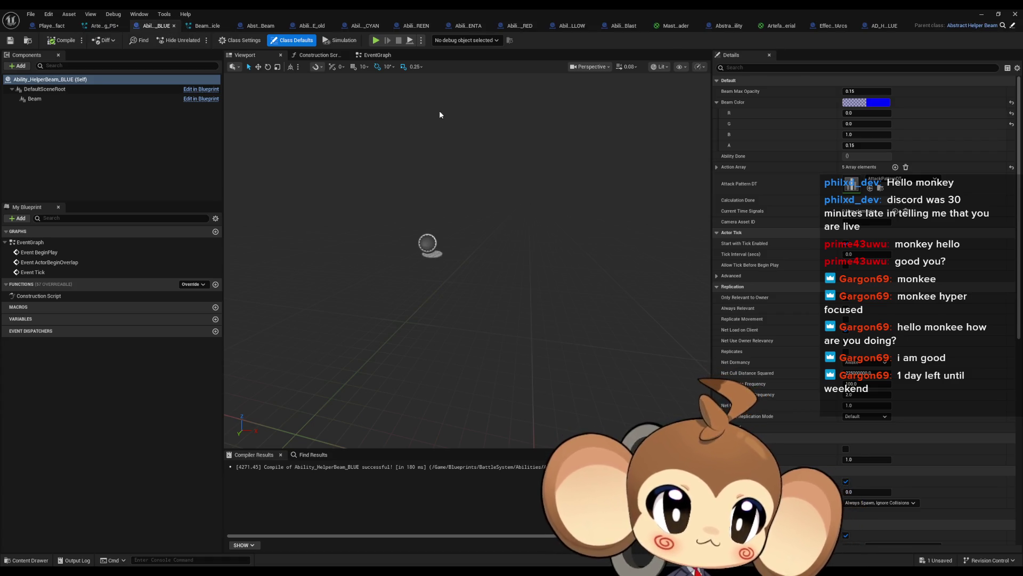
double_click(38, 244)
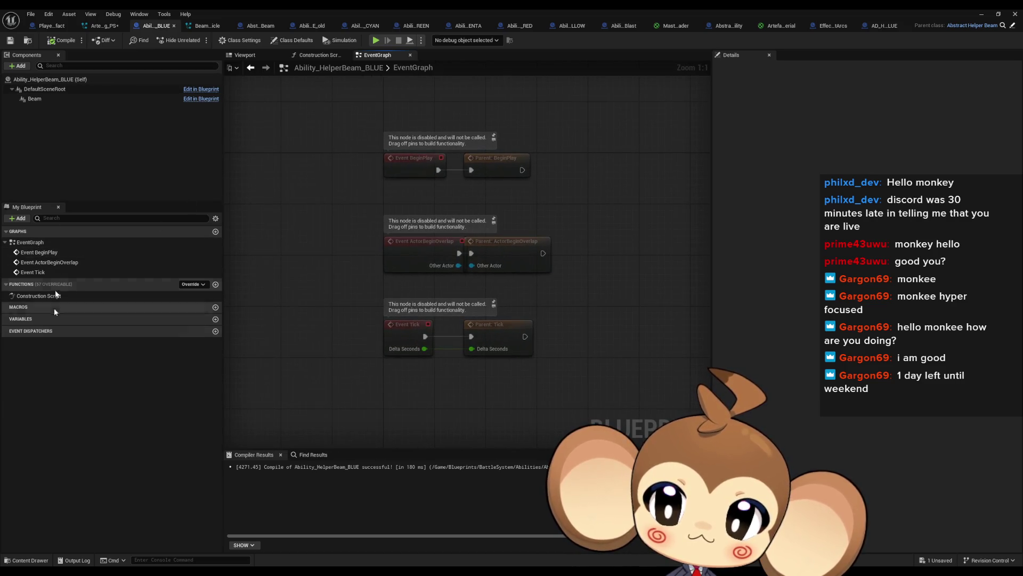
click(781, 27)
click(738, 31)
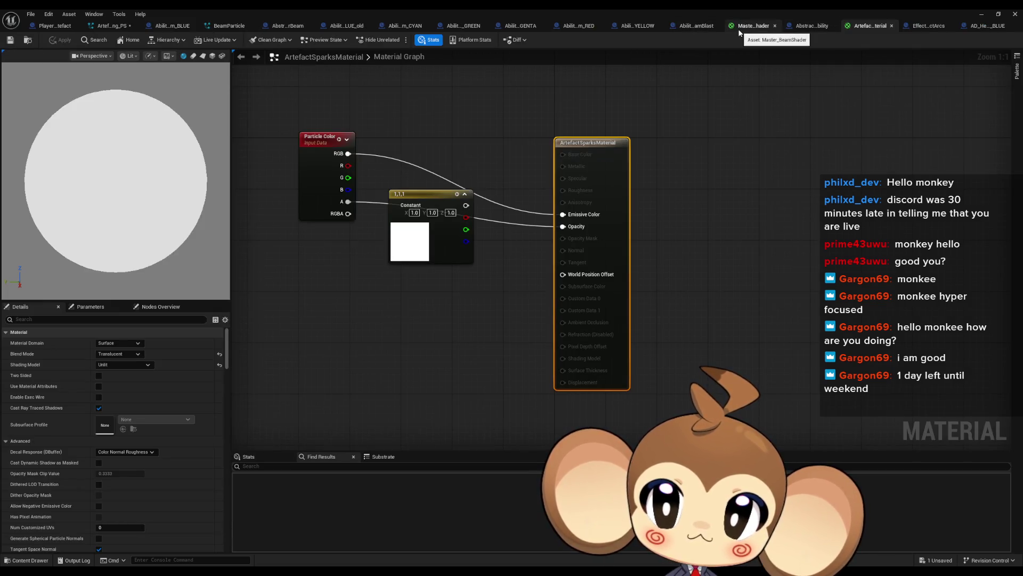
click(173, 27)
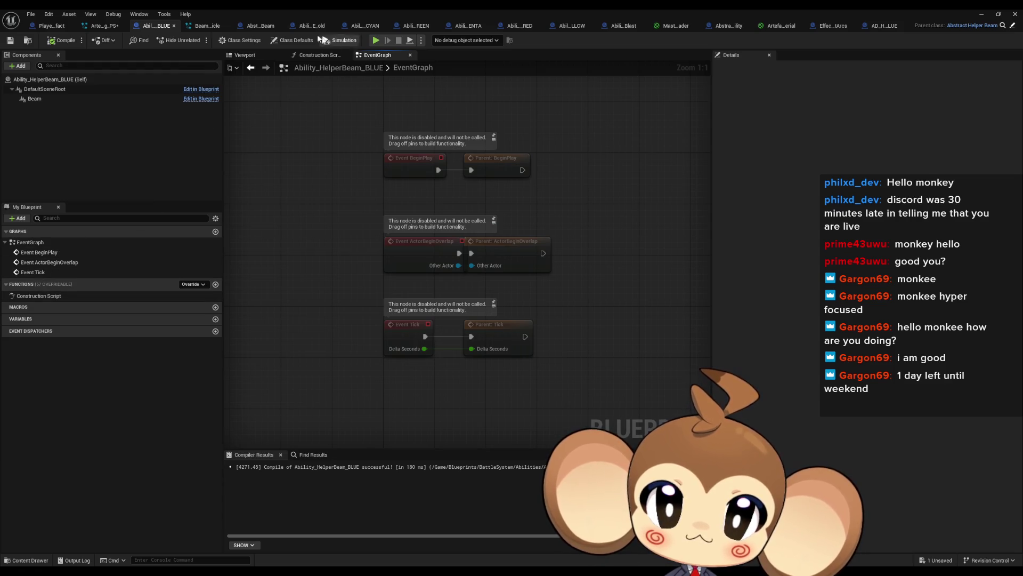
- Show the BLUE blueprint's class defaults and expand every Action Array entry
click(297, 40)
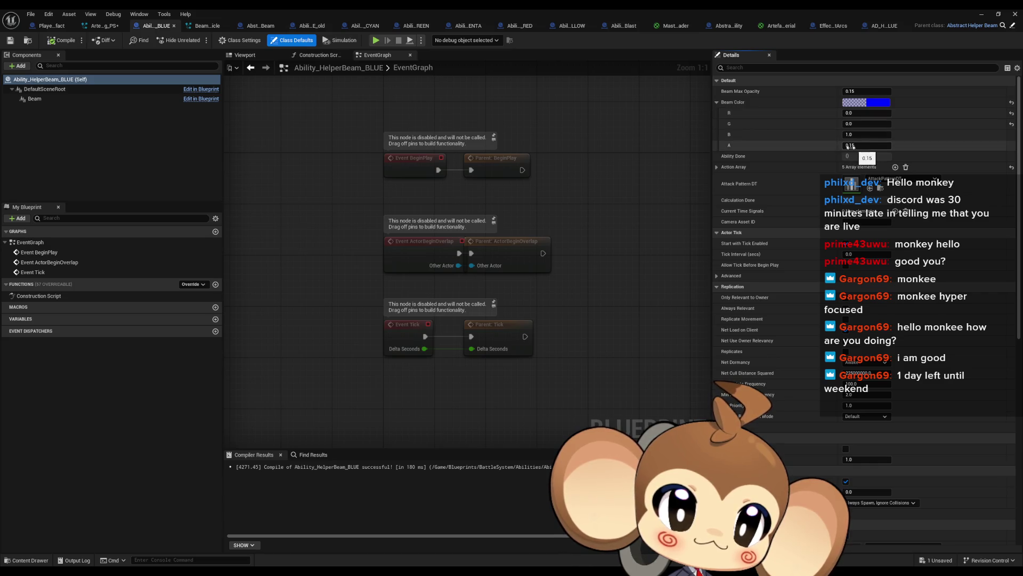
click(717, 168)
click(723, 224)
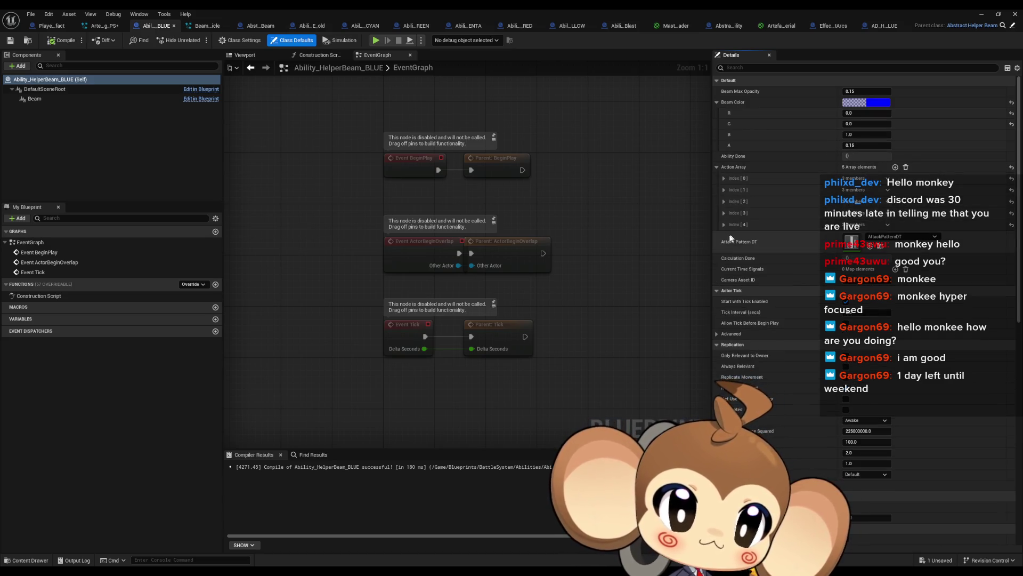
click(723, 213)
click(723, 201)
click(724, 190)
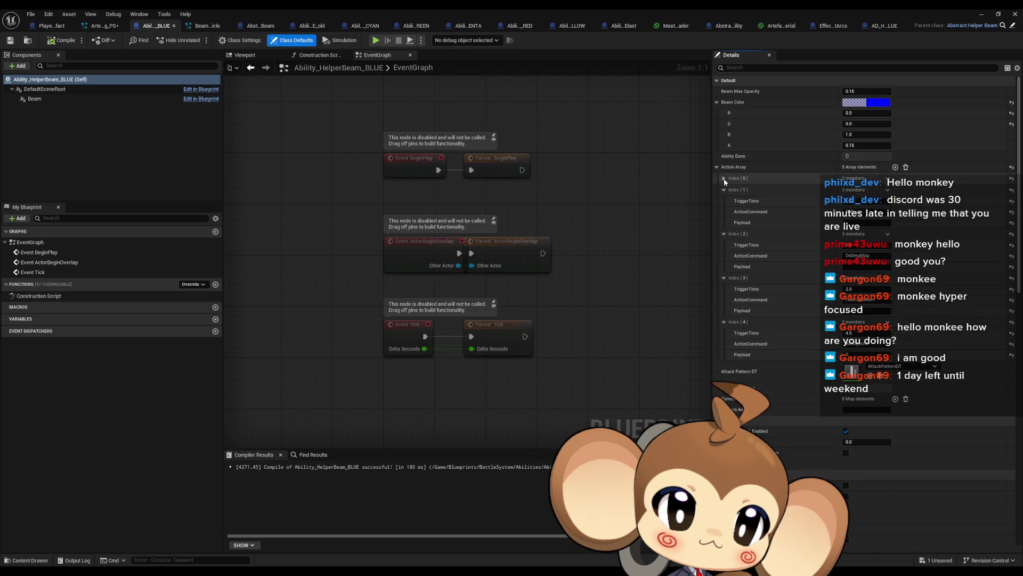
click(724, 178)
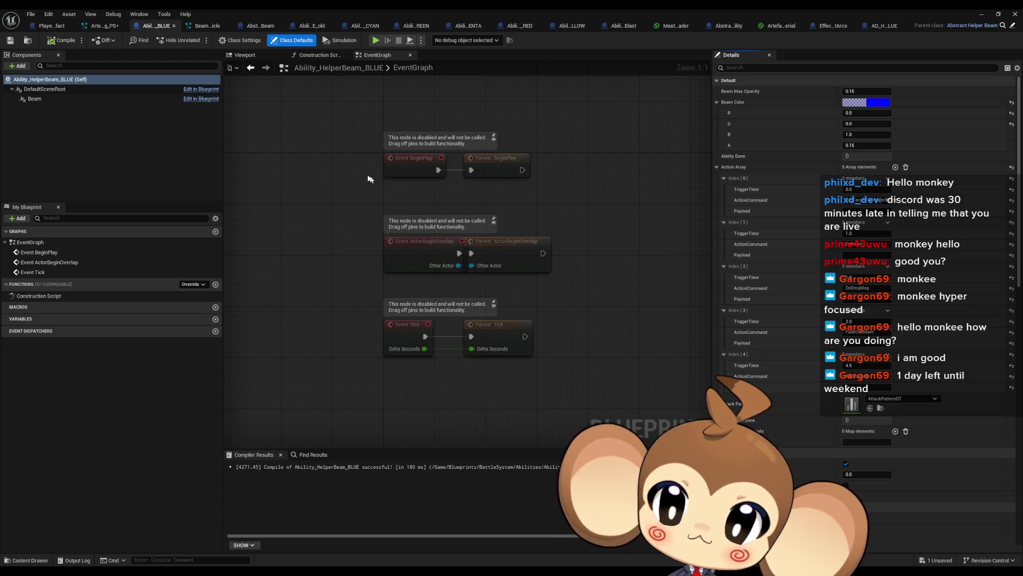
- Inspect InitializeAbility's Beam Color and Set Color Parameter nodes, then jump to BeamStart
click(256, 27)
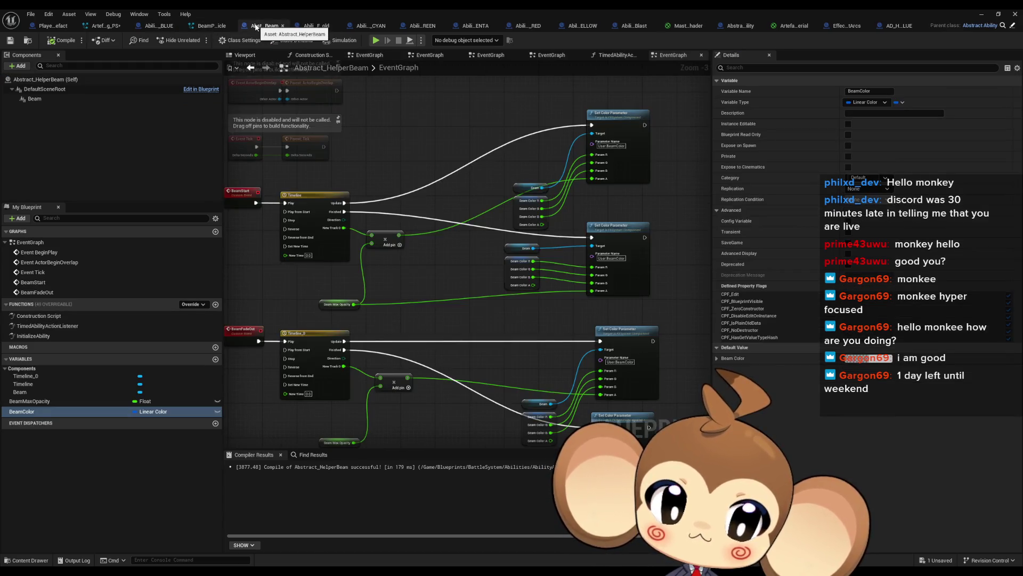
double_click(34, 337)
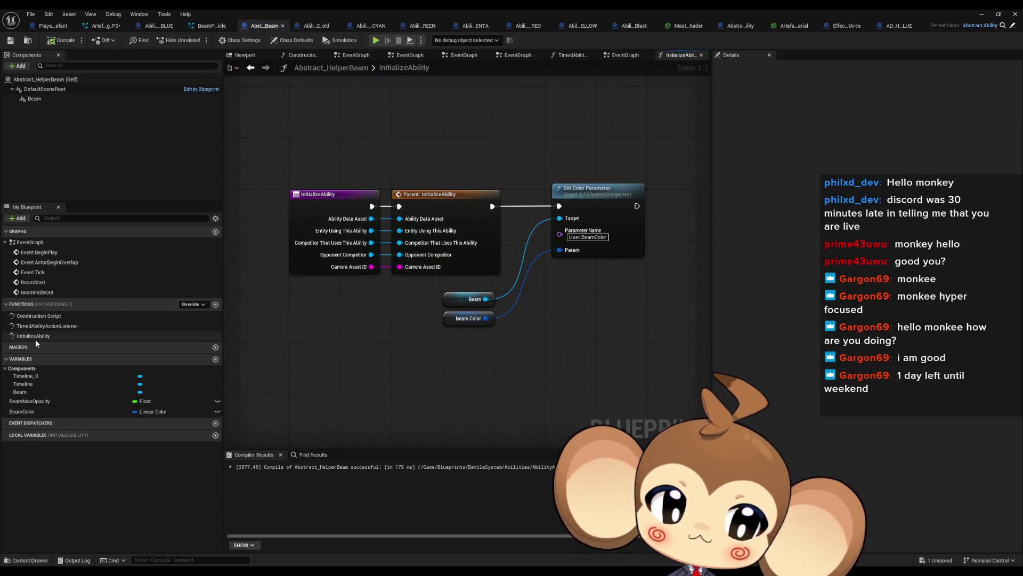
click(469, 318)
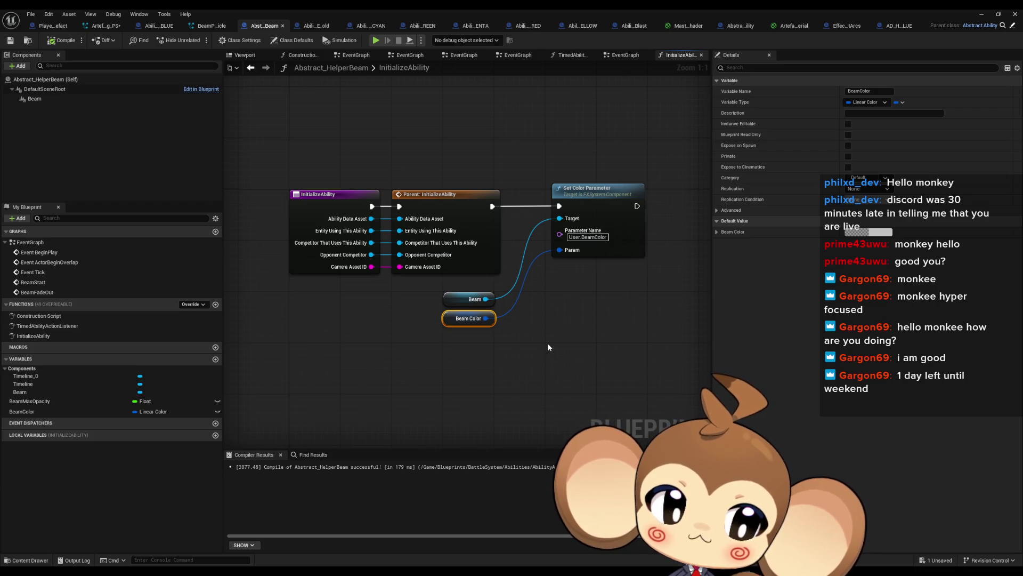
drag(539, 149, 642, 276)
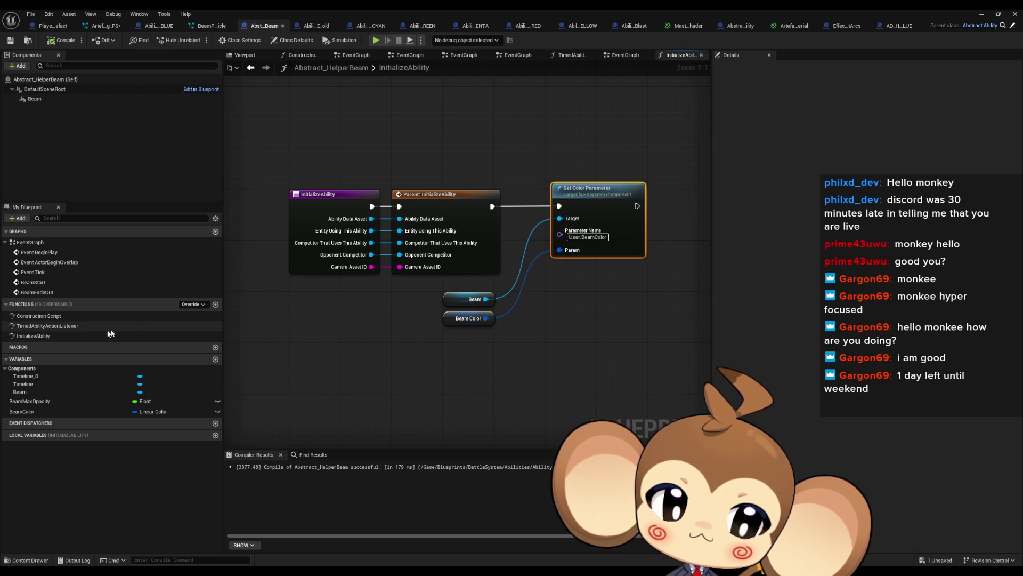
double_click(59, 326)
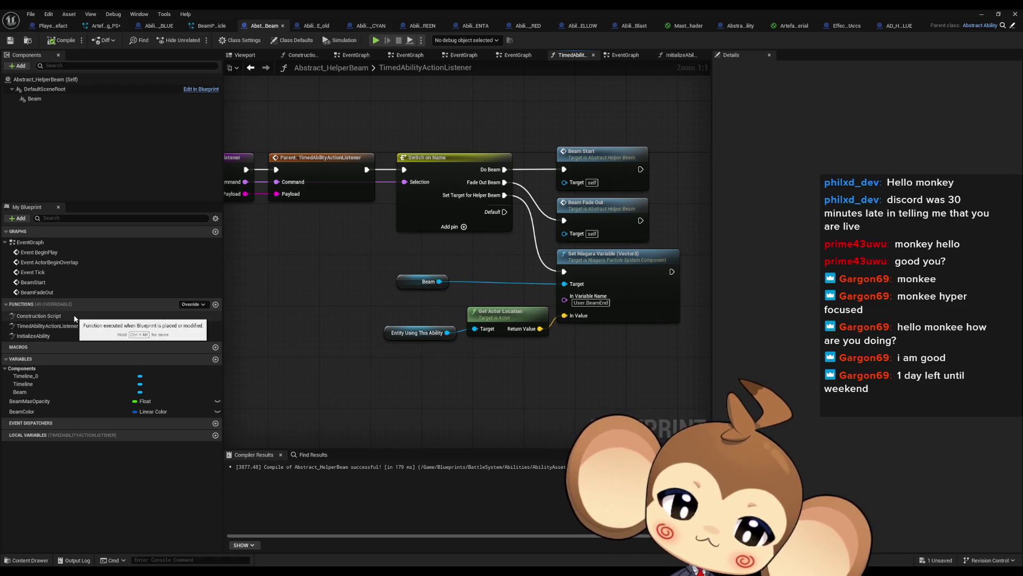
double_click(586, 167)
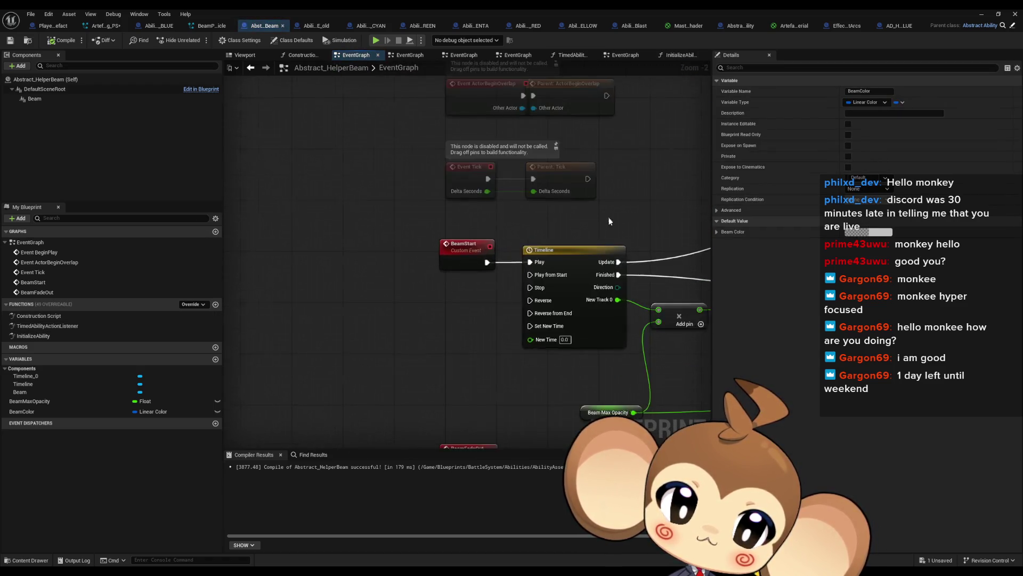
- In the CYAN blueprint, inspect the Beam Shader and Beam Max Opacity nodes and find BeamMaxOpacity references
click(363, 26)
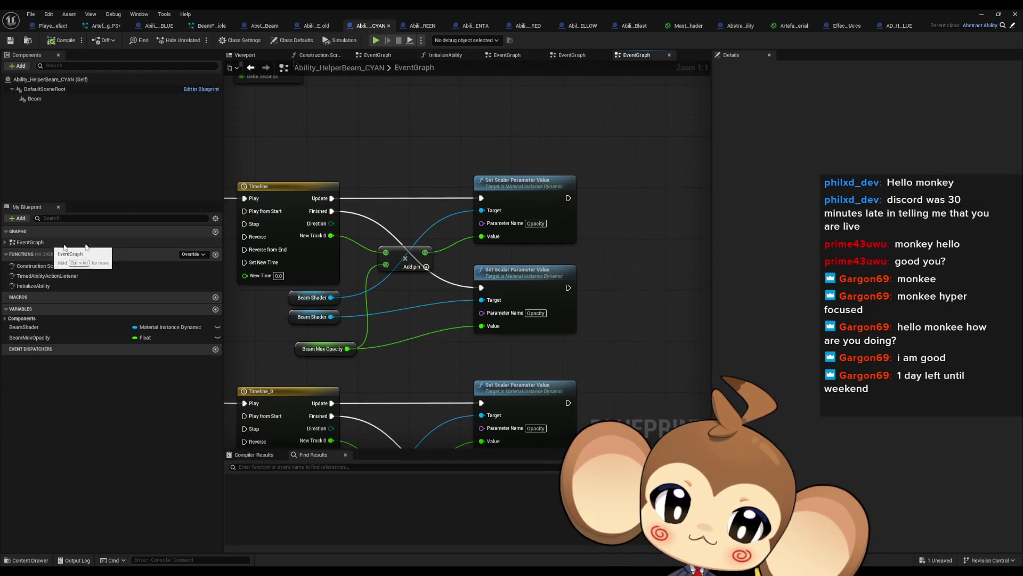
click(563, 204)
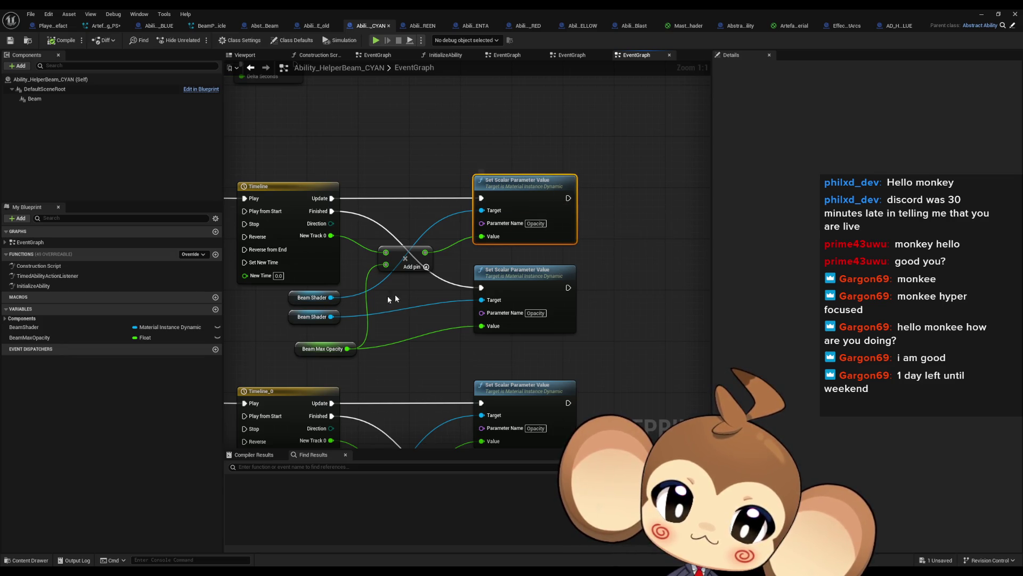
click(310, 298)
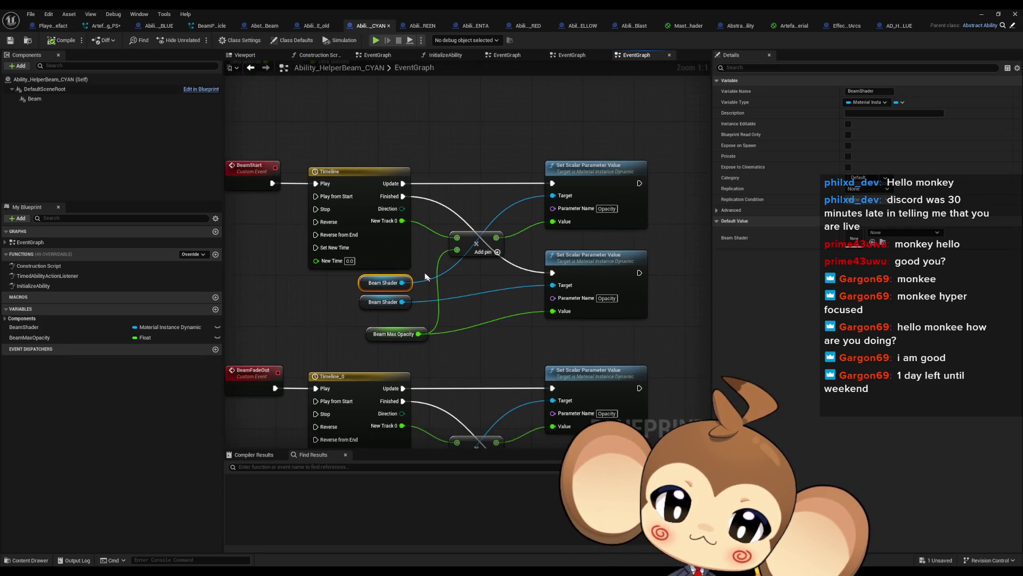
click(379, 334)
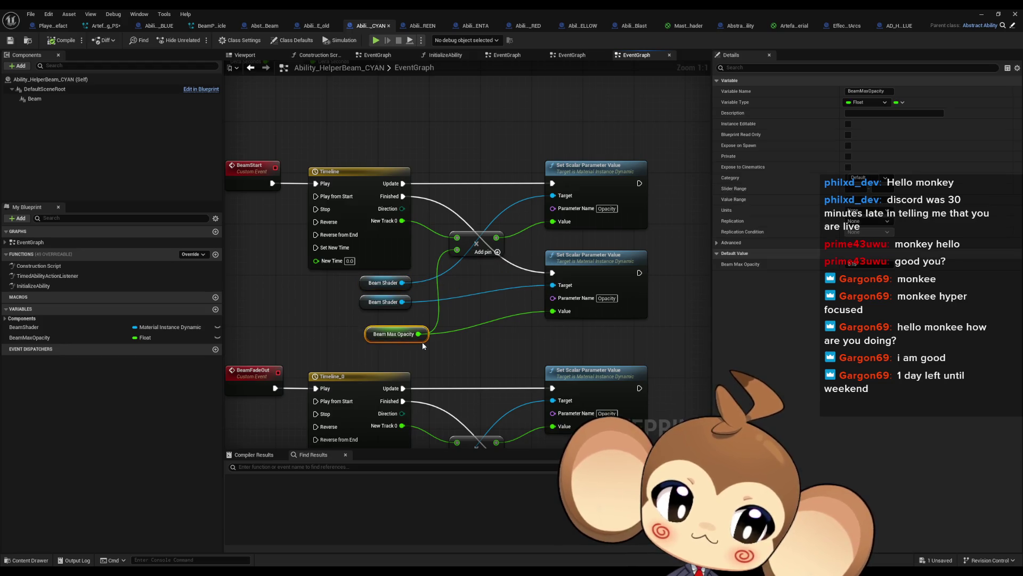
right_click(395, 264)
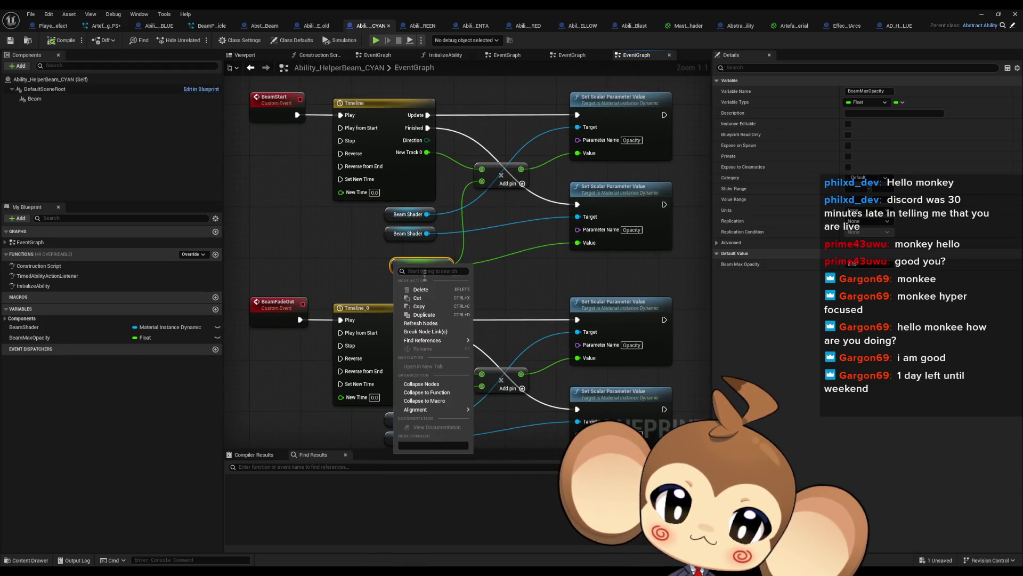
click(462, 341)
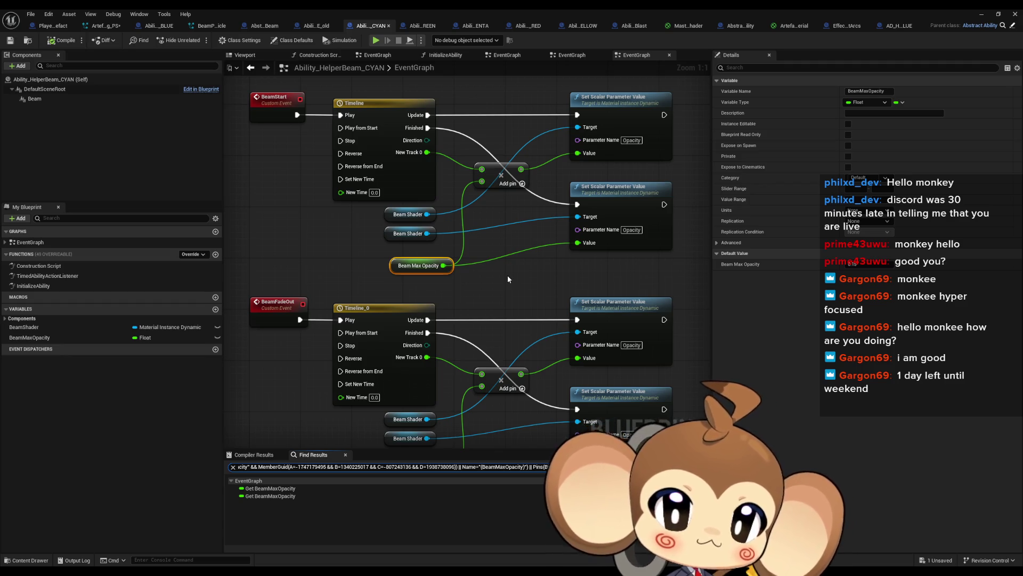
- Check the CYAN Timeline curve, 3D viewport and event graph before moving to the BLUE blueprint
double_click(410, 172)
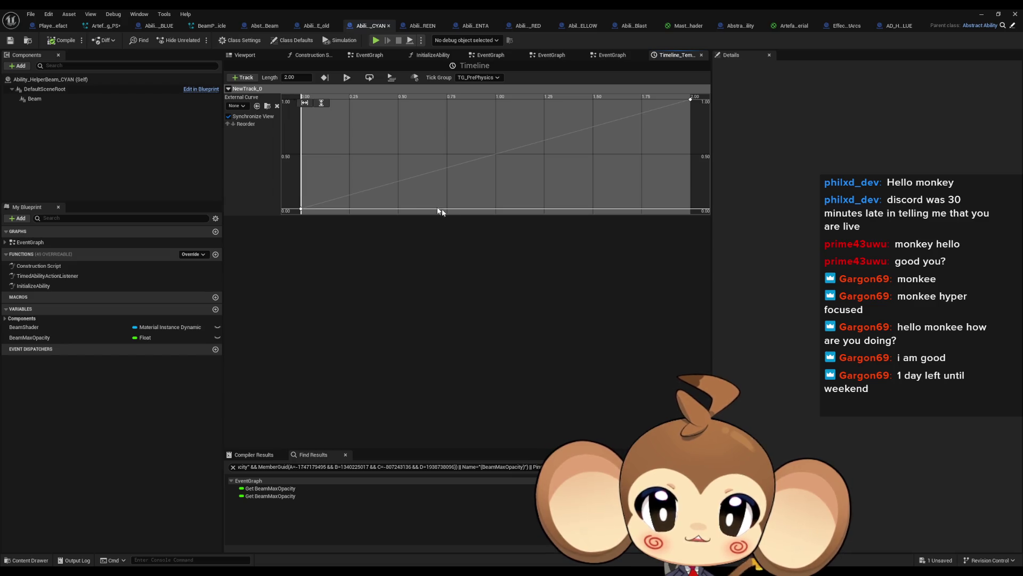
mouse_move(692, 103)
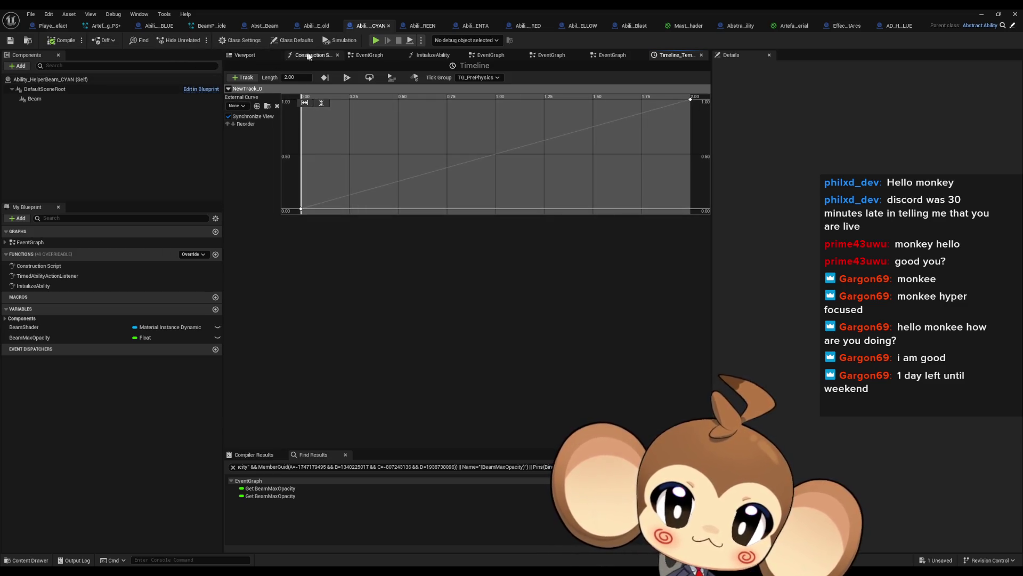
click(255, 55)
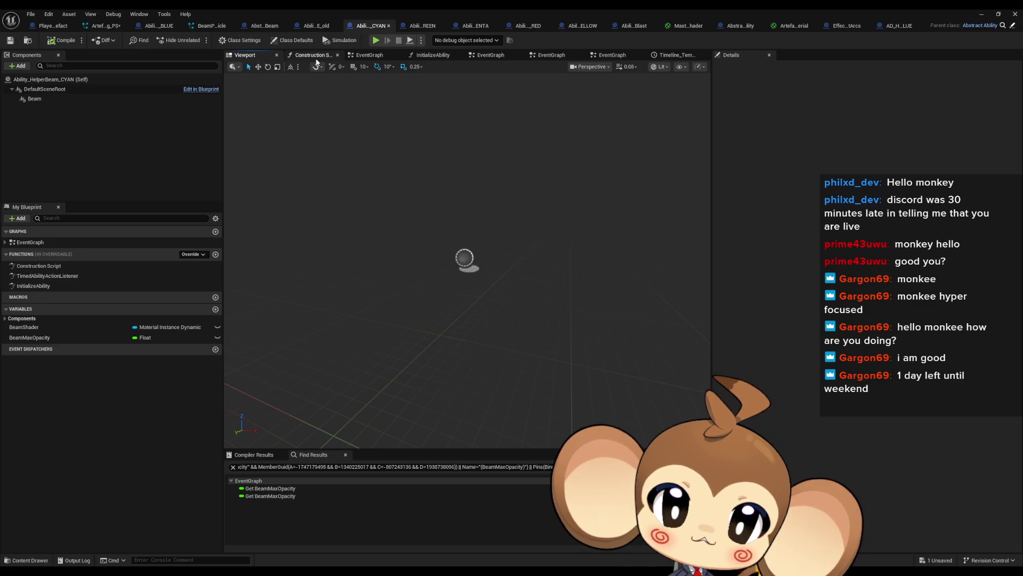
double_click(45, 242)
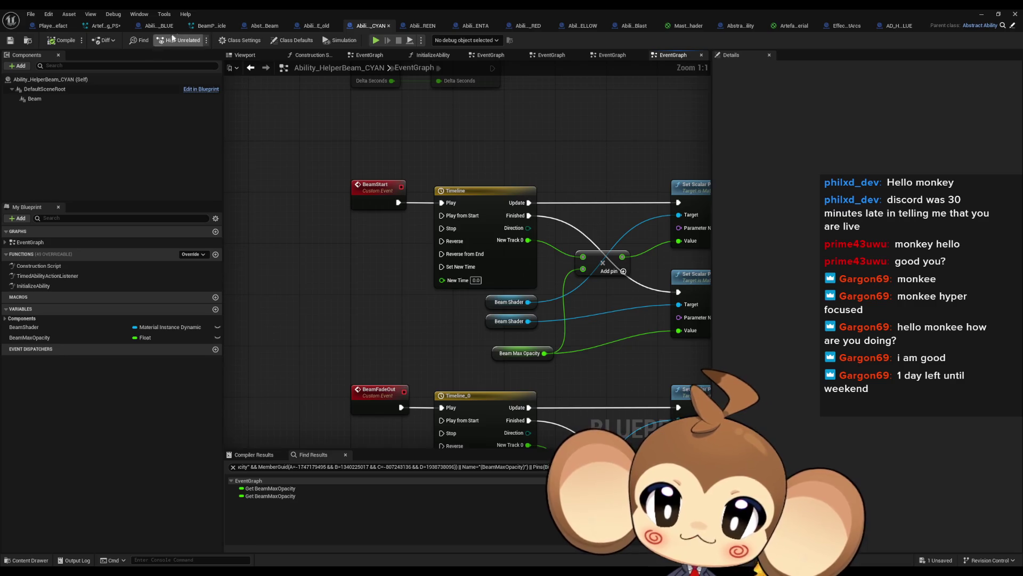
click(155, 25)
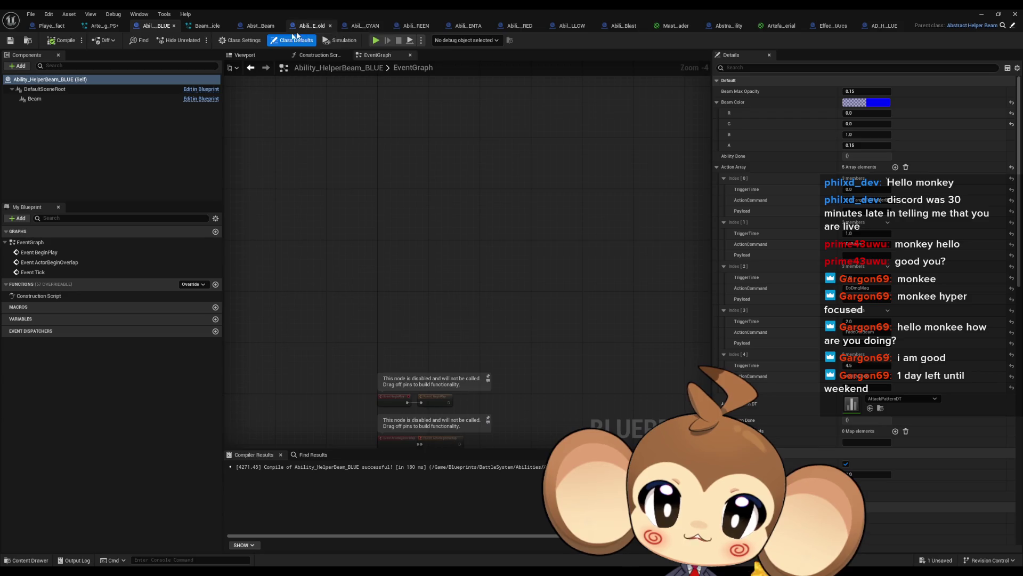
- Compare the Timeline curves of Abstract_HelperBeam and the old BLUE helper beam
click(261, 26)
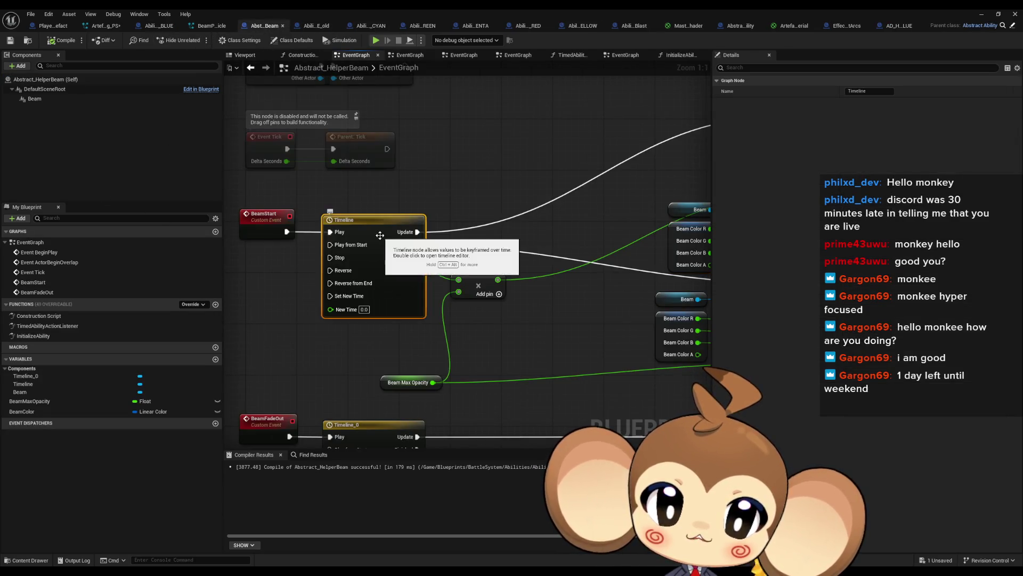
double_click(383, 233)
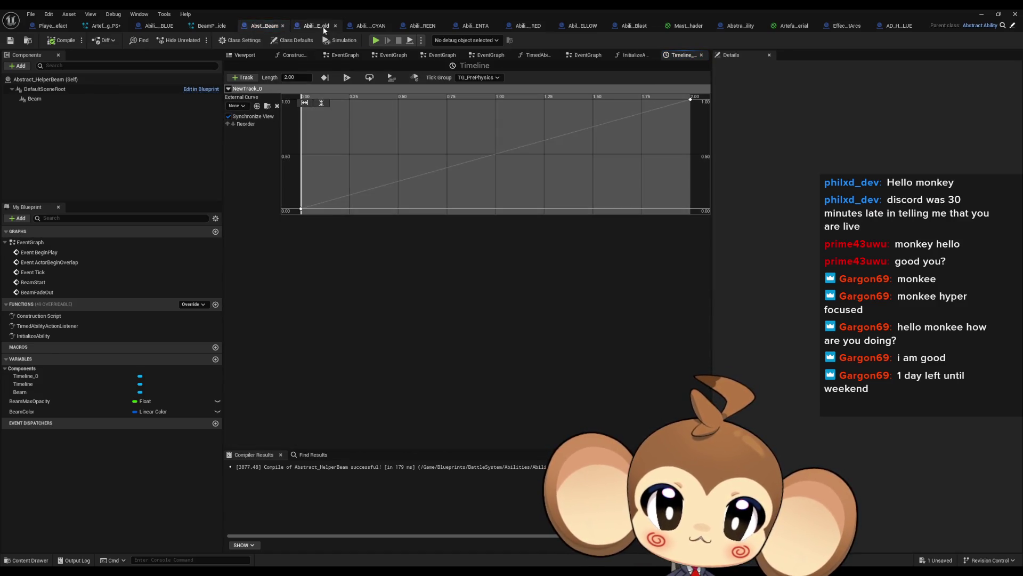
click(316, 25)
double_click(400, 201)
click(263, 26)
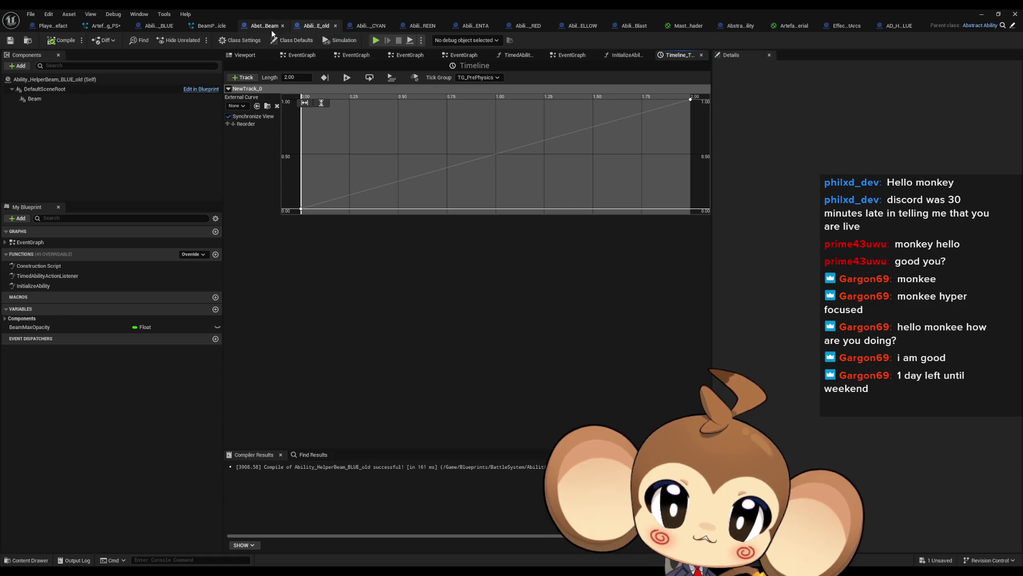
click(243, 56)
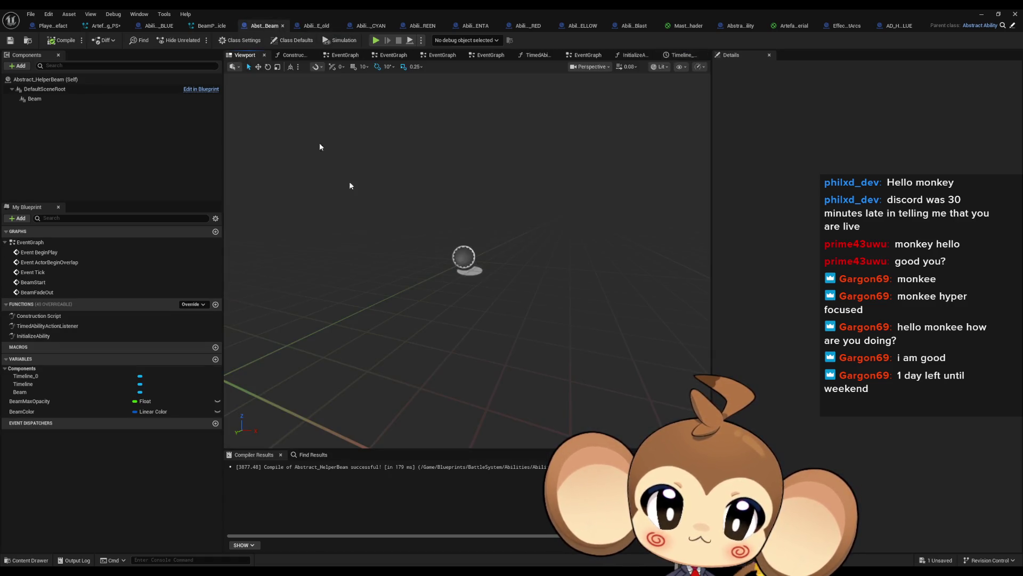
double_click(30, 242)
- Compare both blueprints' Timeline_0 fade curves, ending on Abstract_HelperBeam's EventGraph
double_click(365, 313)
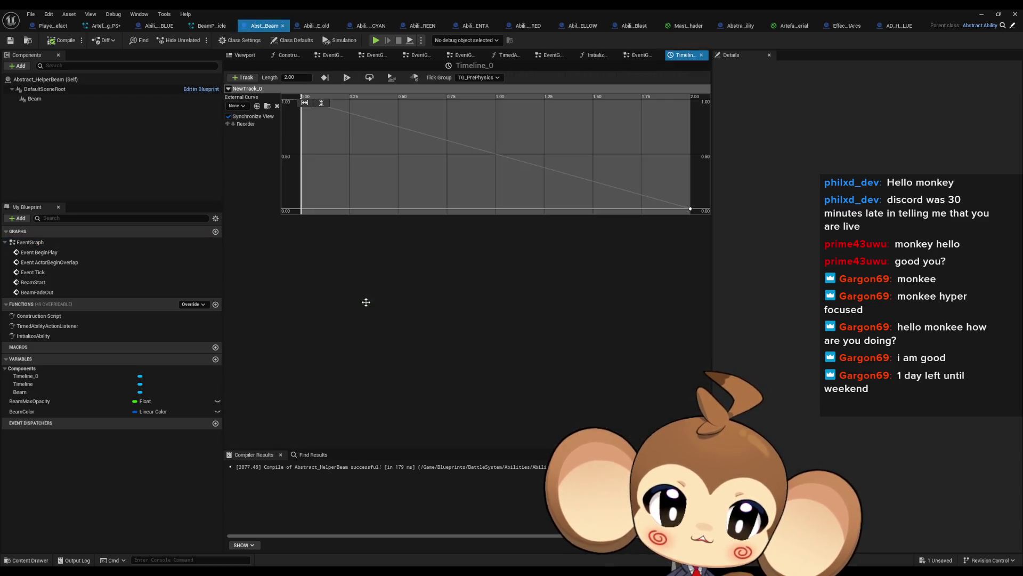
key(ctrl+Tab)
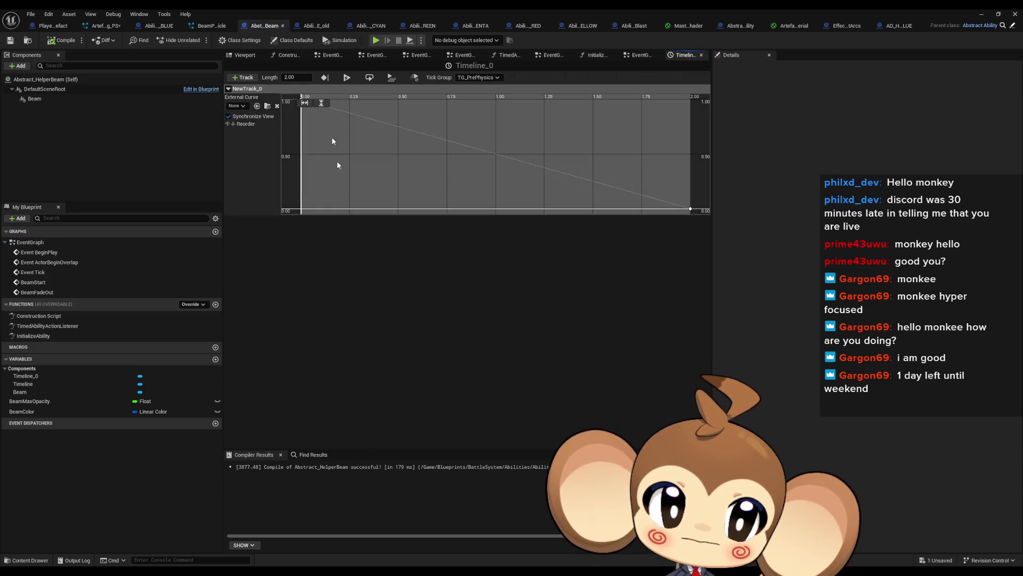
double_click(31, 242)
double_click(420, 340)
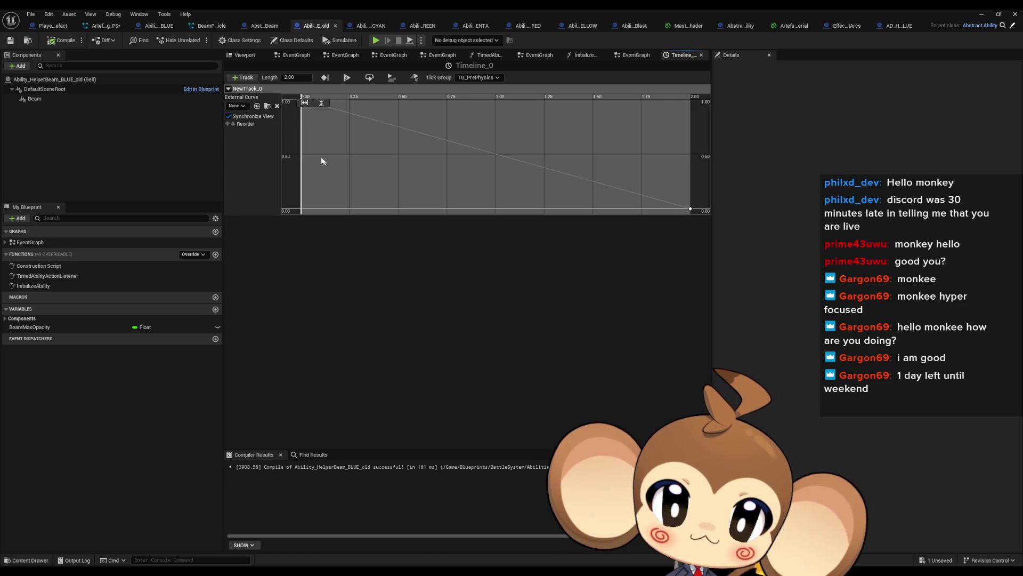
double_click(36, 243)
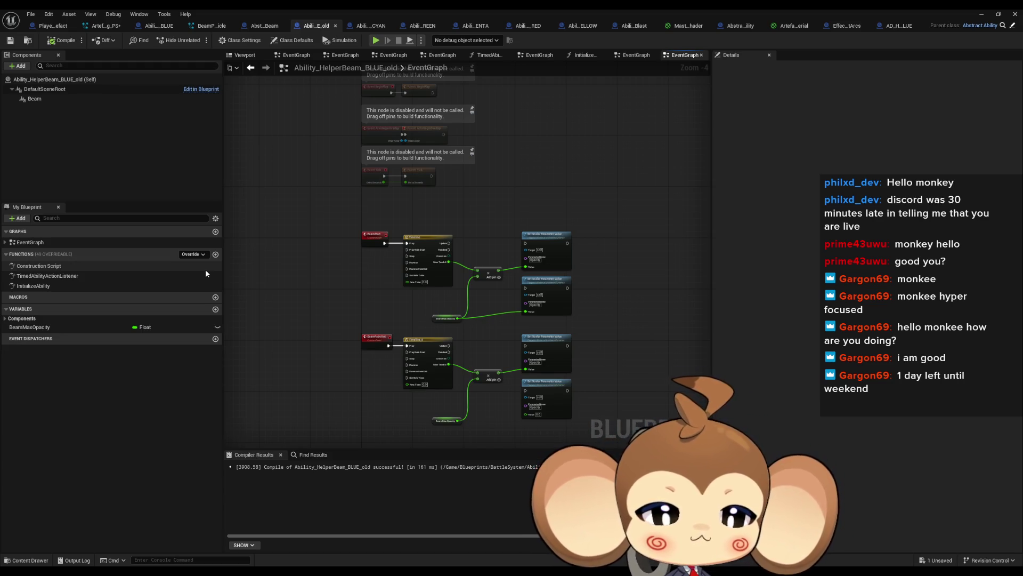
click(268, 27)
click(36, 243)
double_click(36, 243)
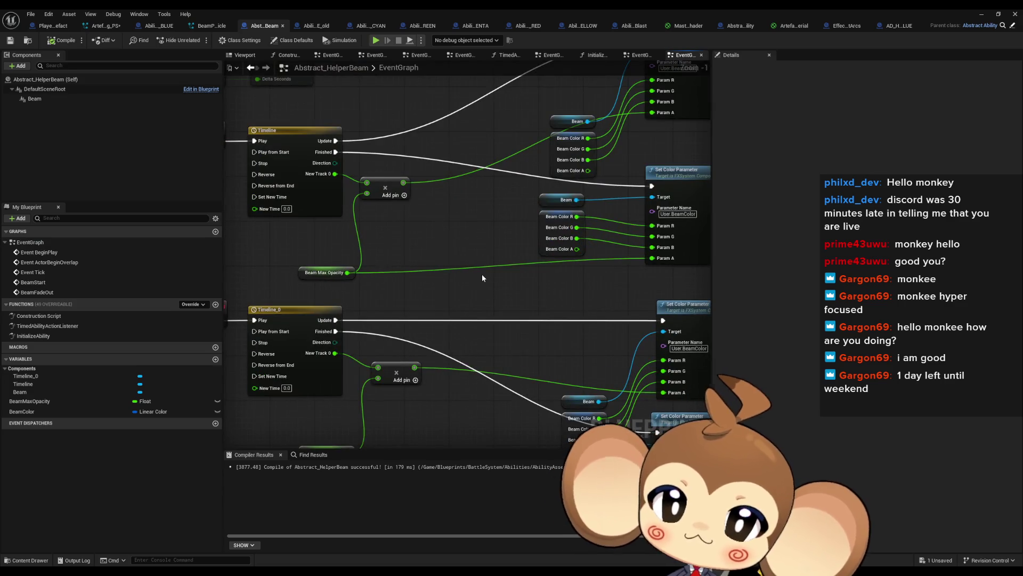
- Check BeamColor's properties, view the BLUE blueprint's disabled event nodes, then open InitializeAbility
scroll(482, 274, down, 2)
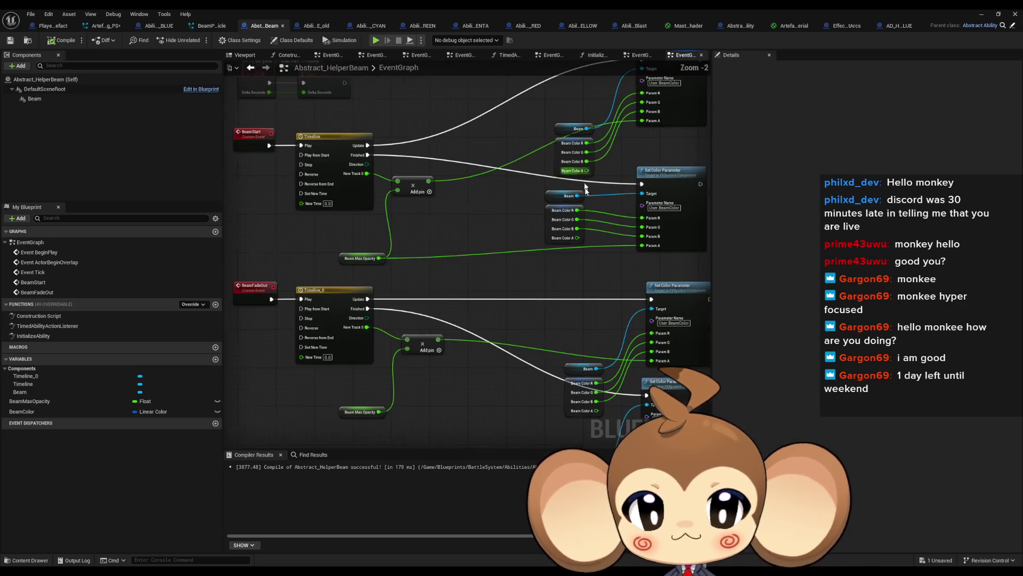
click(495, 287)
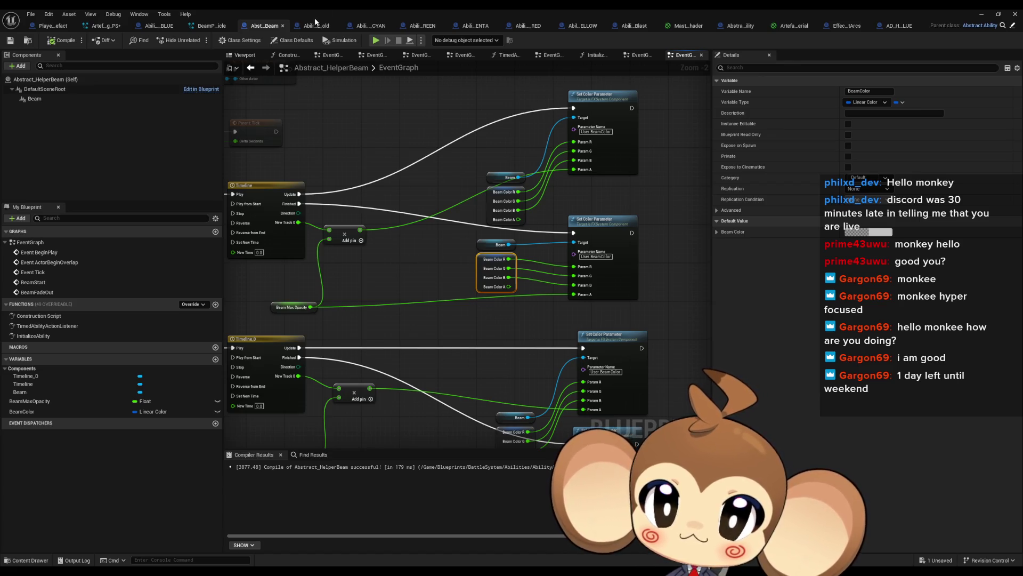
click(152, 27)
drag(375, 289, 363, 137)
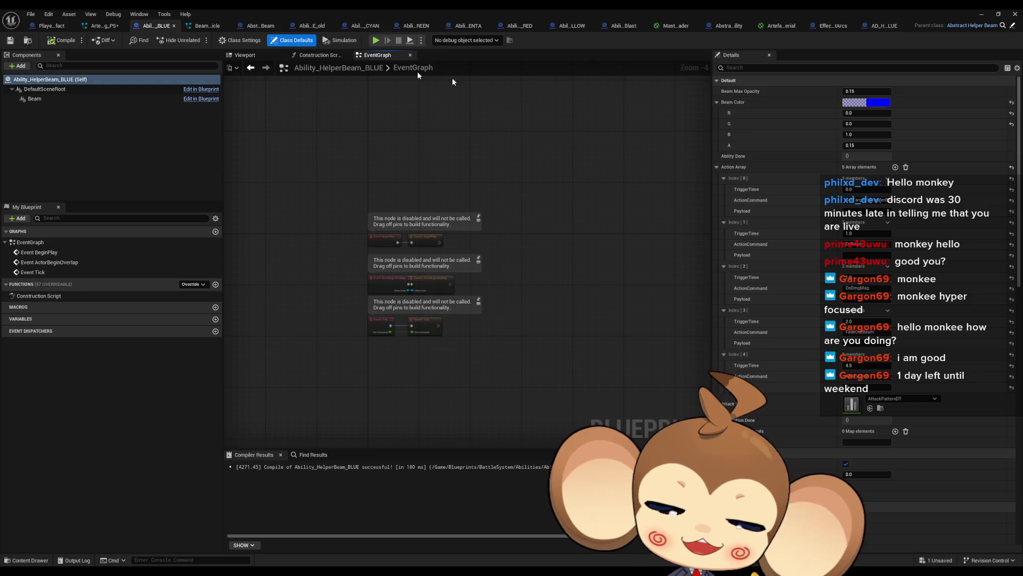
click(257, 28)
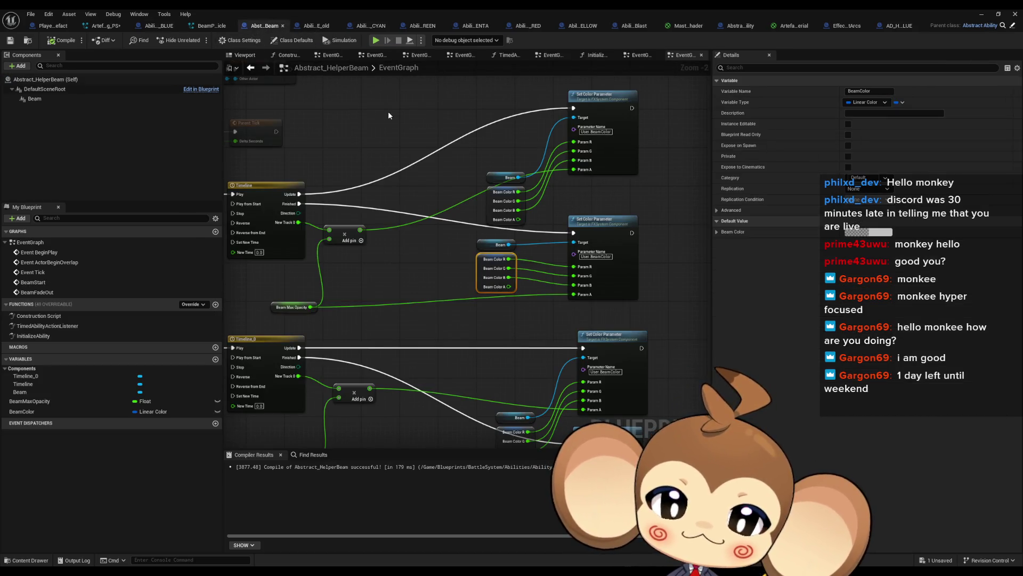
mouse_move(425, 197)
mouse_down()
mouse_move(432, 222)
mouse_move(445, 226)
mouse_move(446, 254)
mouse_move(464, 252)
mouse_move(423, 167)
mouse_move(426, 109)
mouse_up()
double_click(59, 335)
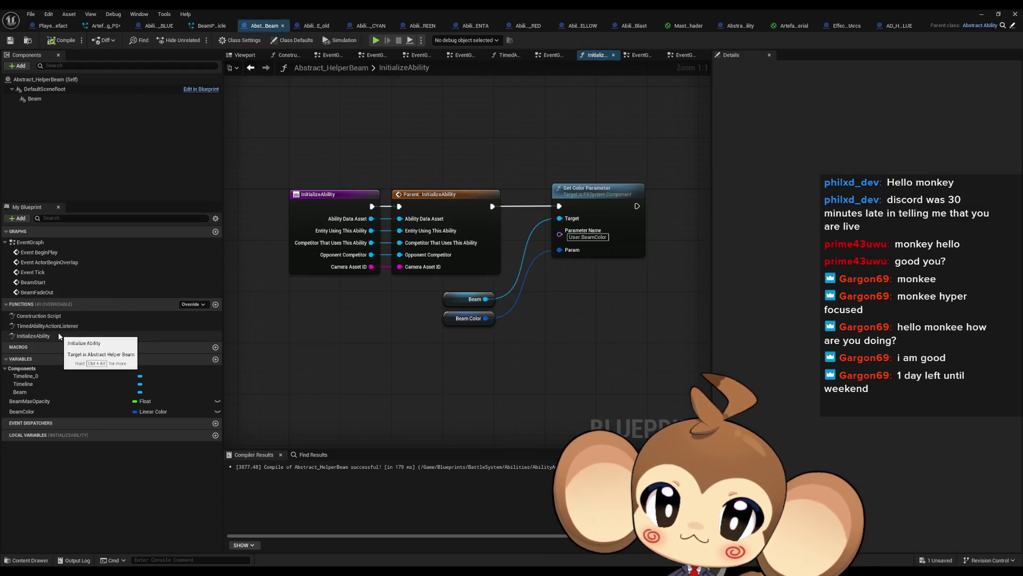
- Set the Beam Color default value's alpha to 1
click(461, 319)
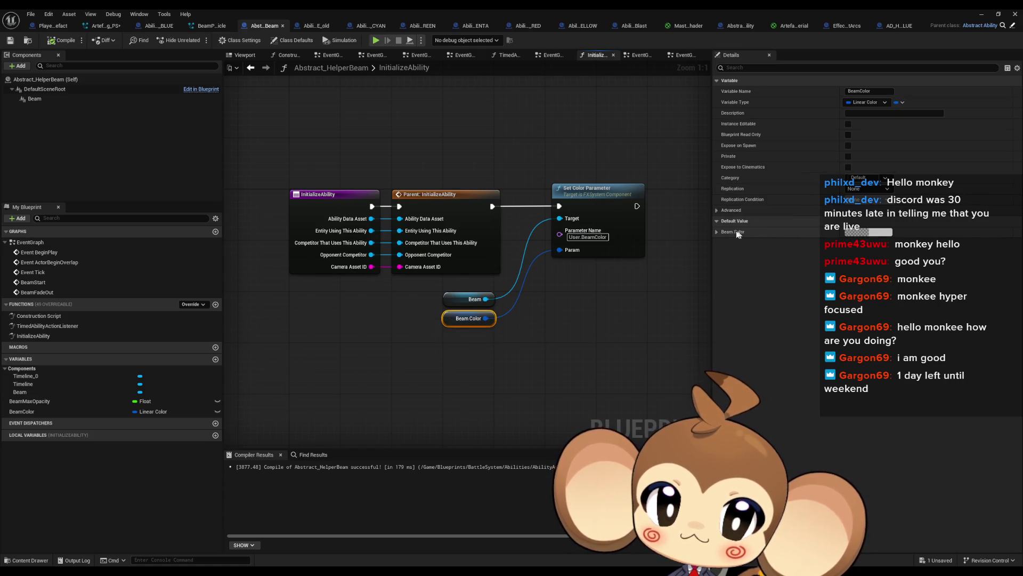
click(717, 231)
click(864, 274)
text(15)
key(Return)
click(530, 314)
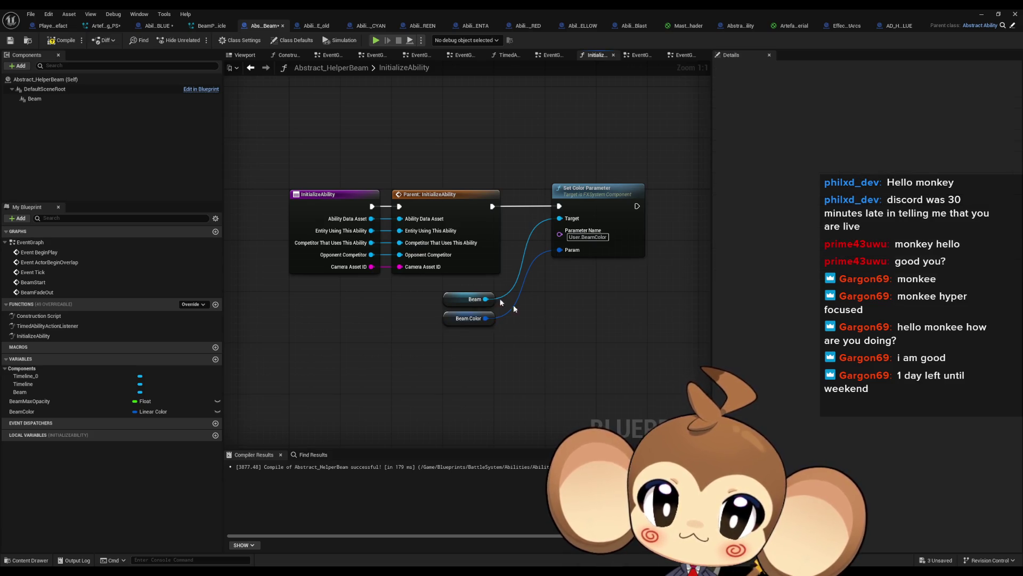
- Jump to BeamStart via TimedAbilityActionListener and center the BeamStart and BeamFadeOut timelines
double_click(38, 324)
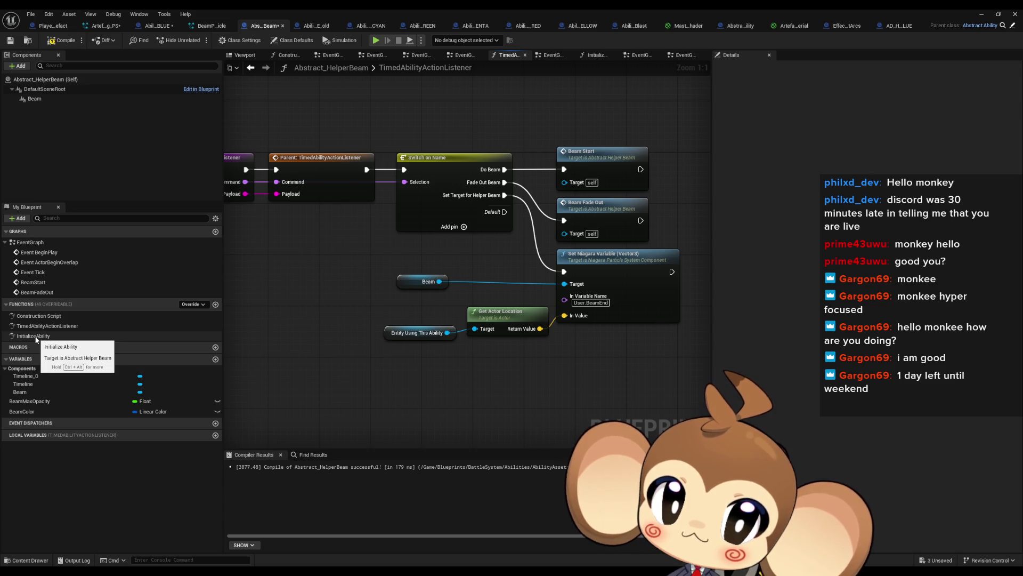
double_click(616, 170)
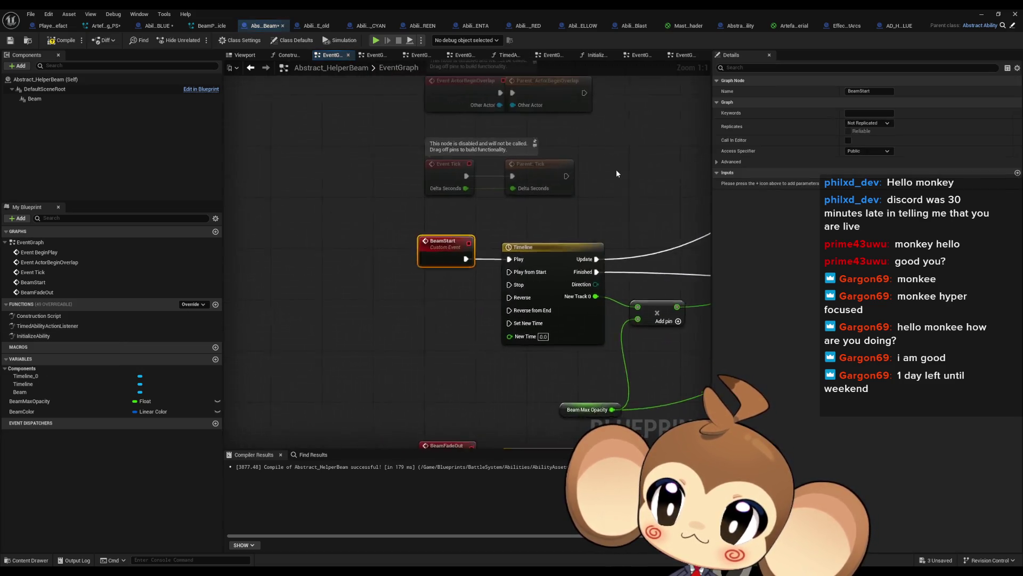
scroll(485, 248, down, 1)
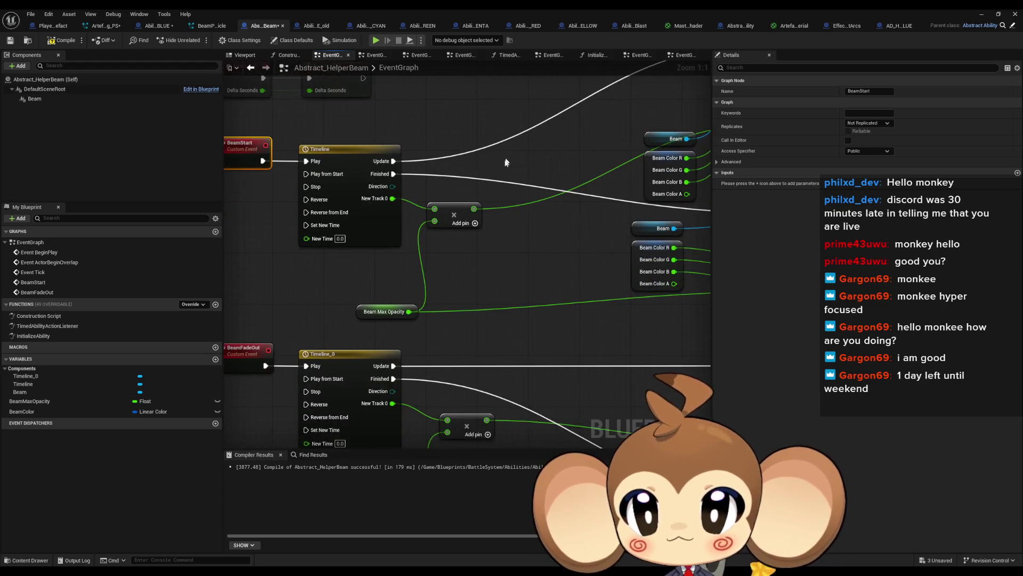
scroll(487, 264, down, 1)
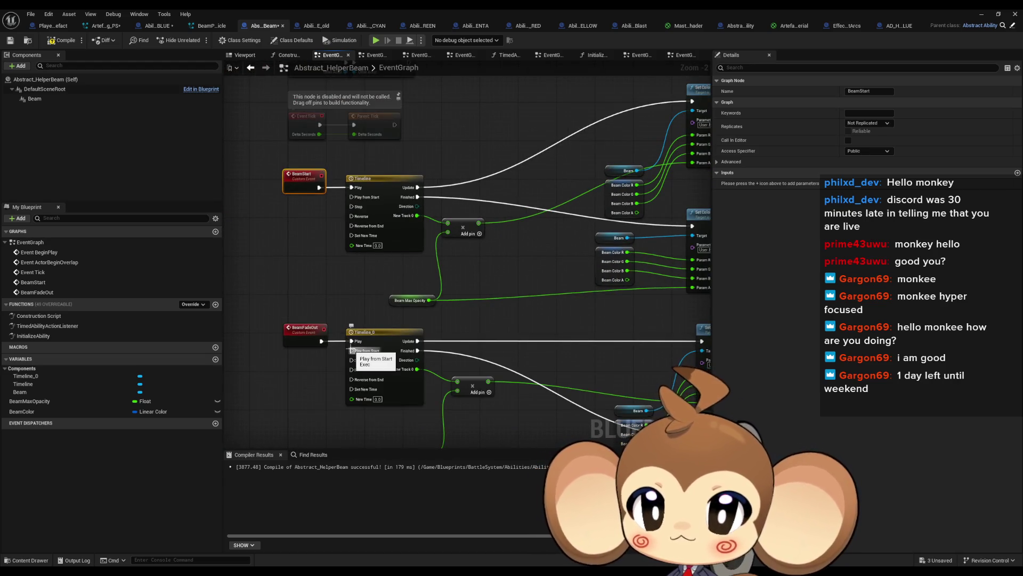
drag(366, 302, 281, 288)
- Add a Print String node after the first Set Color Parameter node
click(463, 272)
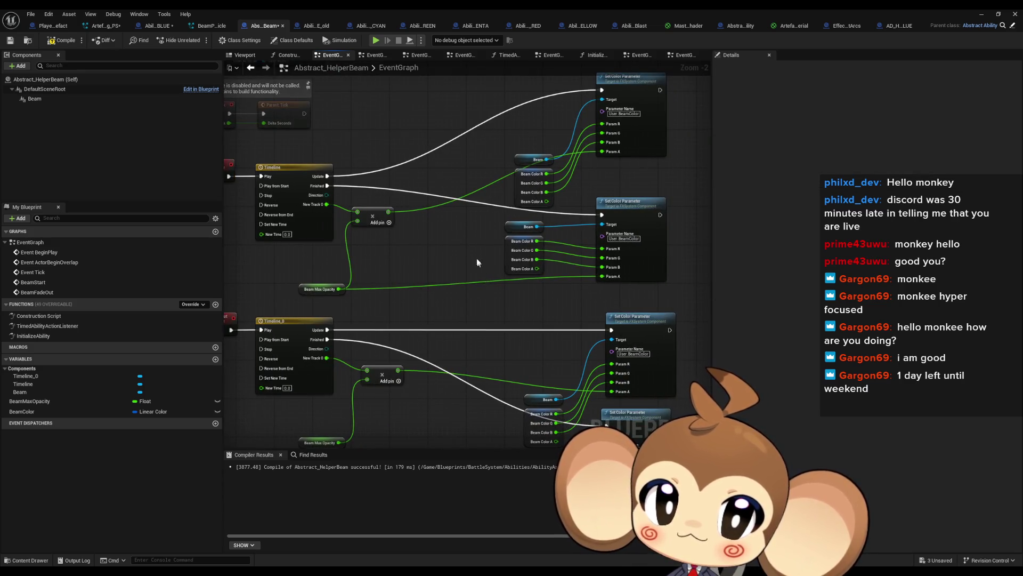
drag(491, 280, 481, 315)
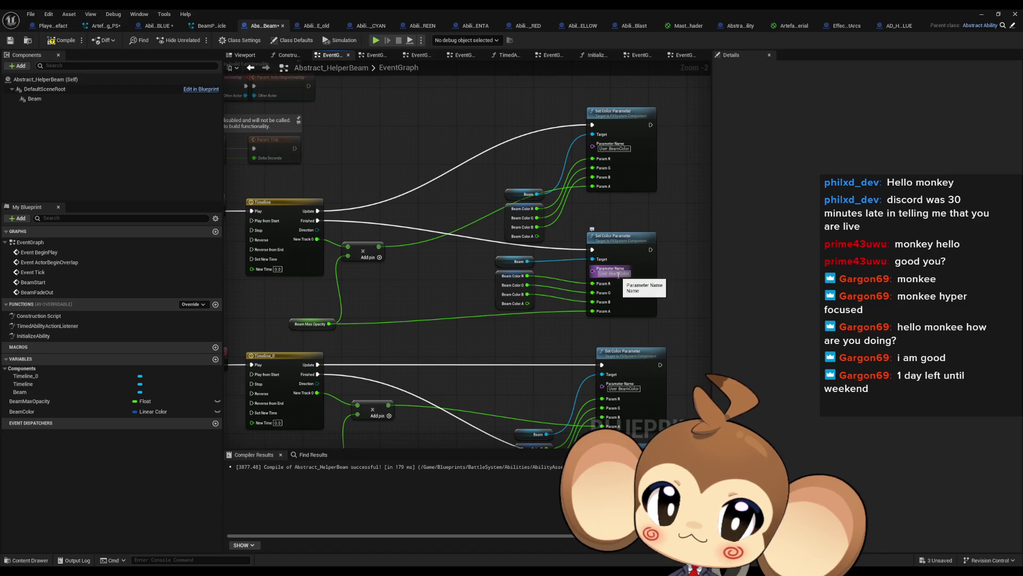
mouse_move(675, 265)
mouse_down()
mouse_move(622, 249)
mouse_move(626, 159)
mouse_up()
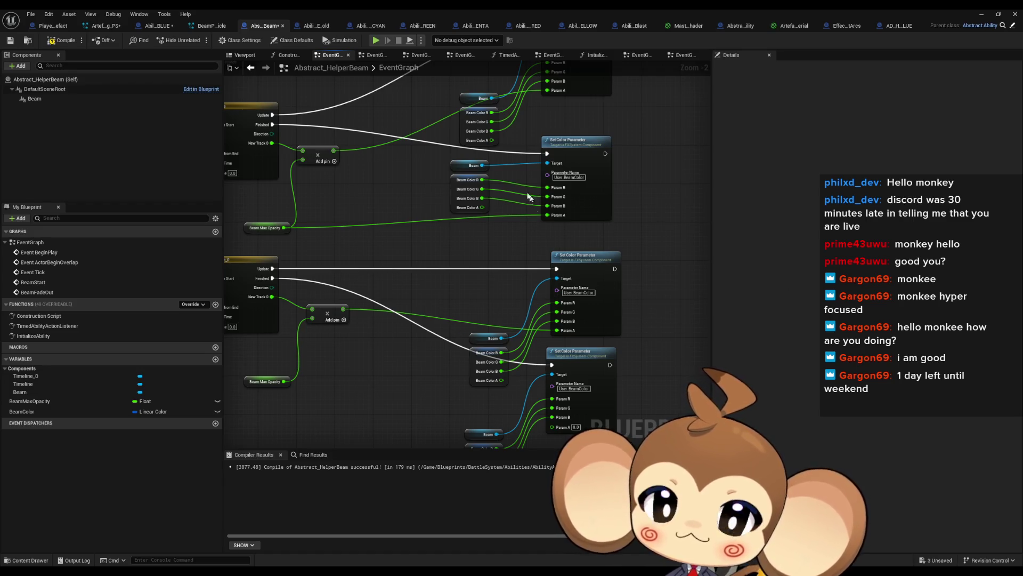
drag(529, 197, 506, 313)
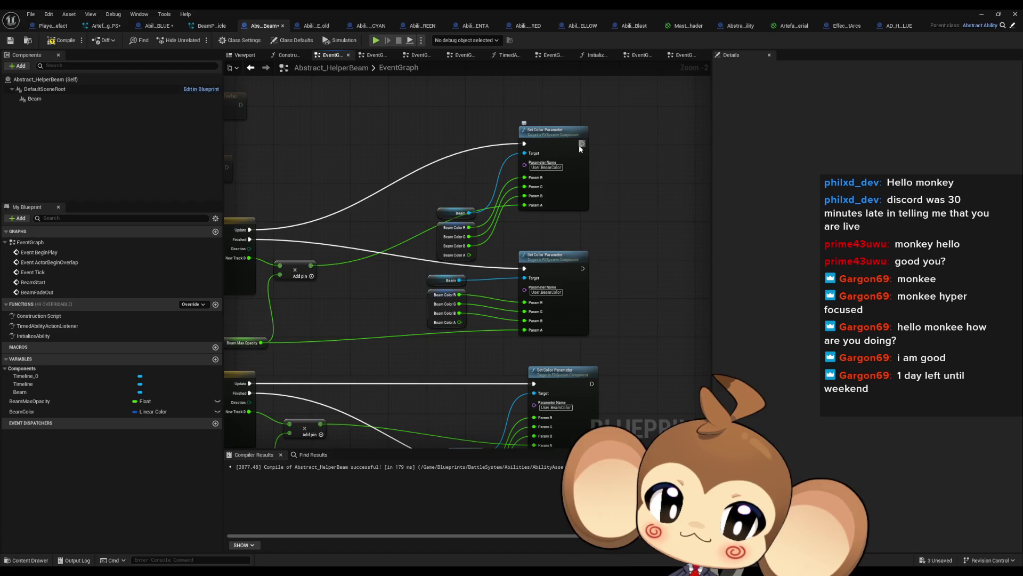
mouse_move(581, 145)
mouse_down()
mouse_move(641, 252)
mouse_move(580, 245)
mouse_move(695, 199)
mouse_move(681, 136)
mouse_move(387, 243)
mouse_move(479, 203)
mouse_up()
text(print)
key(Return)
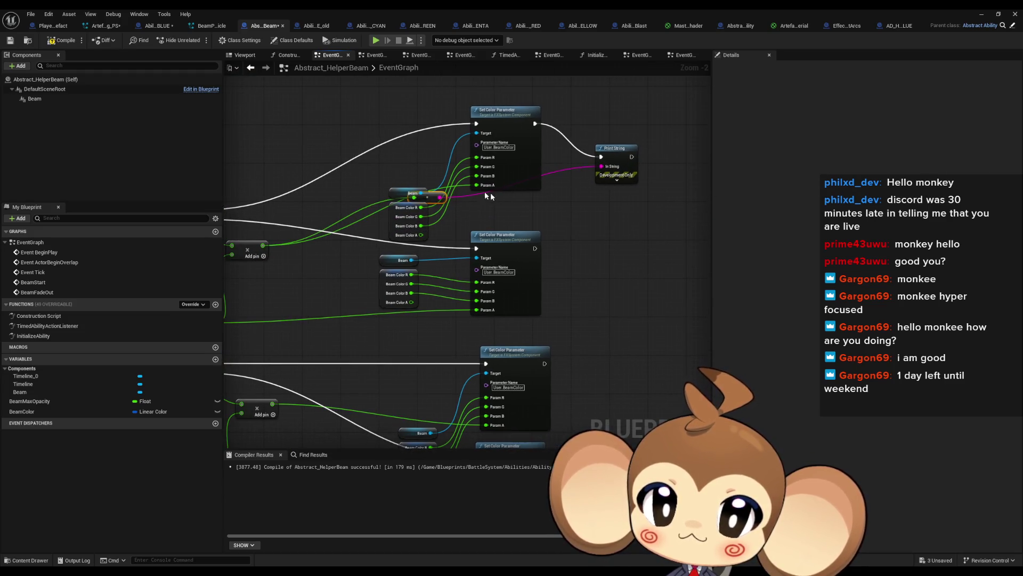
- Duplicate the Print String and conversion nodes and wire the copy after the second Set Color Parameter
drag(567, 198, 626, 224)
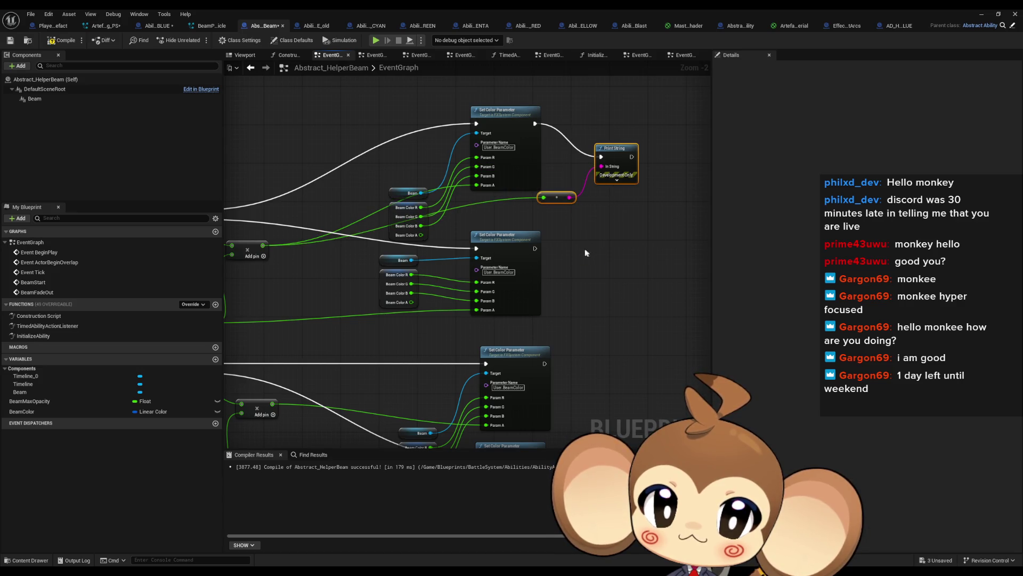
key(ctrl+c)
key(ctrl+v)
mouse_move(535, 248)
mouse_down()
mouse_move(549, 255)
mouse_move(621, 234)
mouse_up()
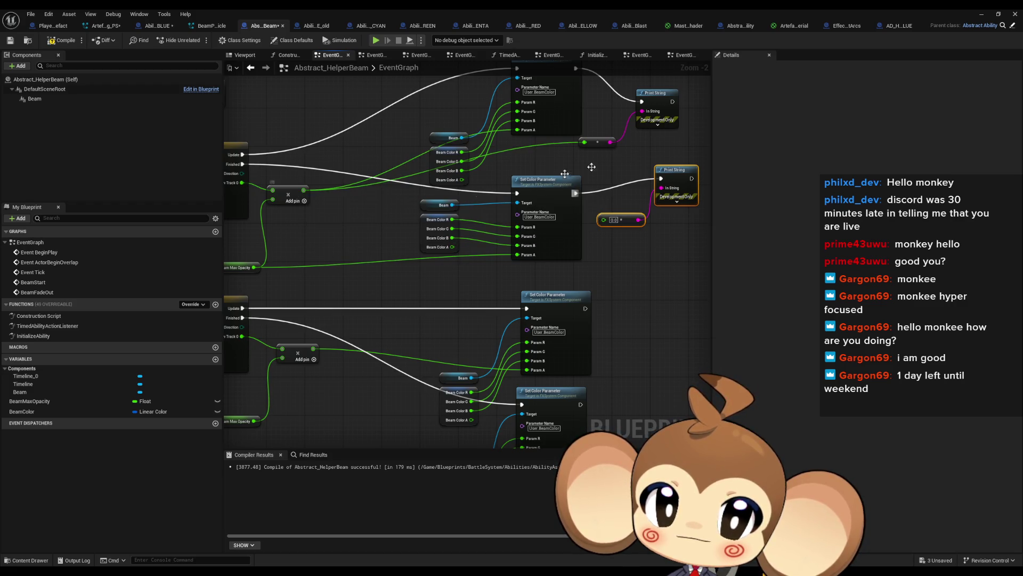
mouse_move(609, 141)
mouse_down()
mouse_move(666, 198)
mouse_move(663, 188)
mouse_up()
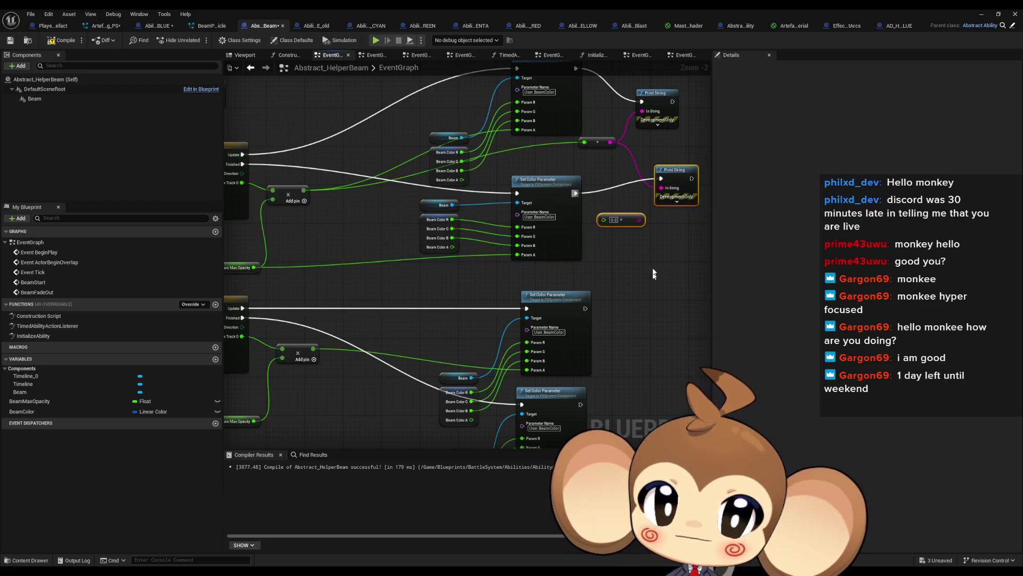
mouse_move(576, 193)
mouse_down()
mouse_move(649, 107)
mouse_move(642, 101)
mouse_up()
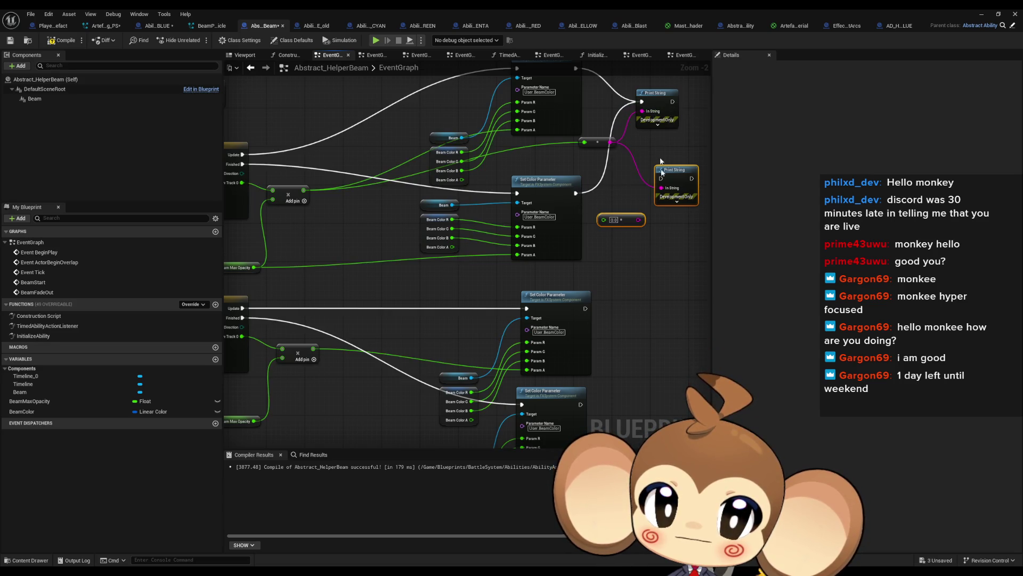
- Add a third Print String fed by the fade-out Add result, then start Play in Editor
key(ctrl+v)
mouse_move(576, 324)
mouse_down()
mouse_move(380, 311)
mouse_move(290, 291)
mouse_up()
drag(553, 347, 589, 327)
drag(634, 288, 634, 283)
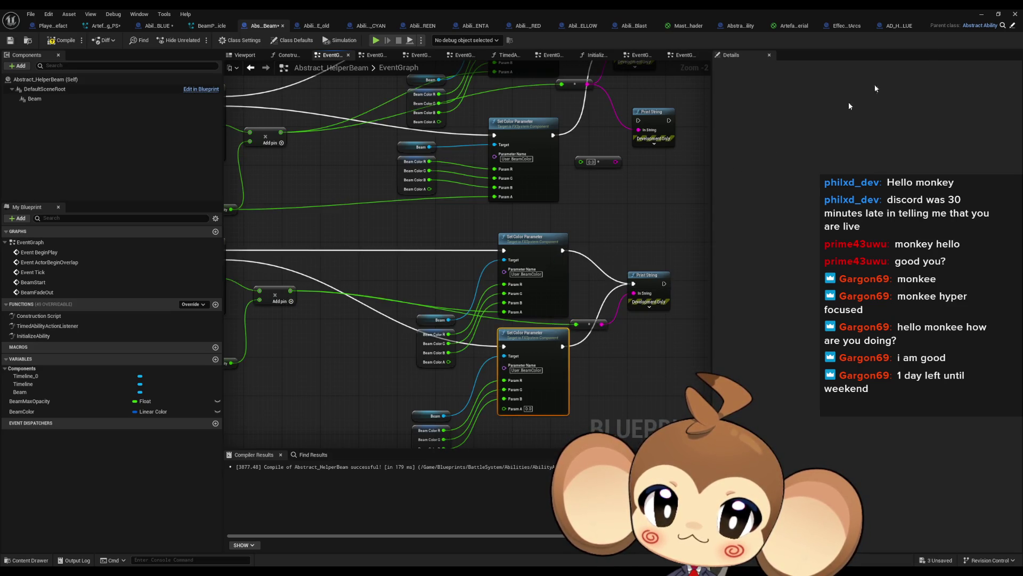
click(979, 13)
click(208, 36)
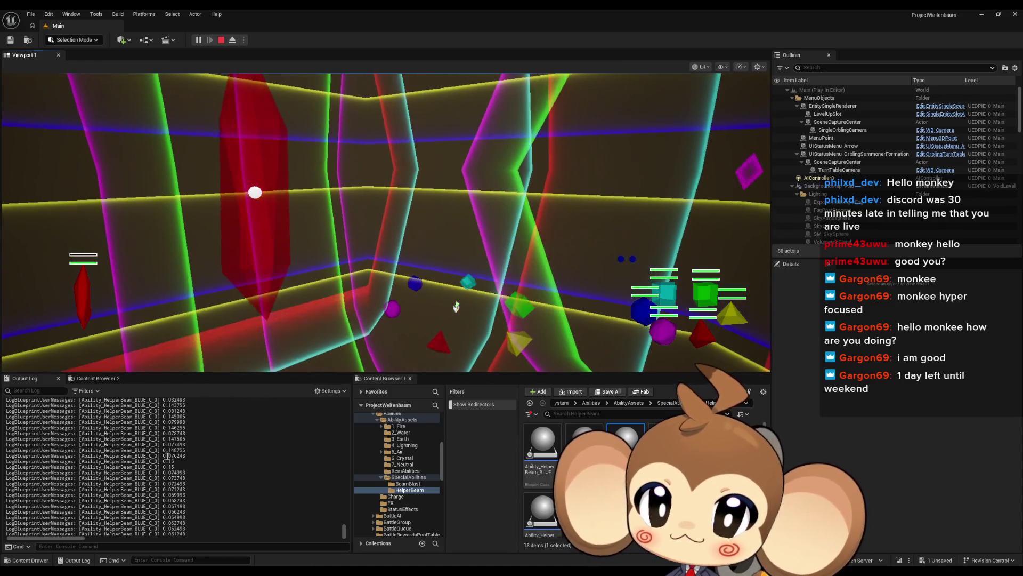
- Select several printed Ability_HelperBeam_BLUE opacity lines in the Output Log
double_click(175, 455)
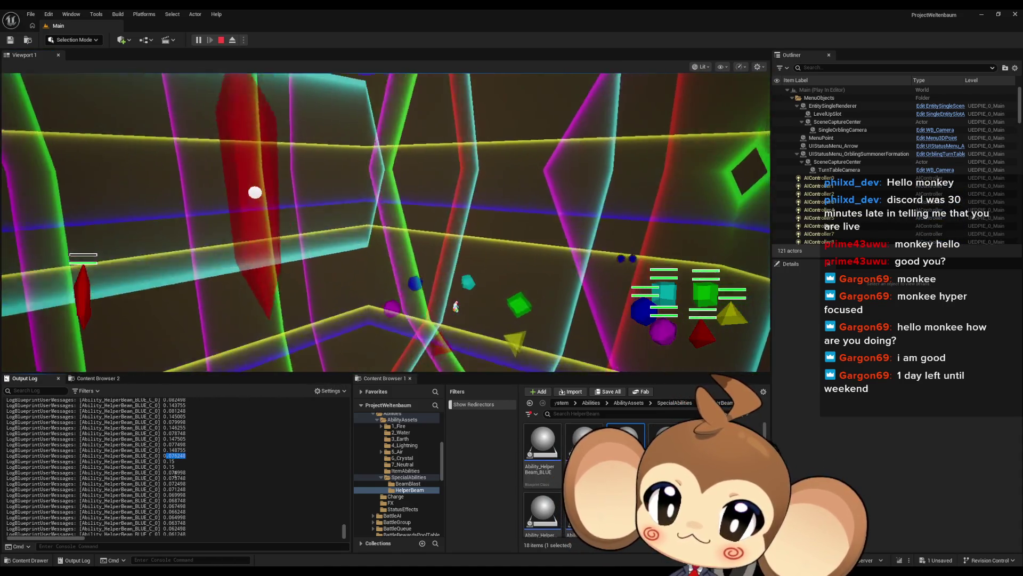
shift+click(174, 467)
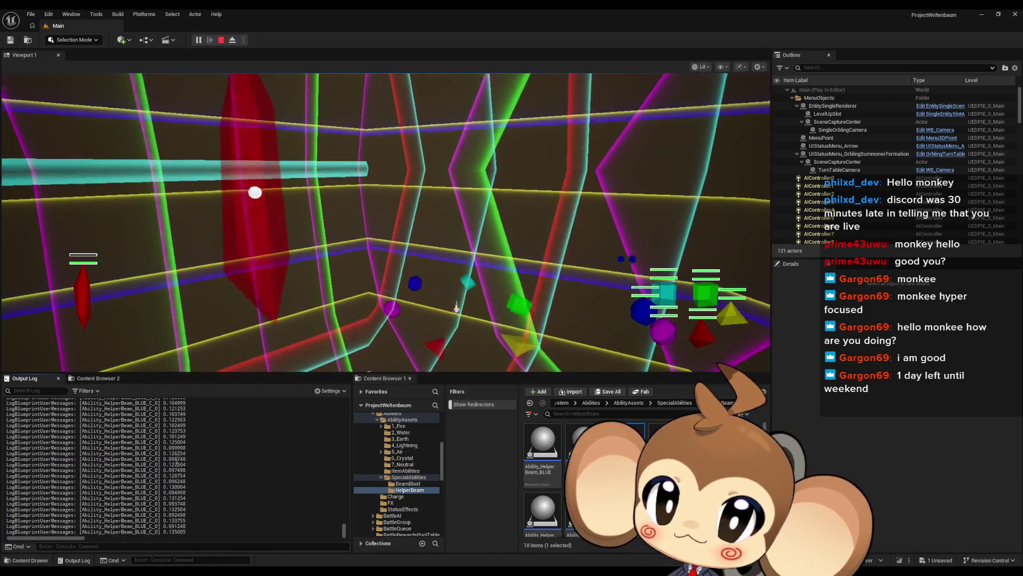
drag(172, 442, 187, 470)
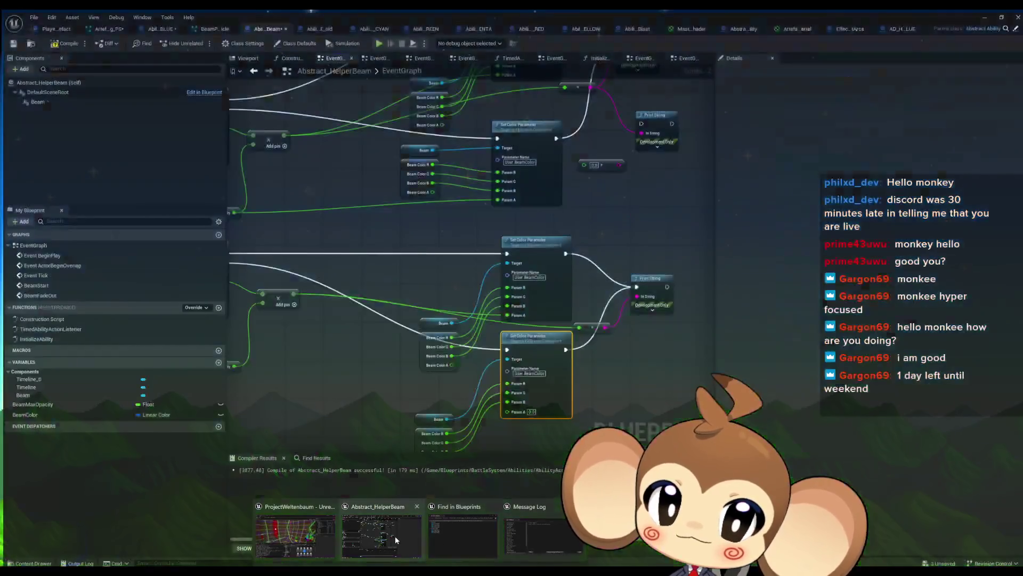
- Pan Abstract_HelperBeam's event graph to the timeline nodes, glance at the BLUE EventGraph, and return
click(395, 536)
scroll(591, 196, down, 1)
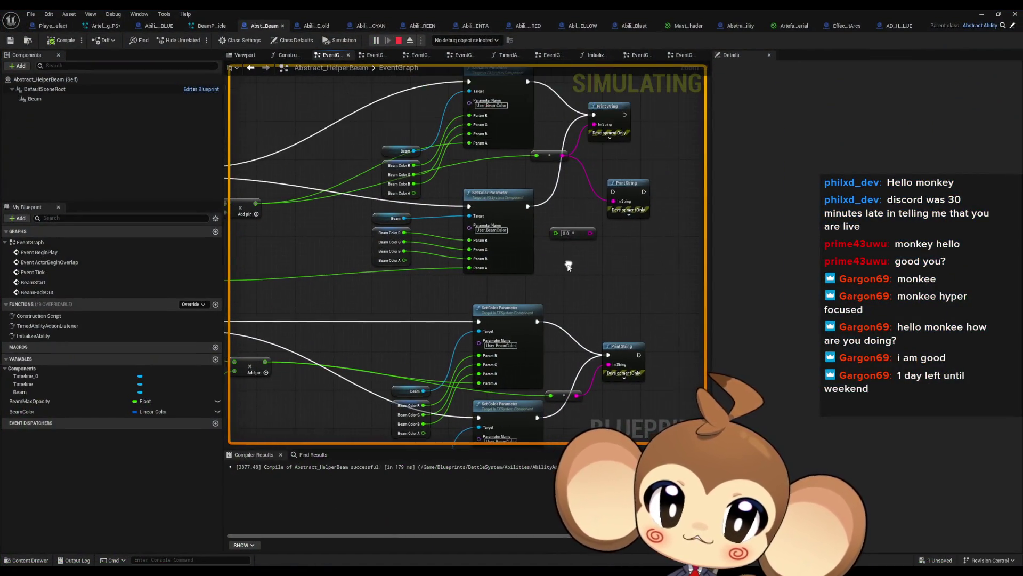
mouse_move(554, 246)
mouse_down()
mouse_move(532, 259)
mouse_move(606, 288)
mouse_up()
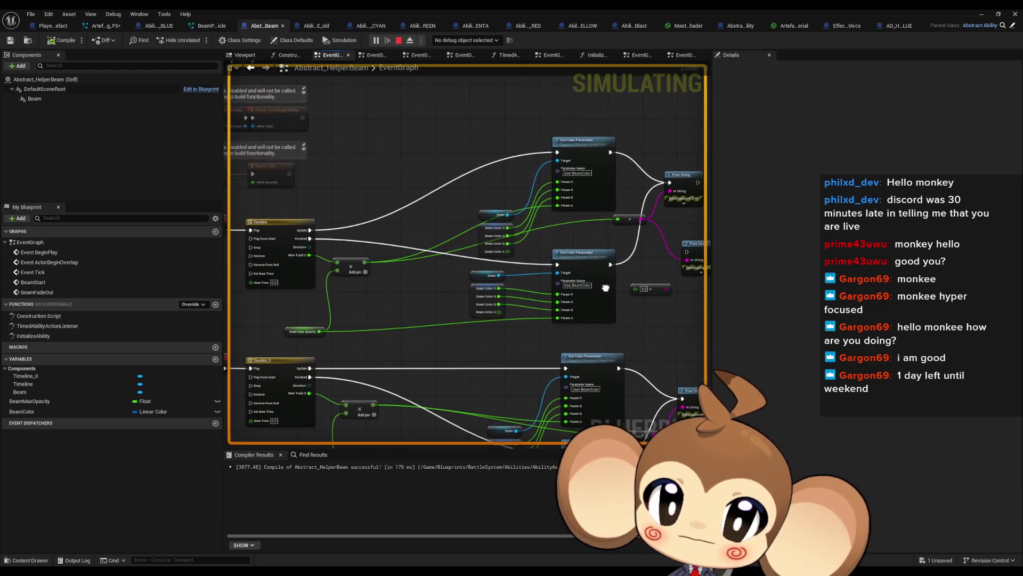
drag(373, 226, 379, 190)
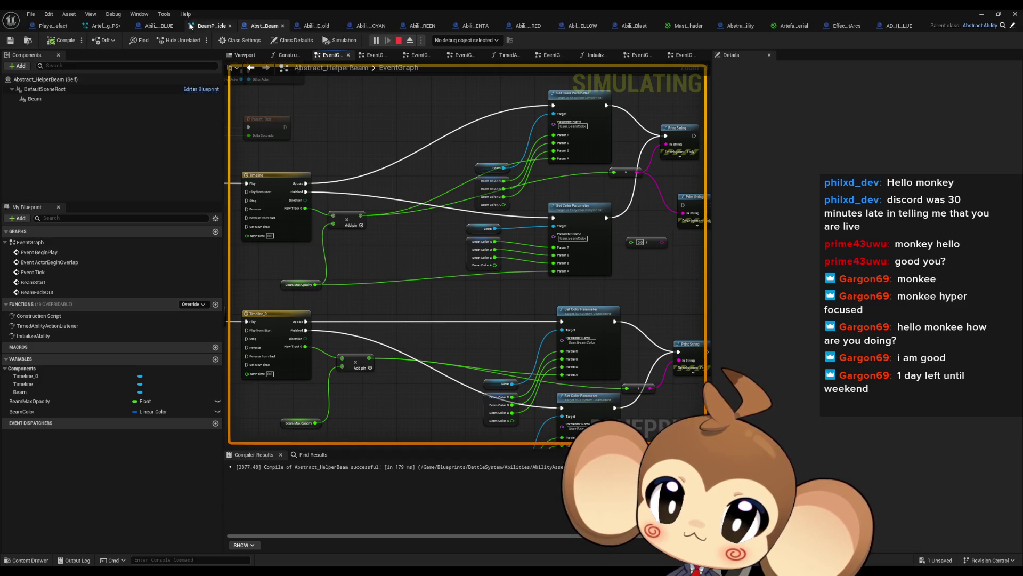
click(147, 27)
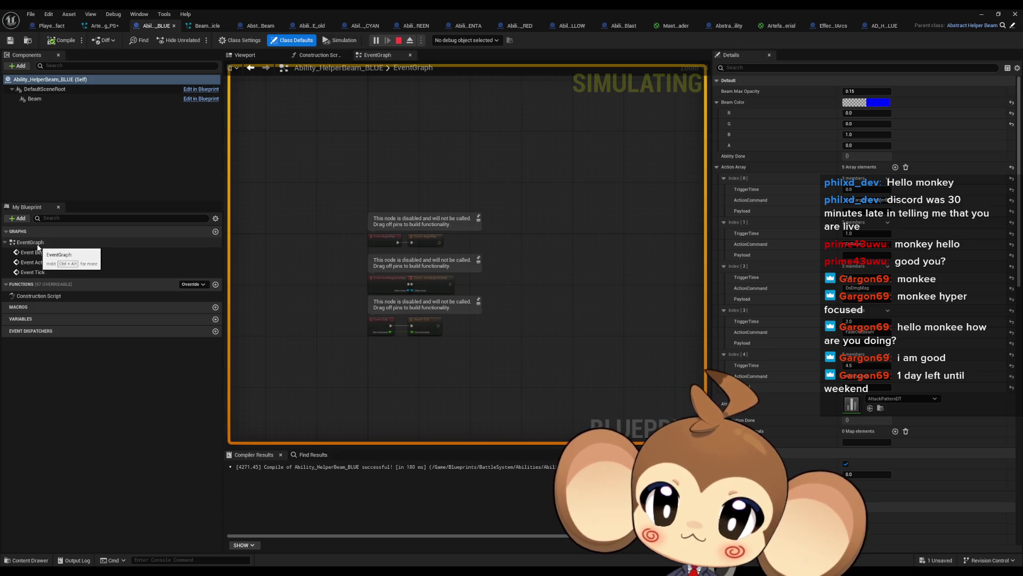
click(37, 245)
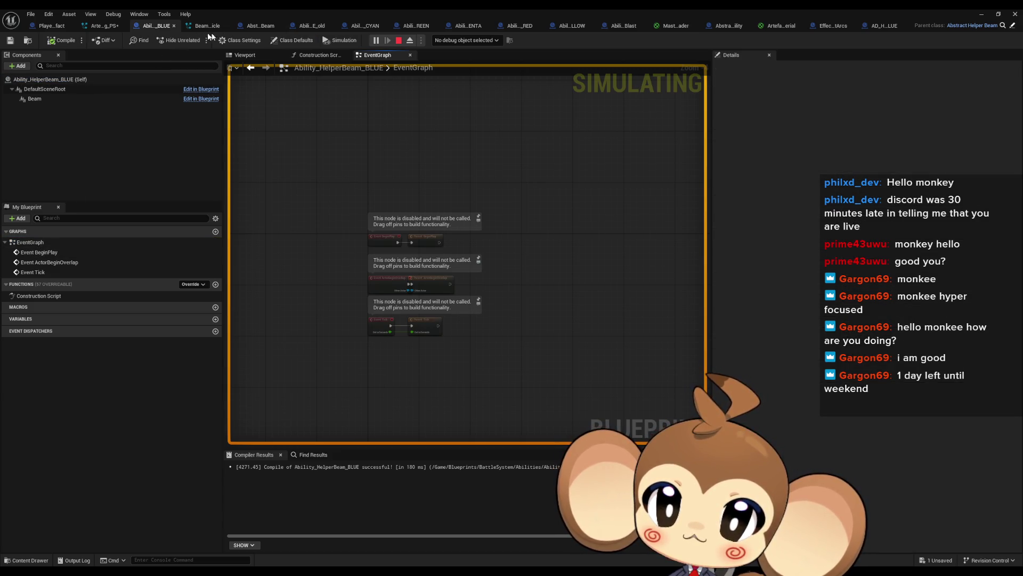
click(262, 26)
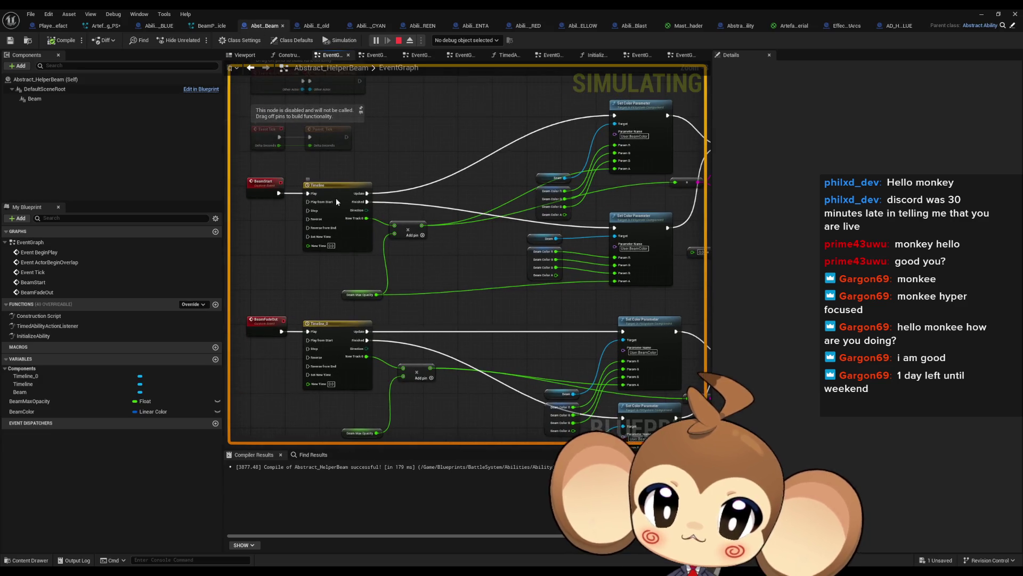
- Move the Timeline's end key to 1.0 and set its length to 1.00, then return to the game
double_click(337, 199)
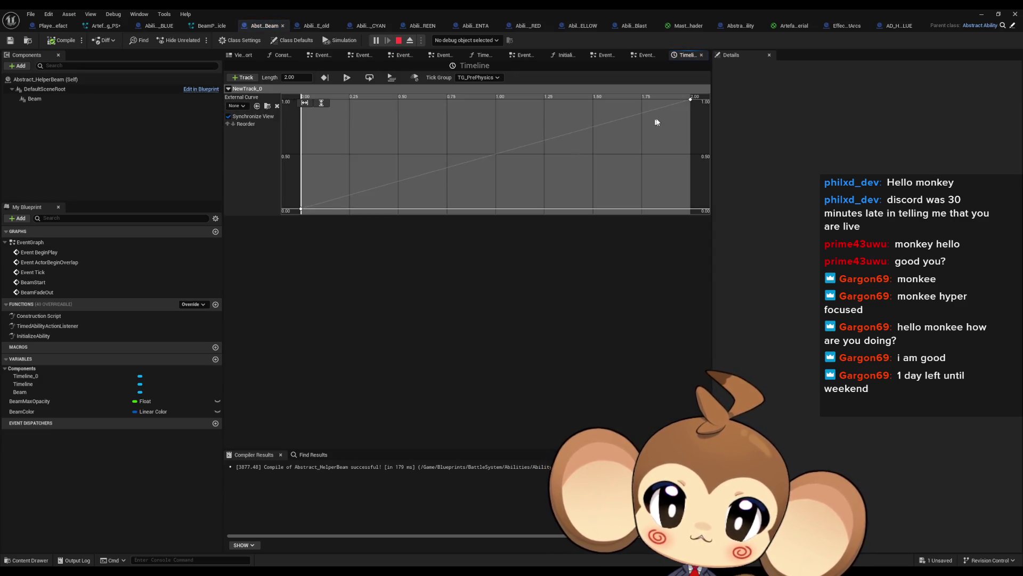
click(690, 100)
text(1)
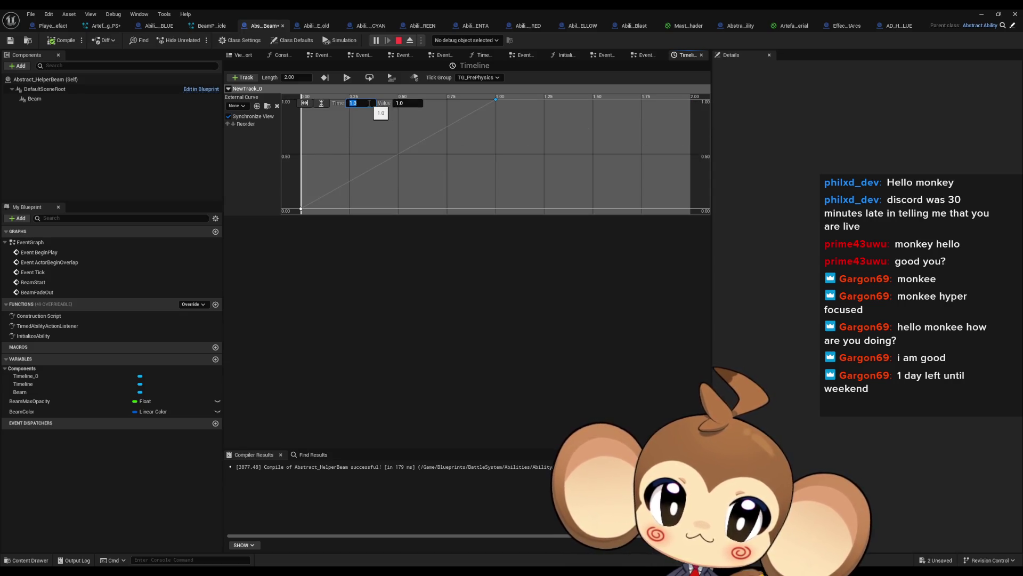
click(296, 77)
text(1)
key(Return)
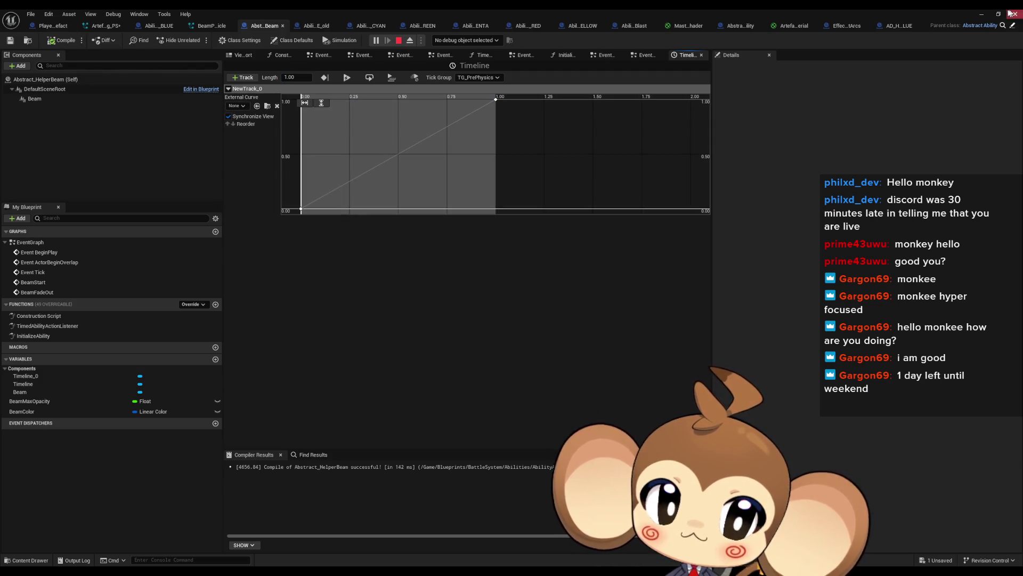
click(981, 14)
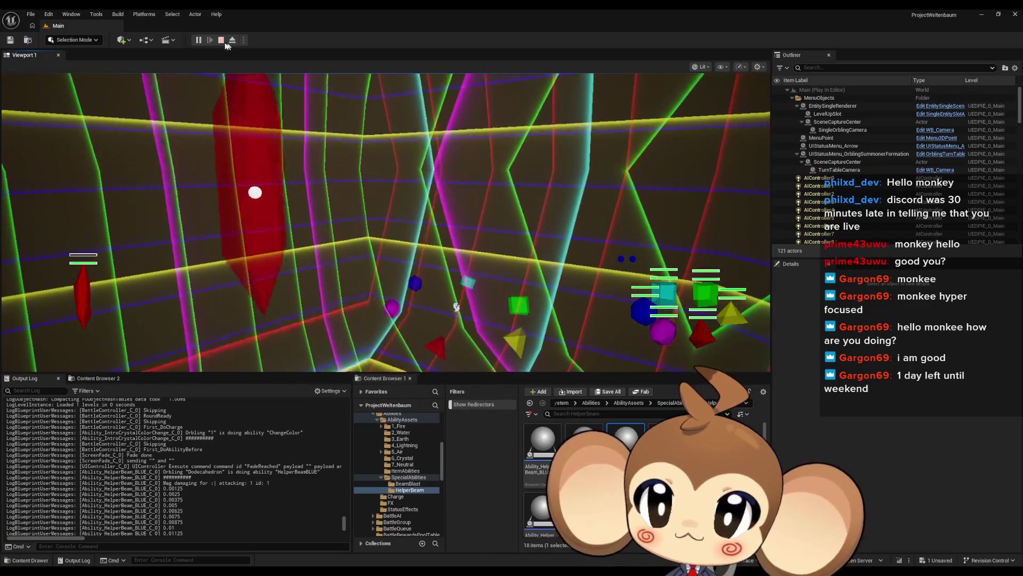
- Stop the play session and bring the Abstract_HelperBeam blueprint editor back up
click(222, 41)
mouse_move(394, 571)
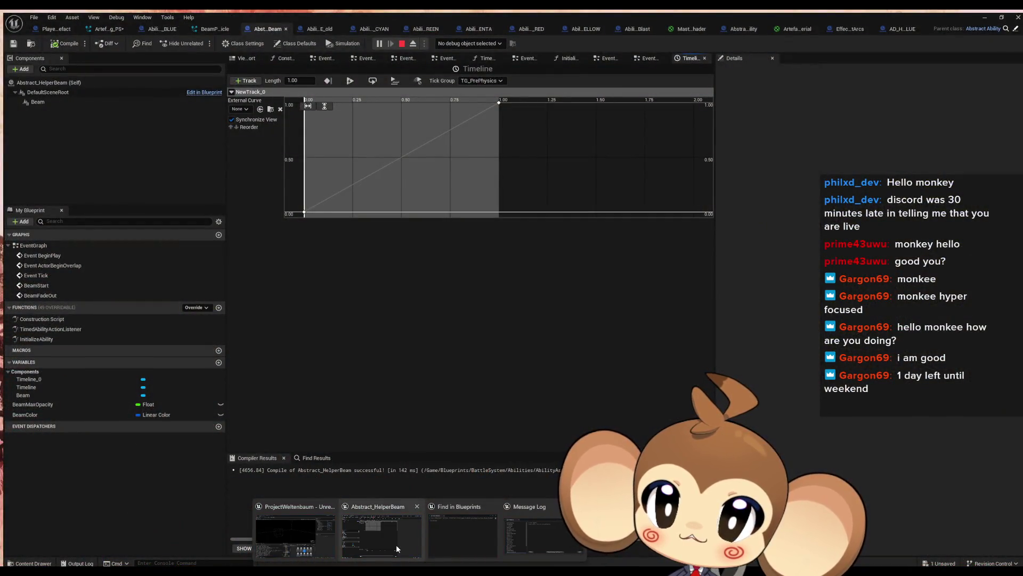
click(395, 545)
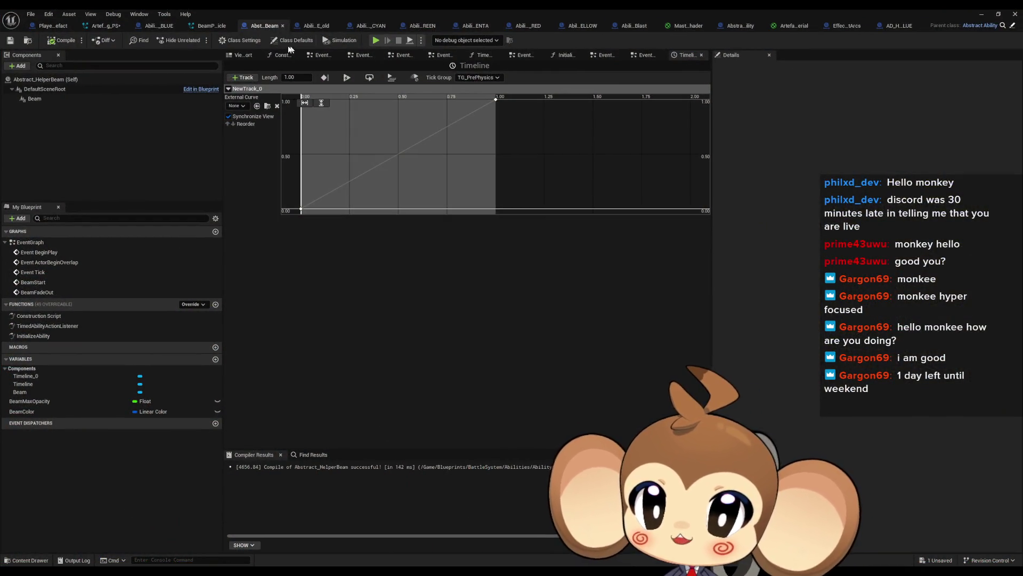
click(149, 26)
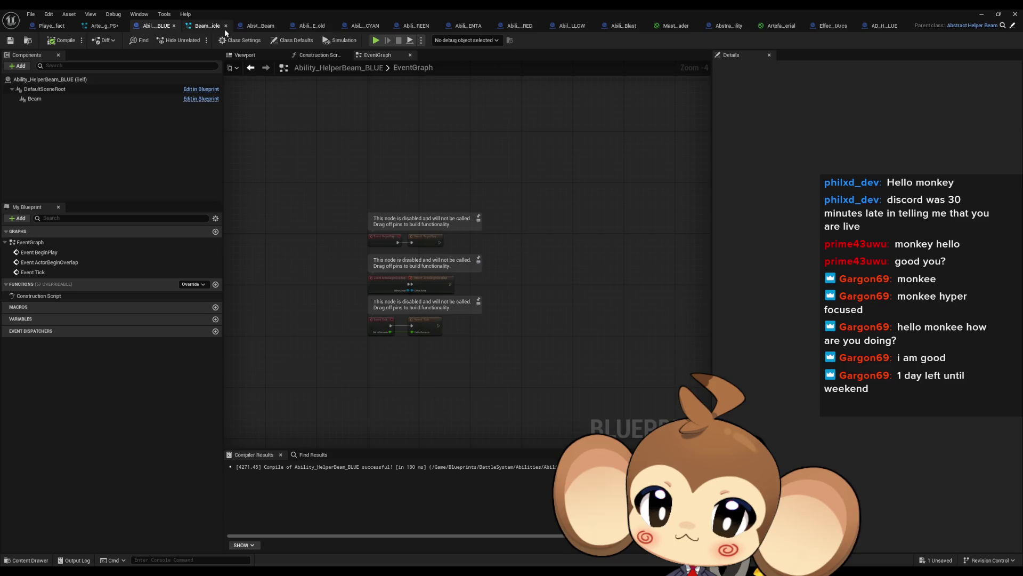
click(250, 28)
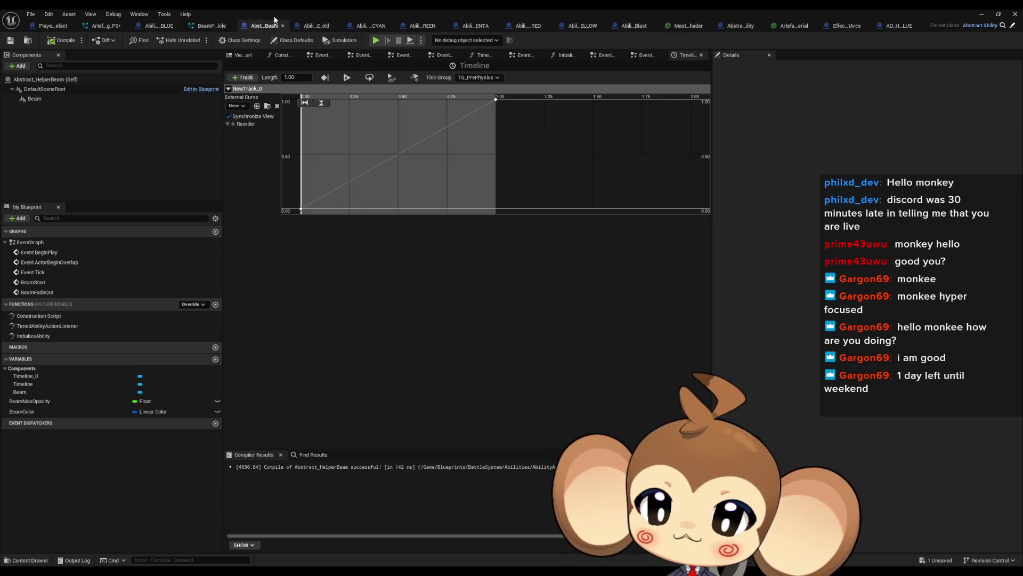
- Paste the BLUE class defaults' five-entry Action Array into Abstract_HelperBeam's class defaults
click(149, 28)
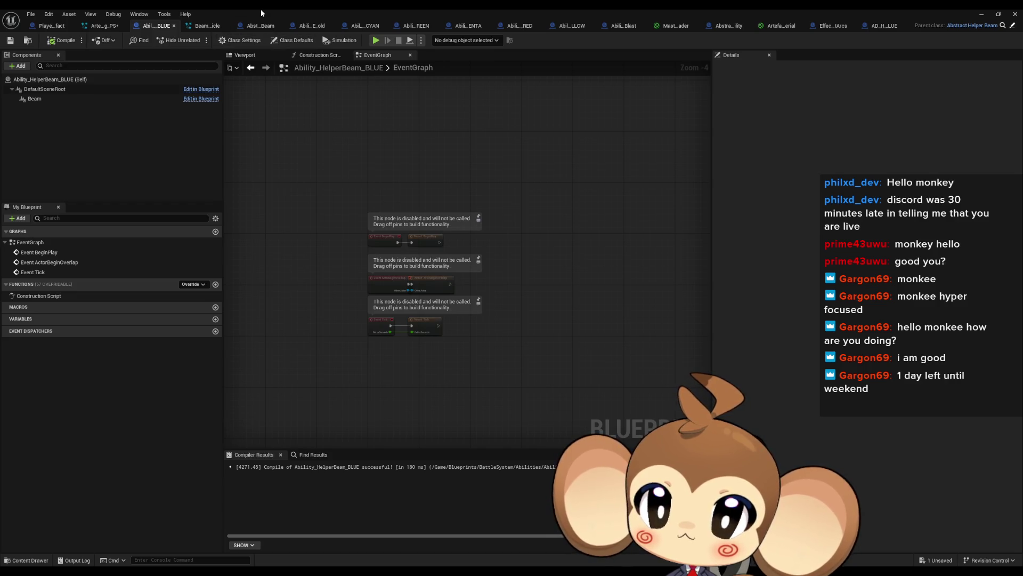
click(299, 43)
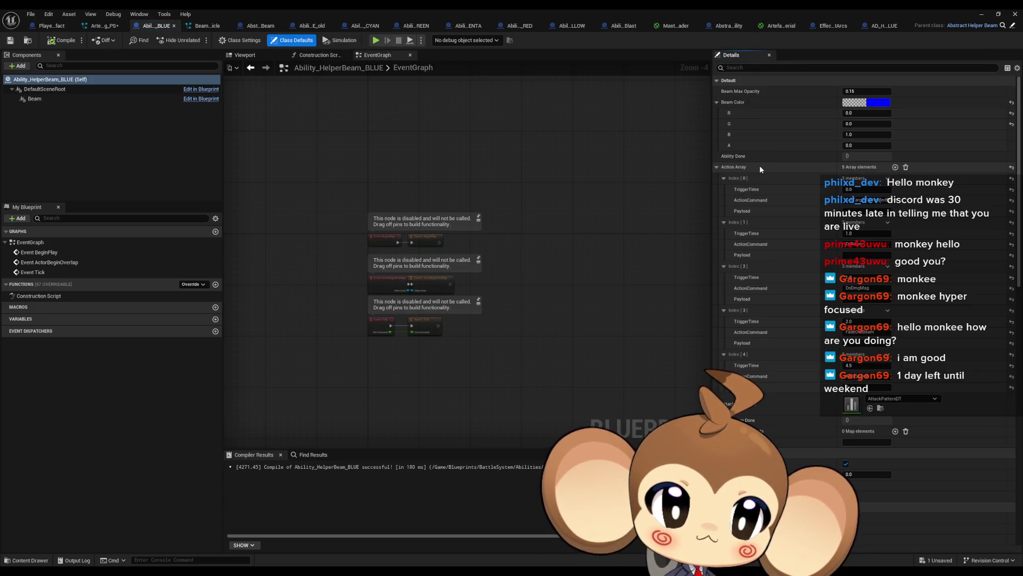
click(255, 29)
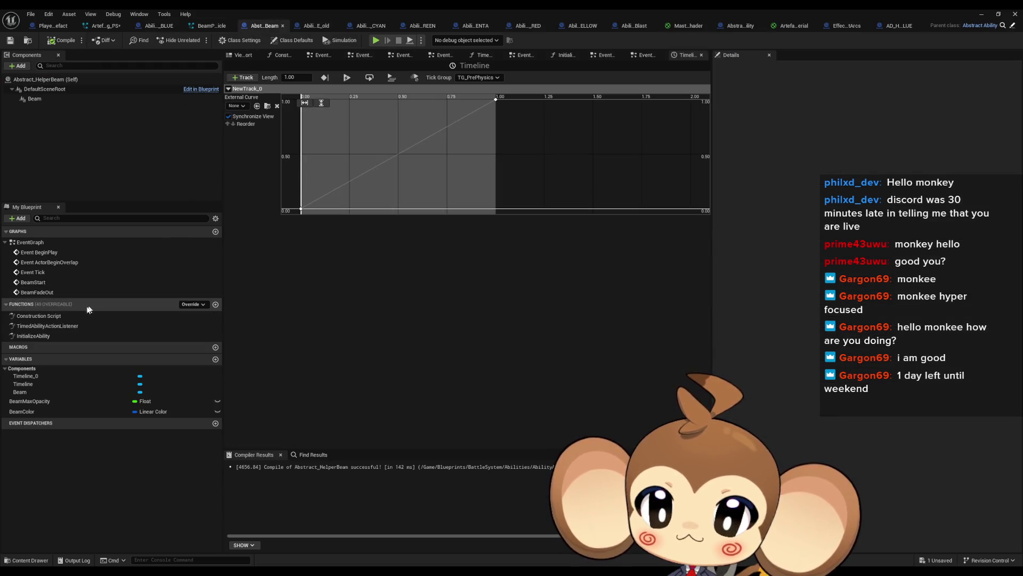
click(299, 43)
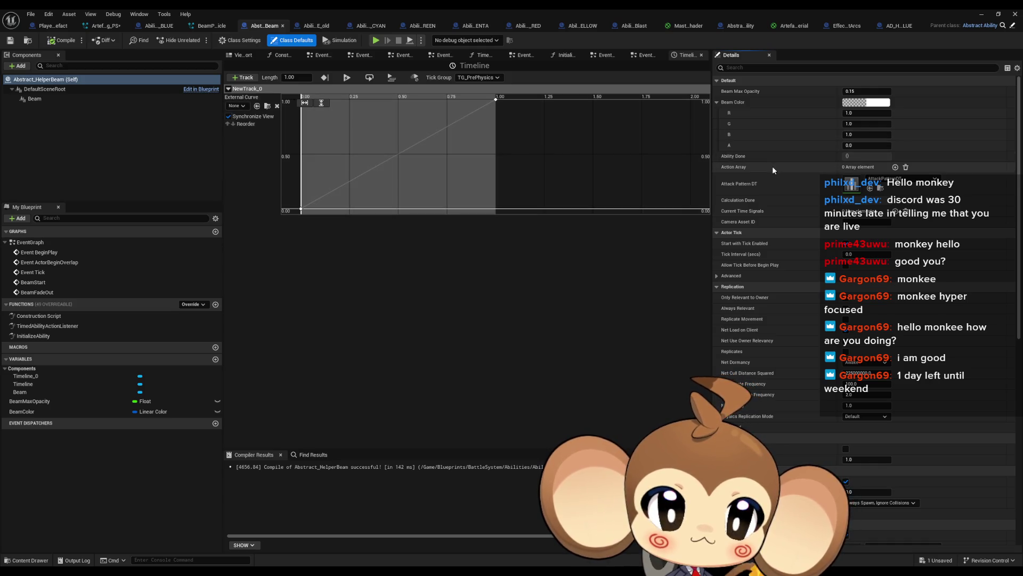
key(ctrl+v)
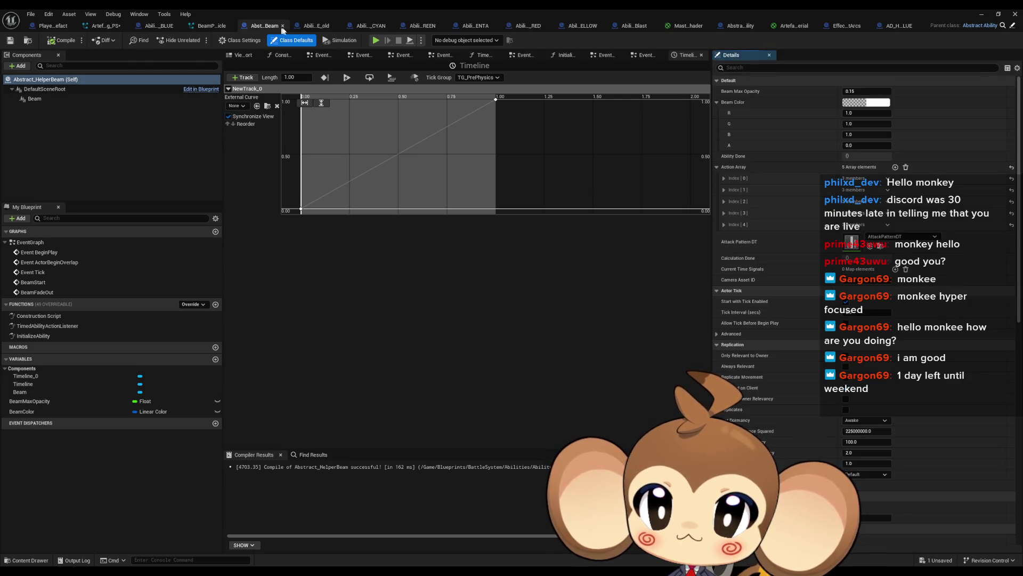
double_click(318, 9)
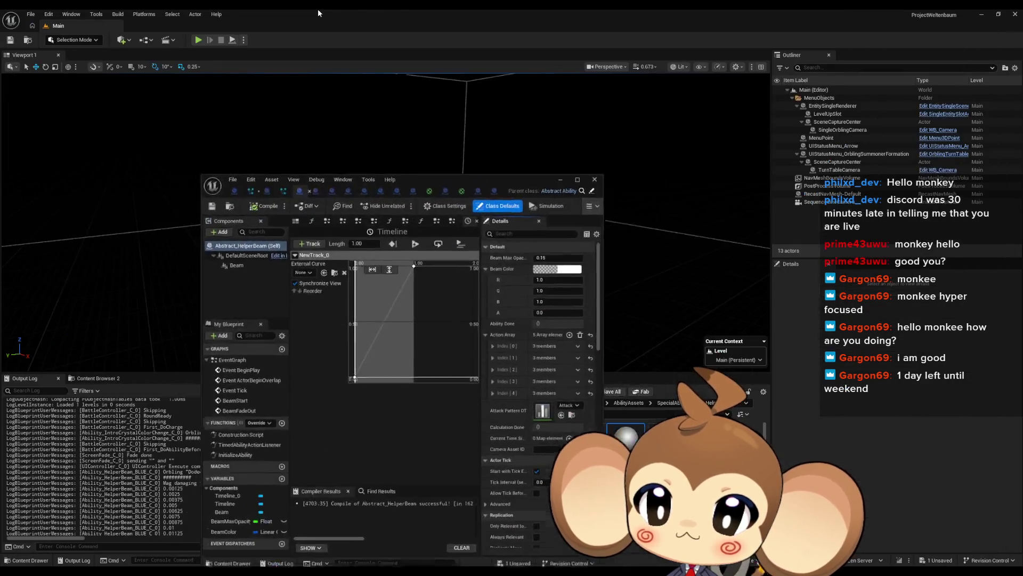
- Move the blueprint window aside and save all modified assets
drag(480, 185, 335, 75)
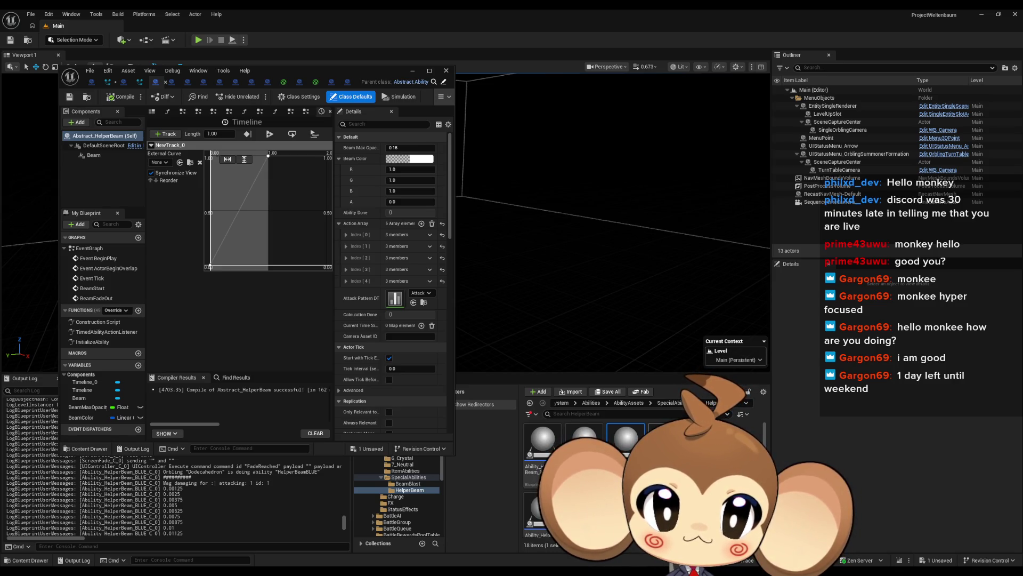
click(30, 13)
click(50, 128)
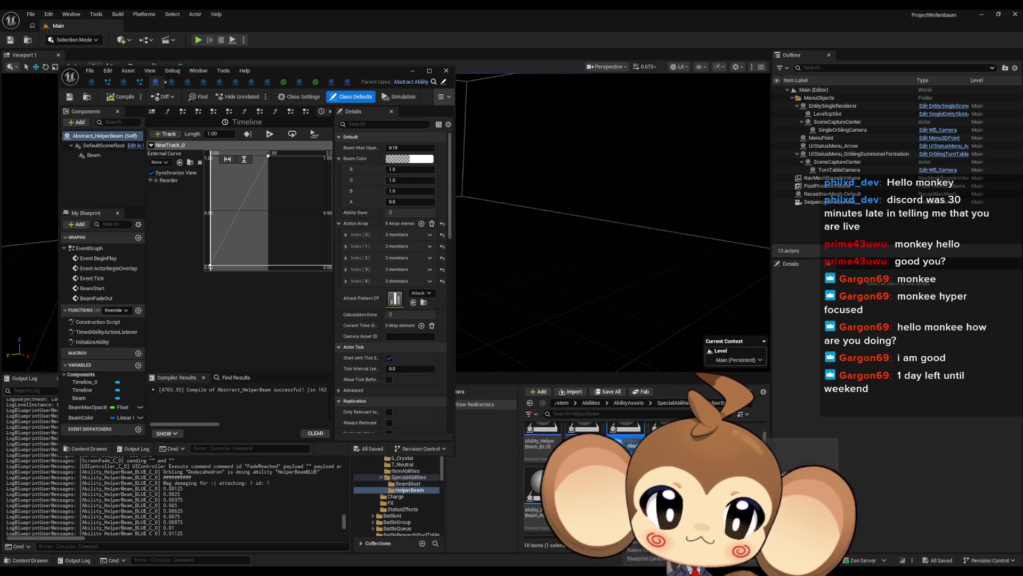
- Create the CYAN helper-beam child with Beam Color red channel 0, then save all
right_click(632, 433)
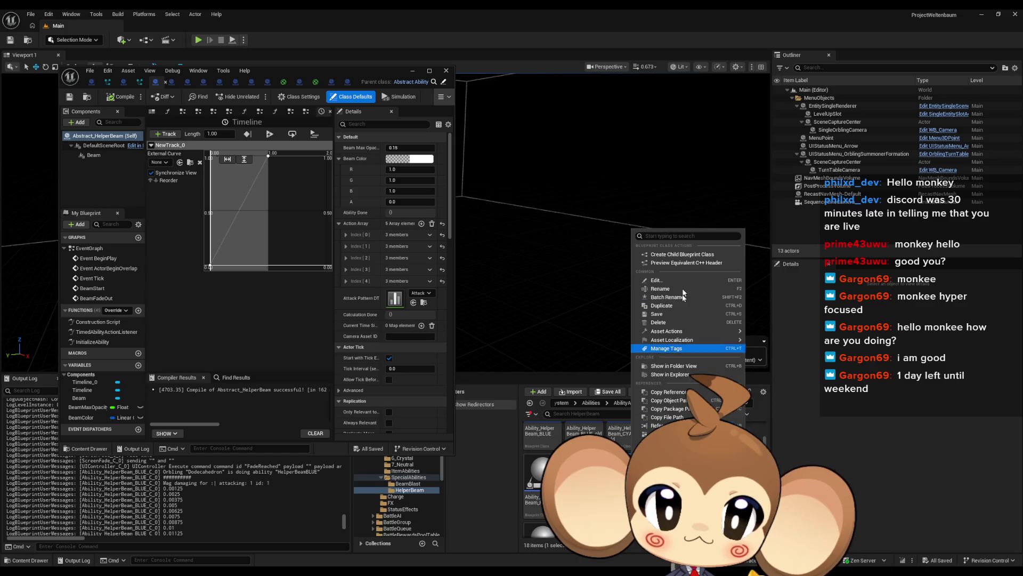
click(675, 256)
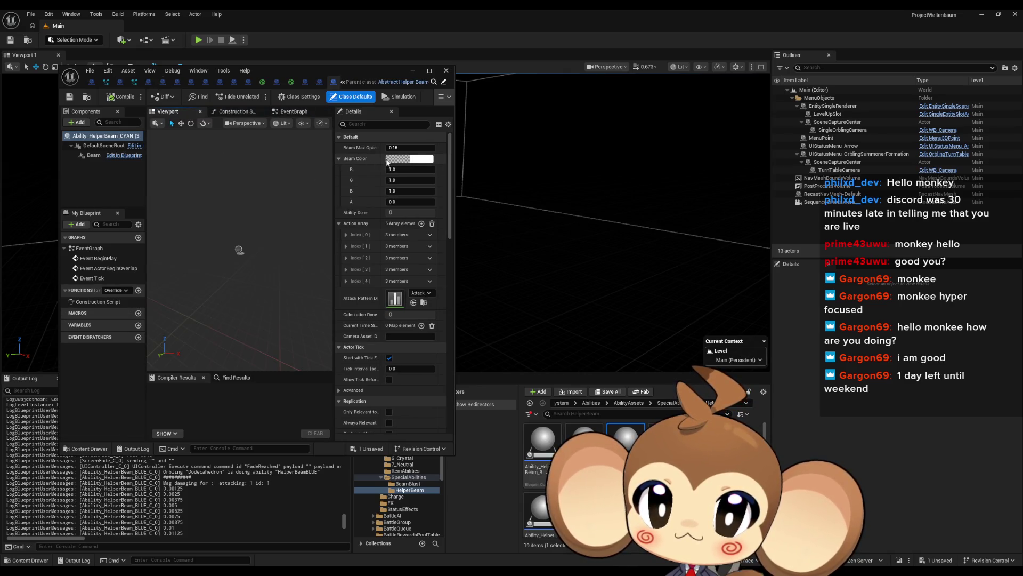
click(416, 162)
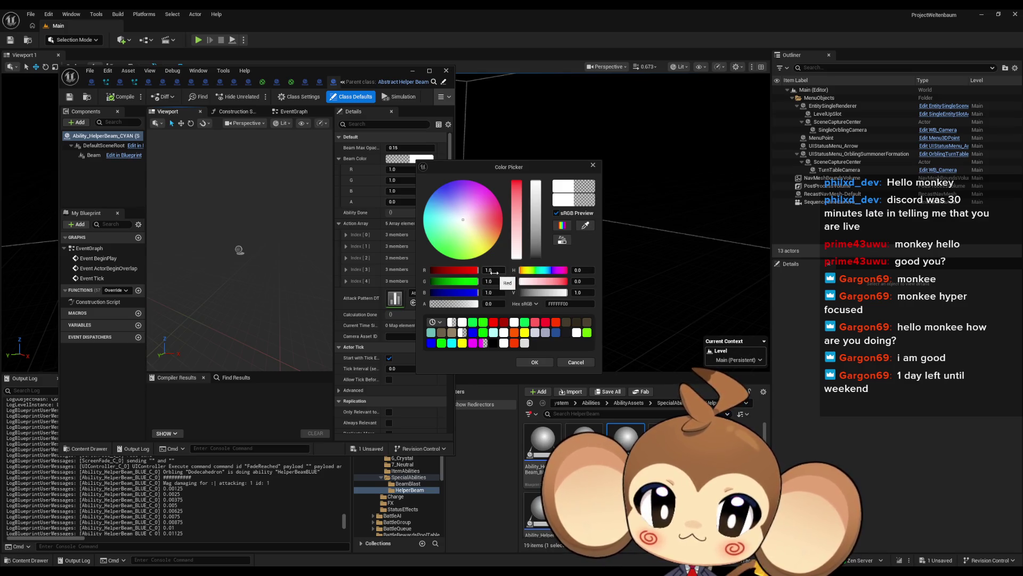
text(0)
key(Return)
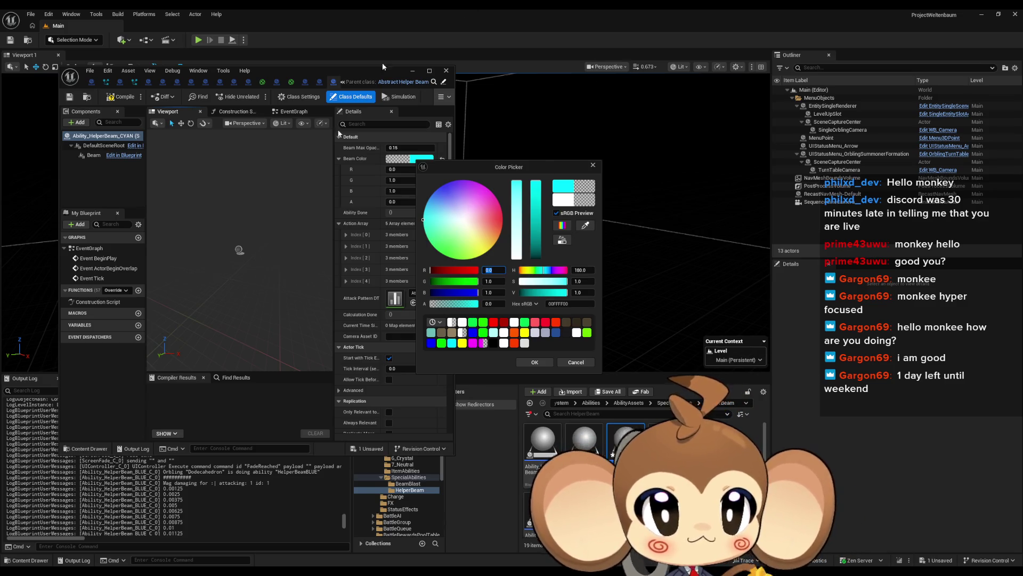
click(535, 364)
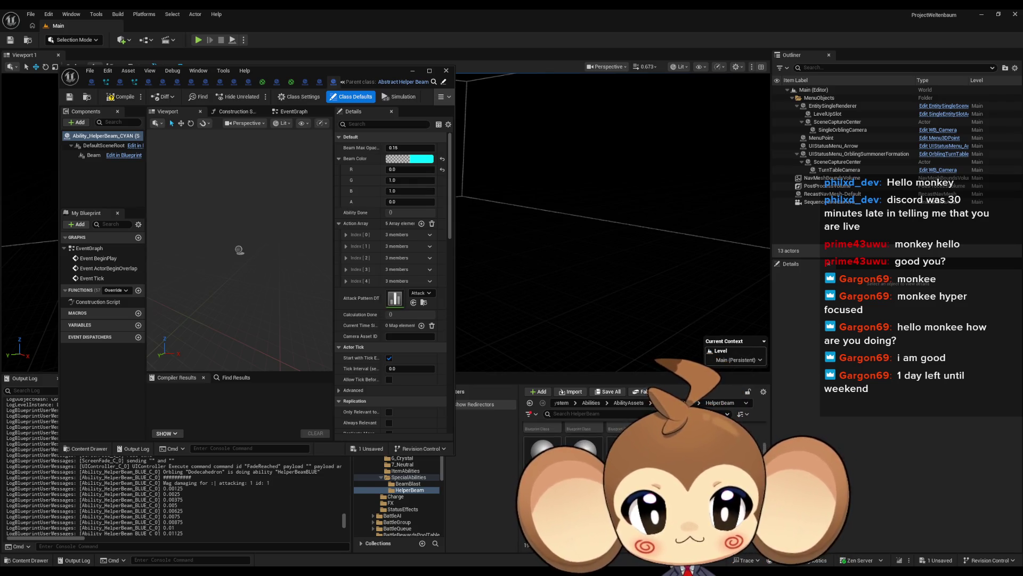
click(30, 14)
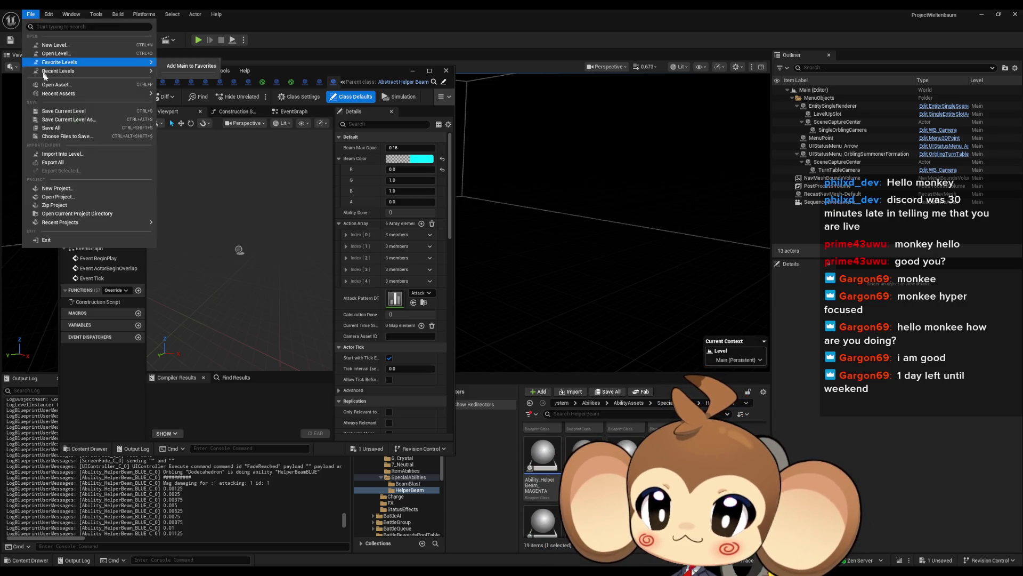
click(48, 129)
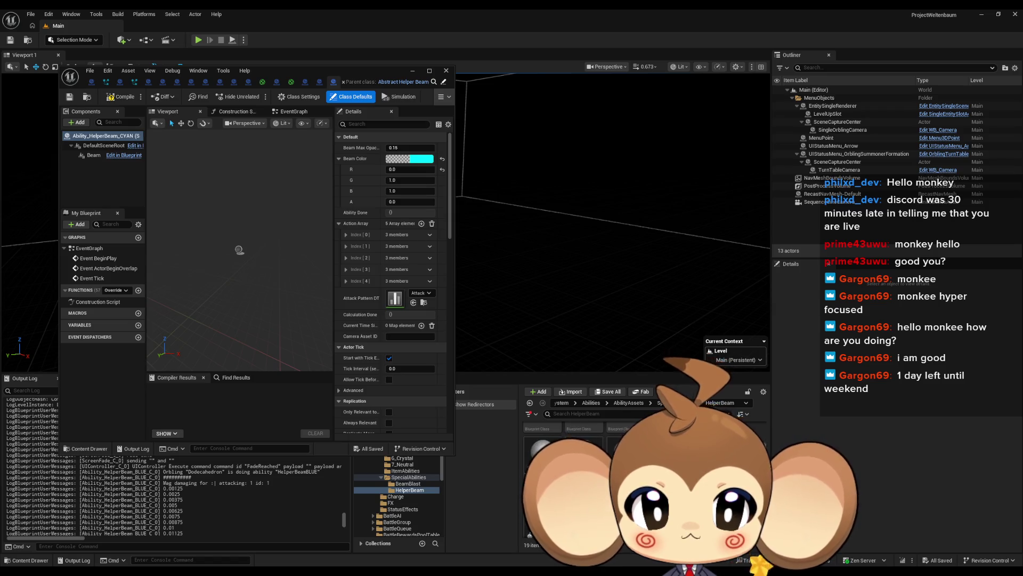
- Open Ability_HelperBeam_GREEN and set its Beam Color to R 0, G 1, B 0
right_click(674, 453)
click(750, 274)
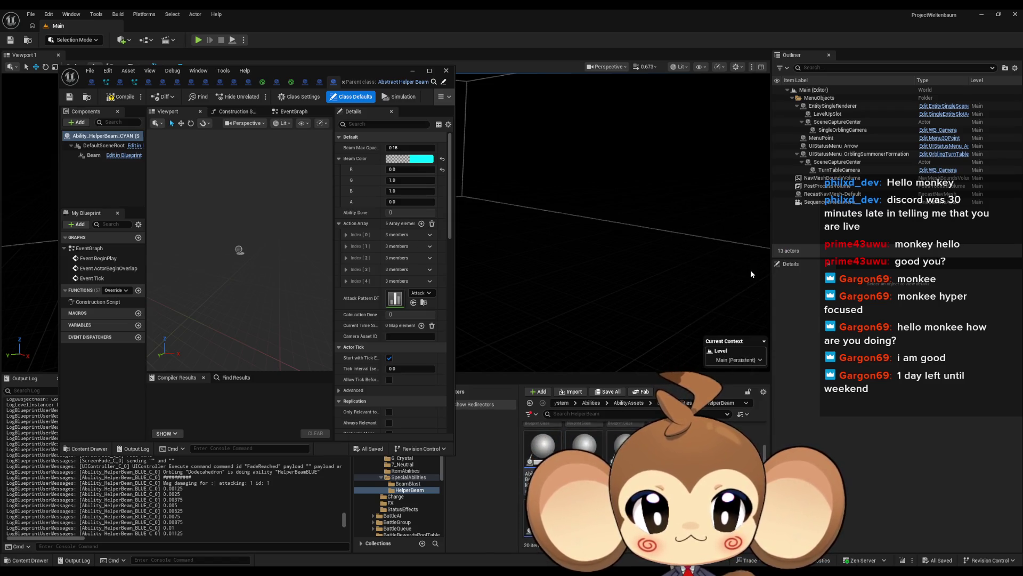
double_click(626, 442)
click(409, 158)
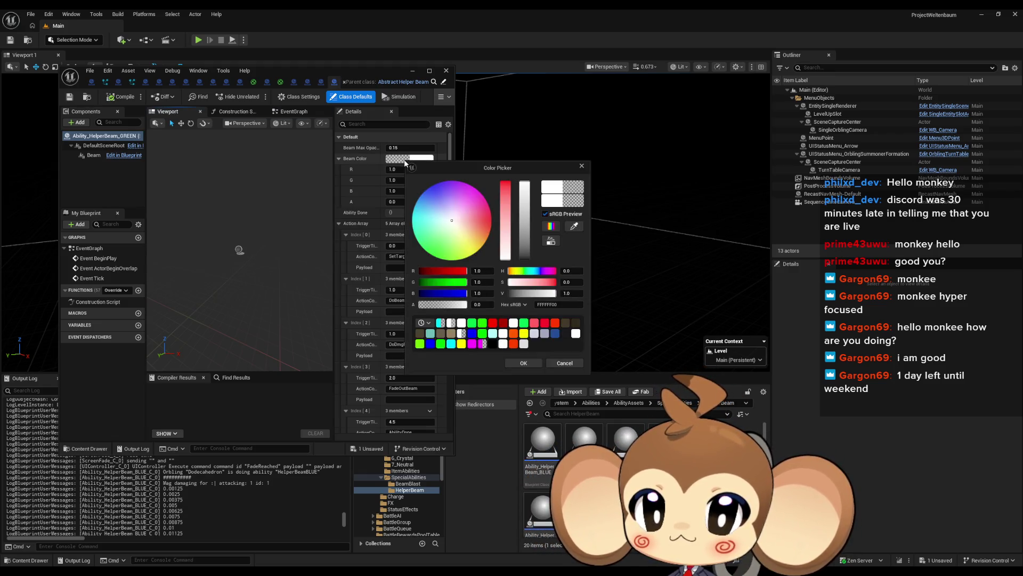
text(0)
key(Return)
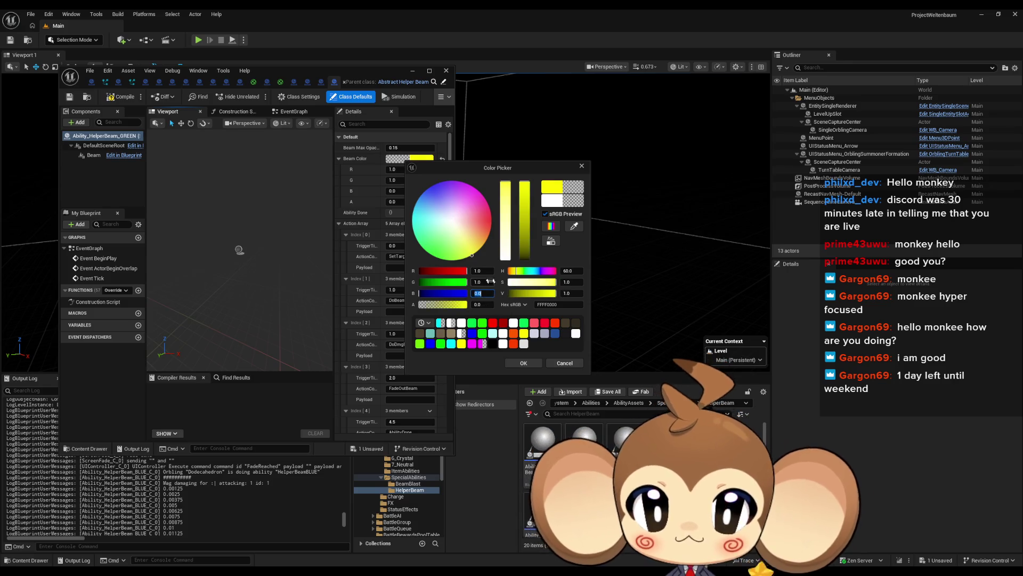
text(0)
key(Return)
click(520, 363)
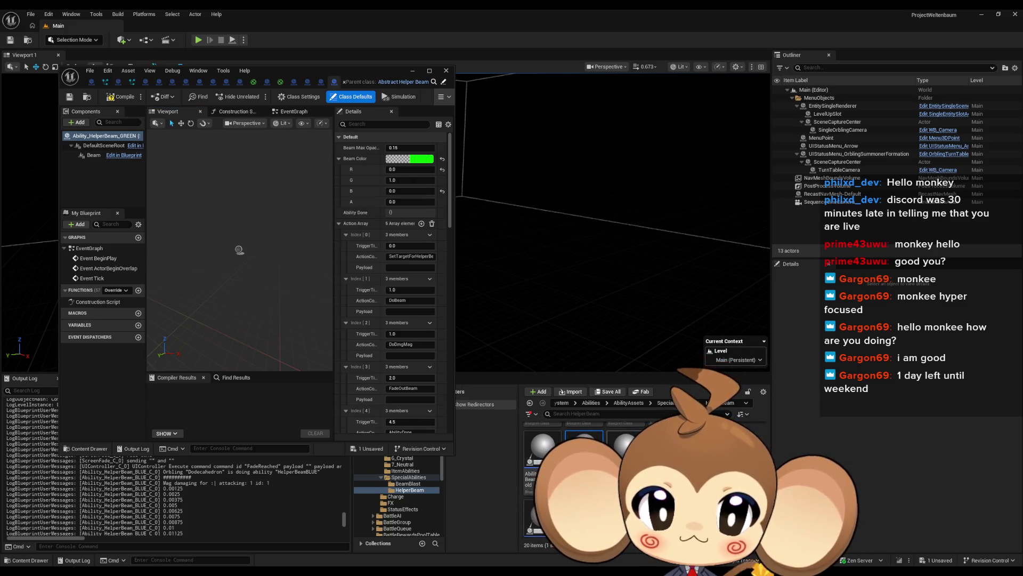
scroll(586, 453, down, 1)
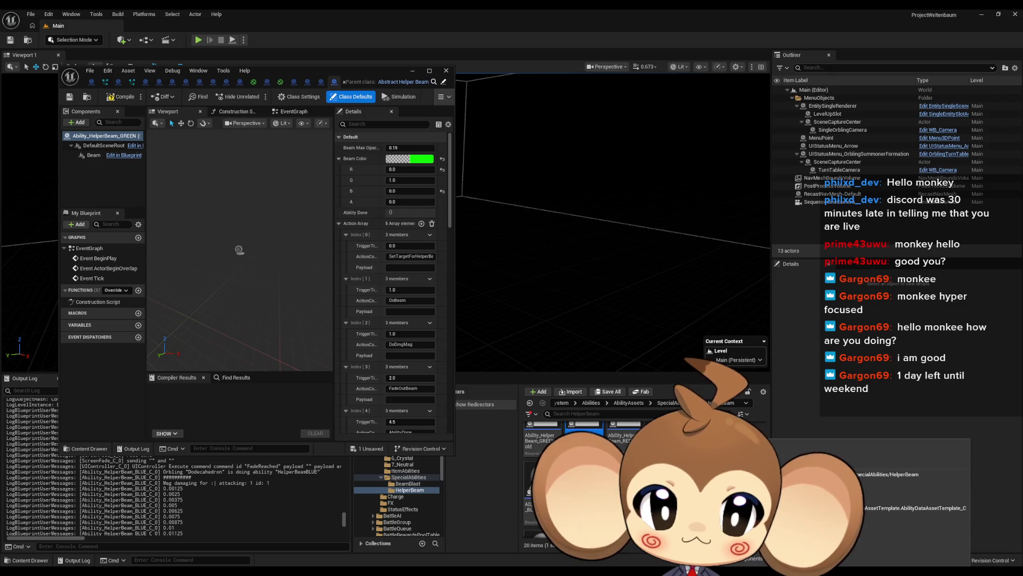
- Abandon a new child of the abstract helper beam, then locate the asset in HelperBeam and save
right_click(713, 441)
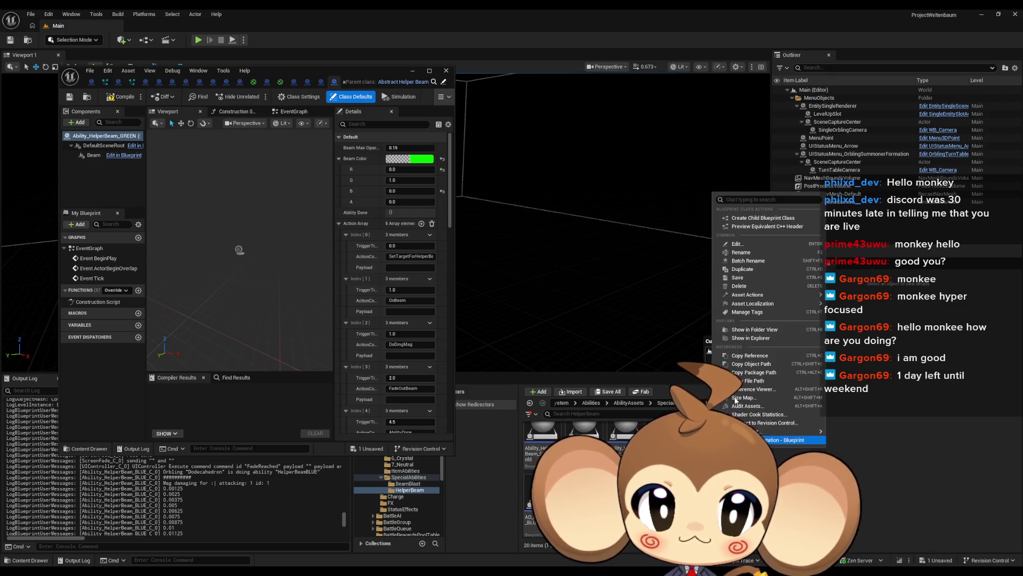
click(757, 220)
key(Escape)
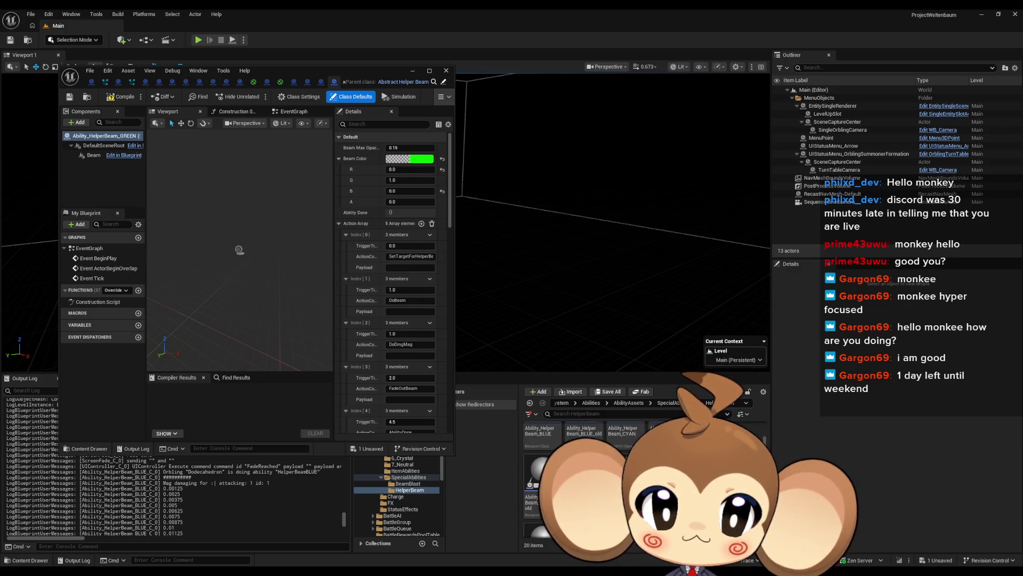
scroll(645, 479, down, 1)
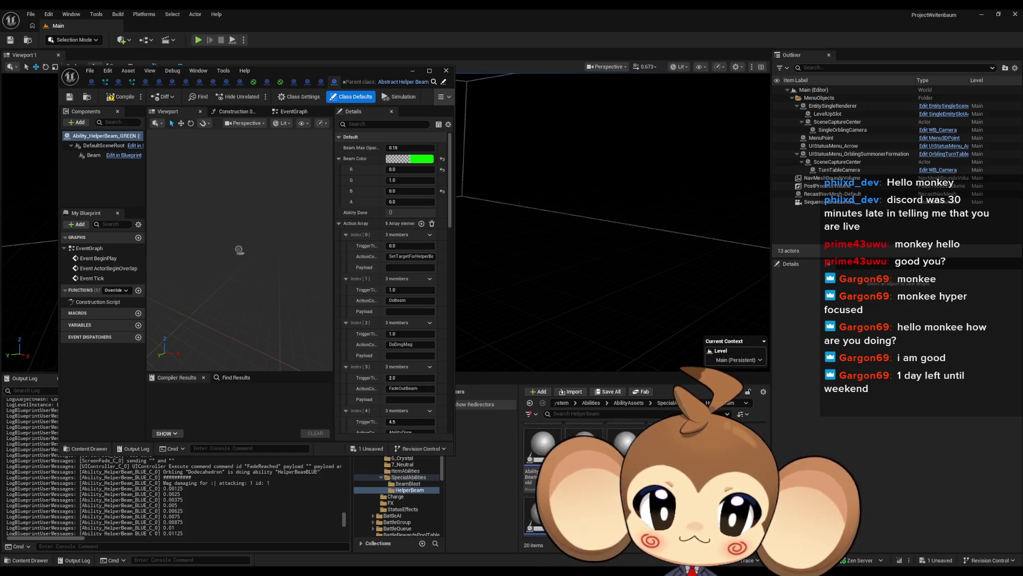
right_click(693, 435)
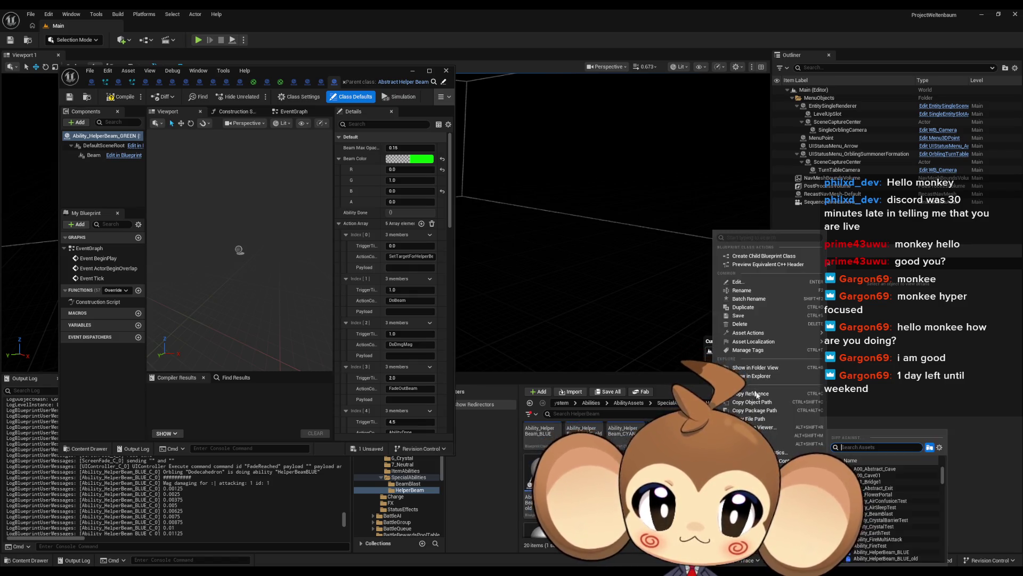
click(751, 258)
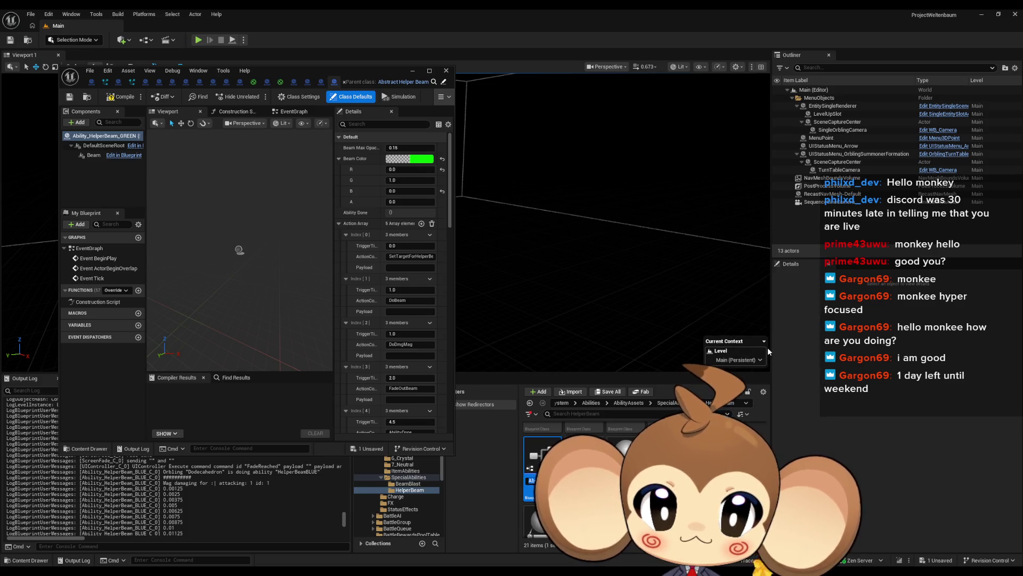
key(ctrl+s)
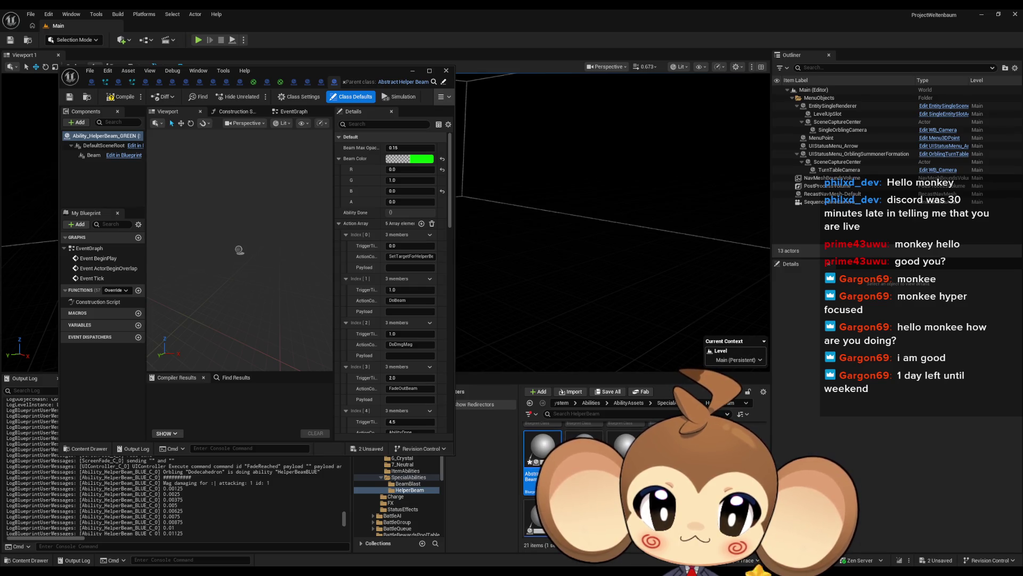
- Delete Abstract_HelperBeam_Child and confirm the deletion
scroll(586, 480, up, 1)
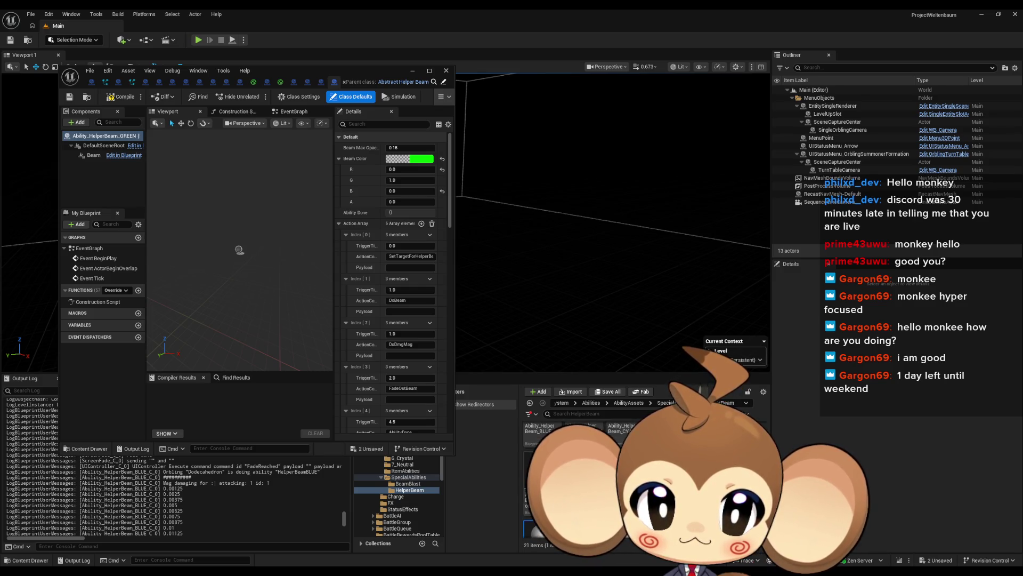
key(Delete)
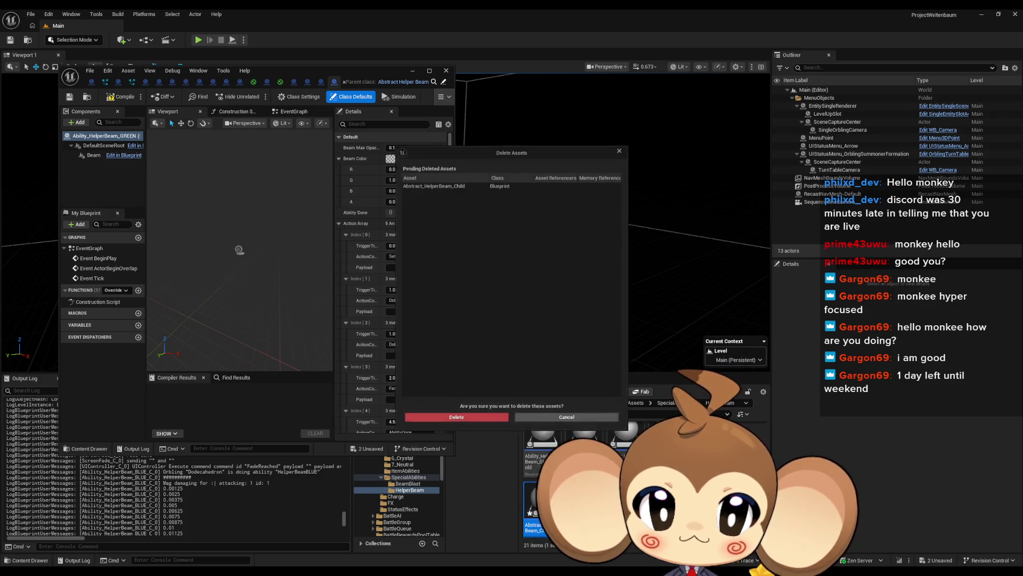
click(474, 423)
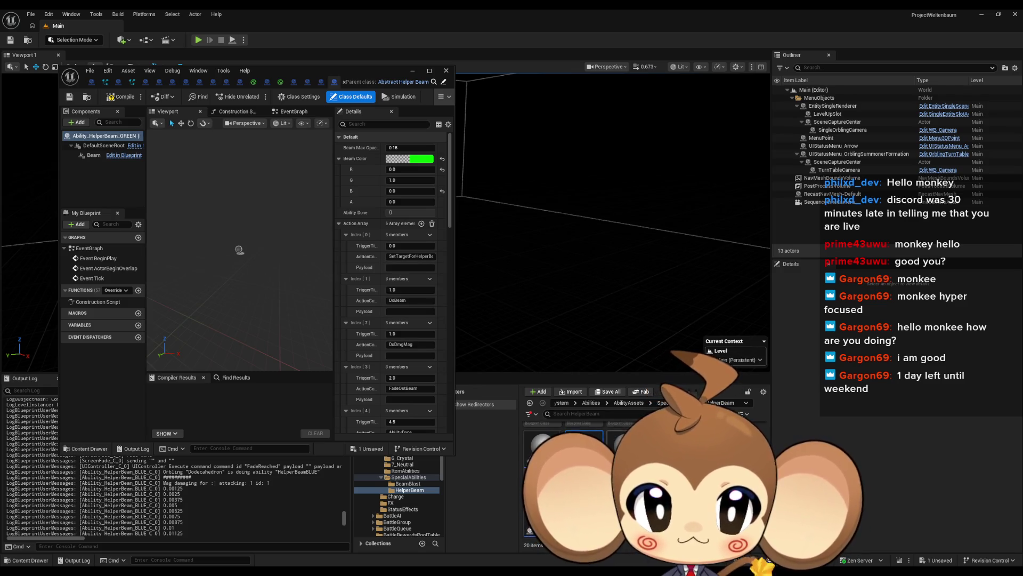
right_click(715, 436)
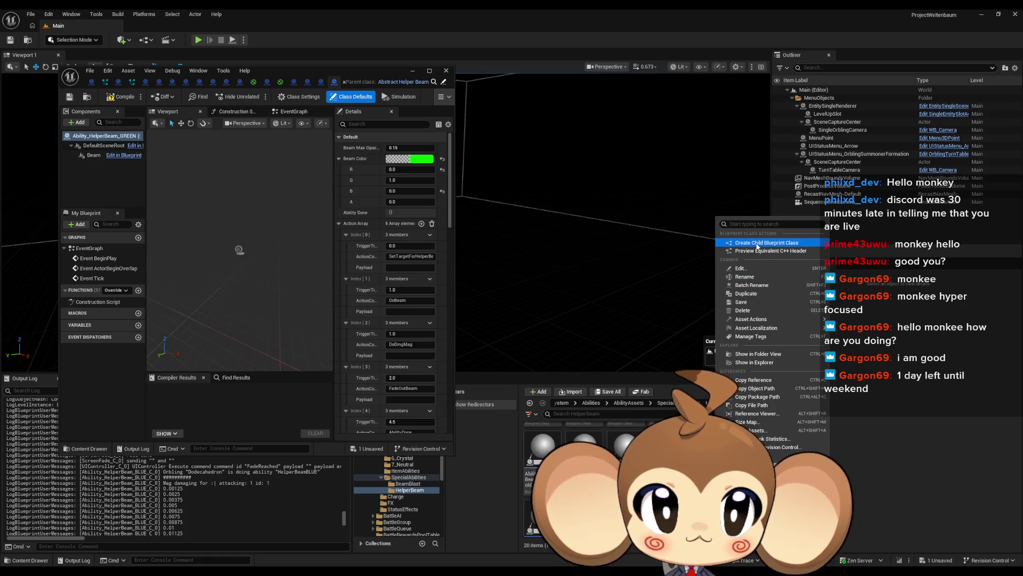
- Create Ability_HelperBeam_MAGENTA with its Beam Color green channel set to 0
click(773, 245)
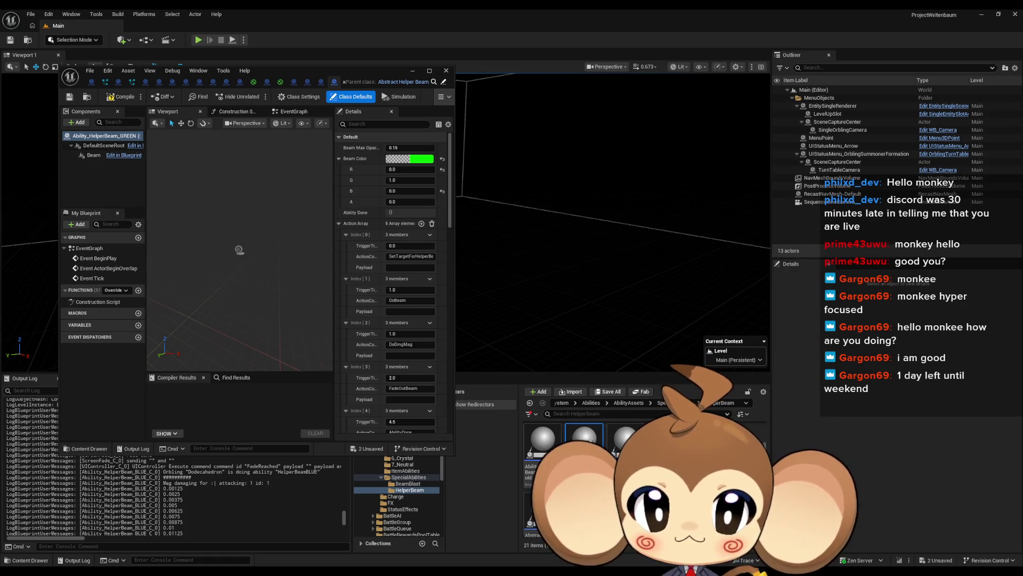
click(421, 159)
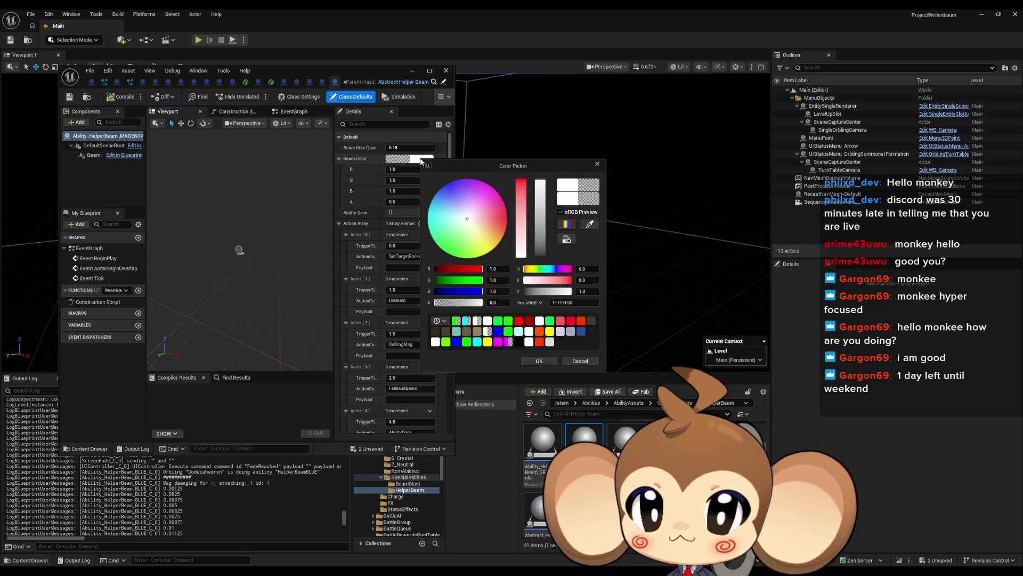
text(0)
key(Return)
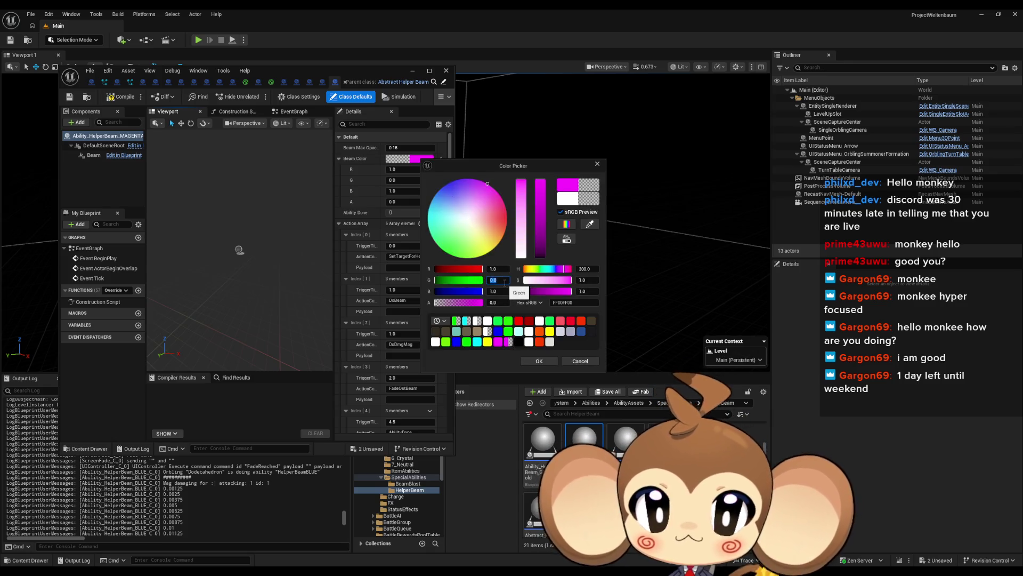
click(551, 377)
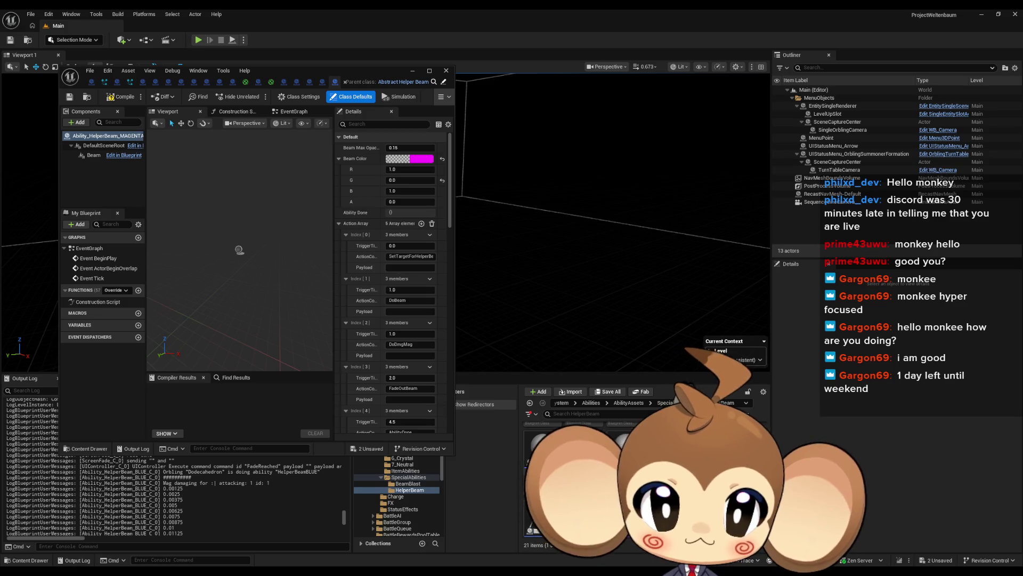
- Create Ability_HelperBeam_RED with Beam Color green and blue set to 0 (pure red)
right_click(542, 447)
click(634, 257)
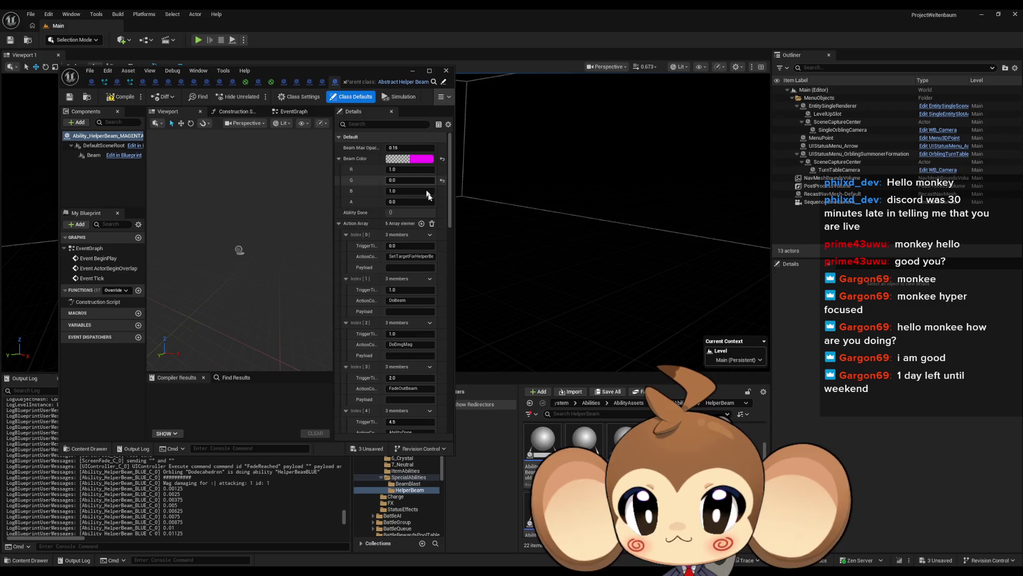
click(418, 158)
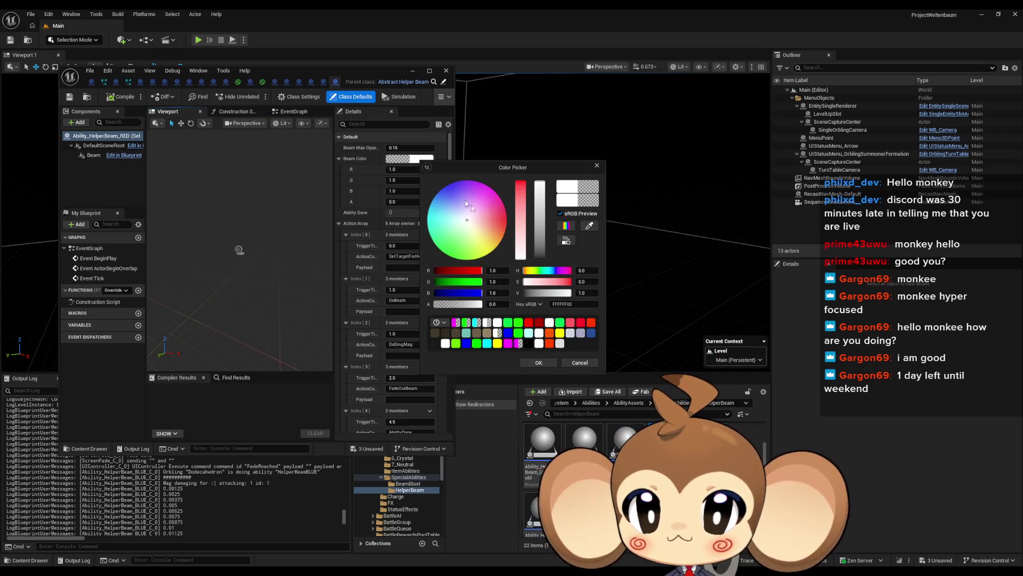
text(0)
click(495, 292)
text(0)
key(Return)
click(539, 363)
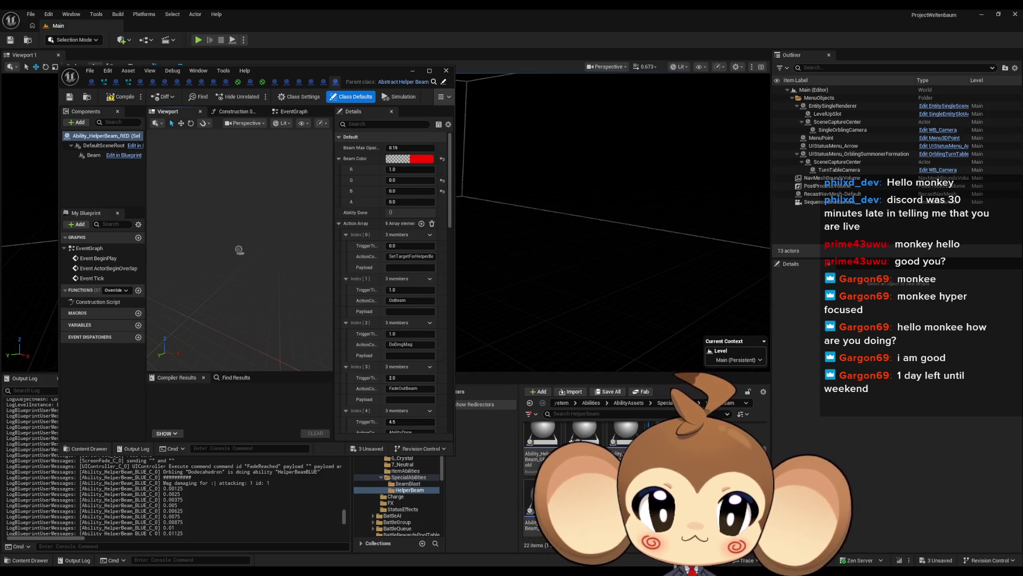
scroll(586, 469, down, 1)
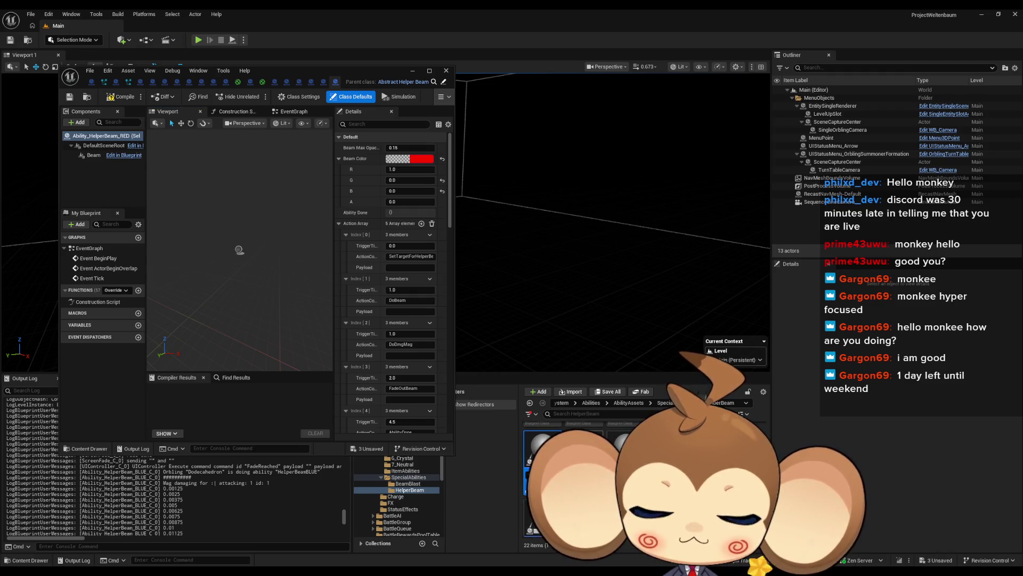
right_click(584, 450)
- Create Ability_HelperBeam_YELLOW and set its Beam Color blue channel to 0, giving R 1, G 1, B 0
click(629, 247)
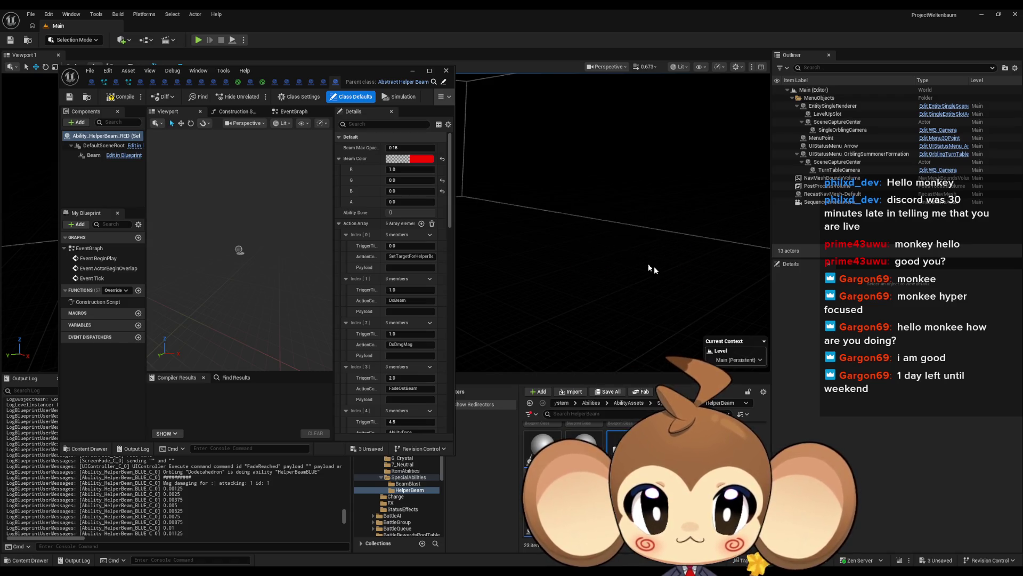
click(540, 459)
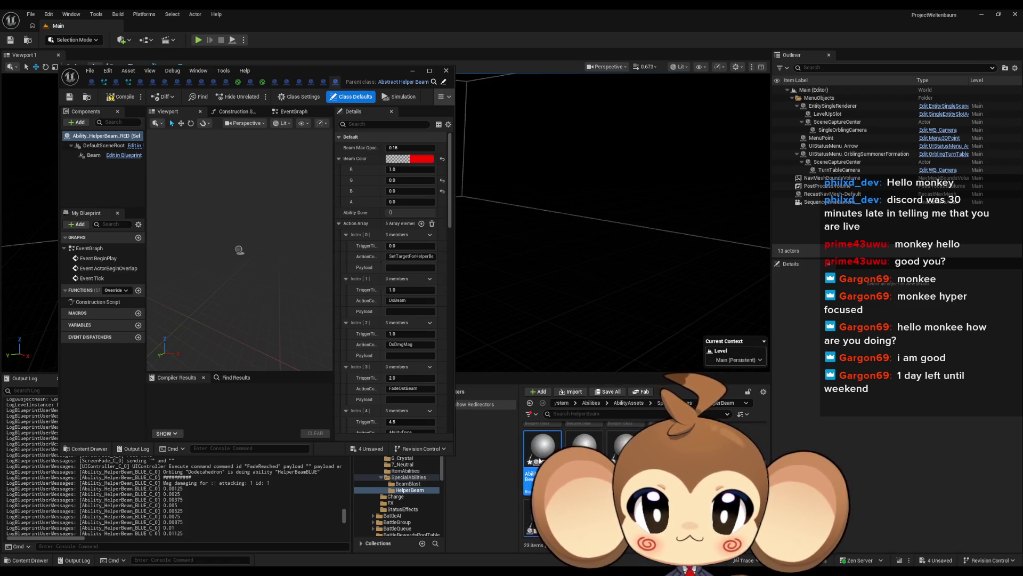
click(421, 159)
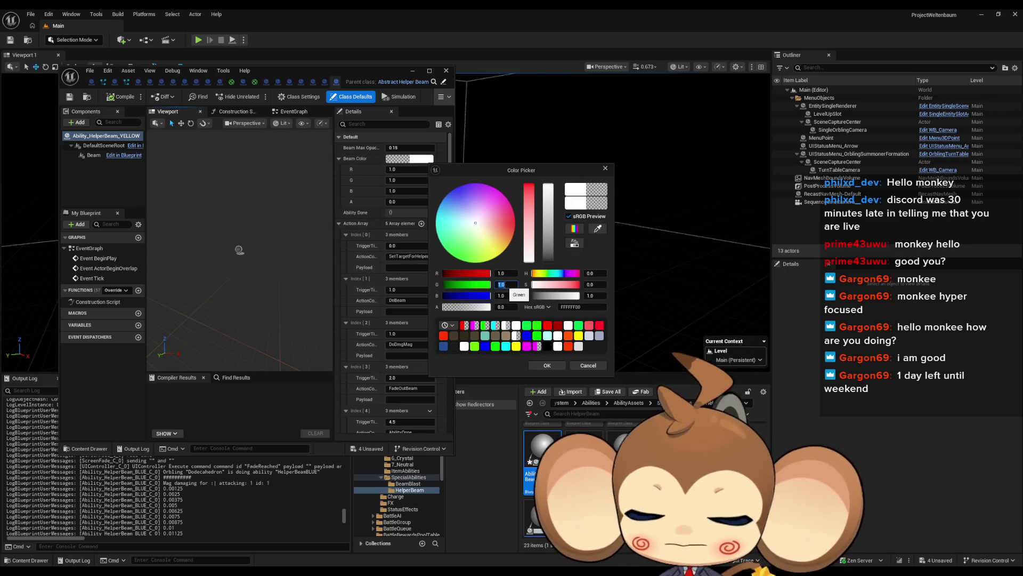
click(502, 296)
text(0)
key(Return)
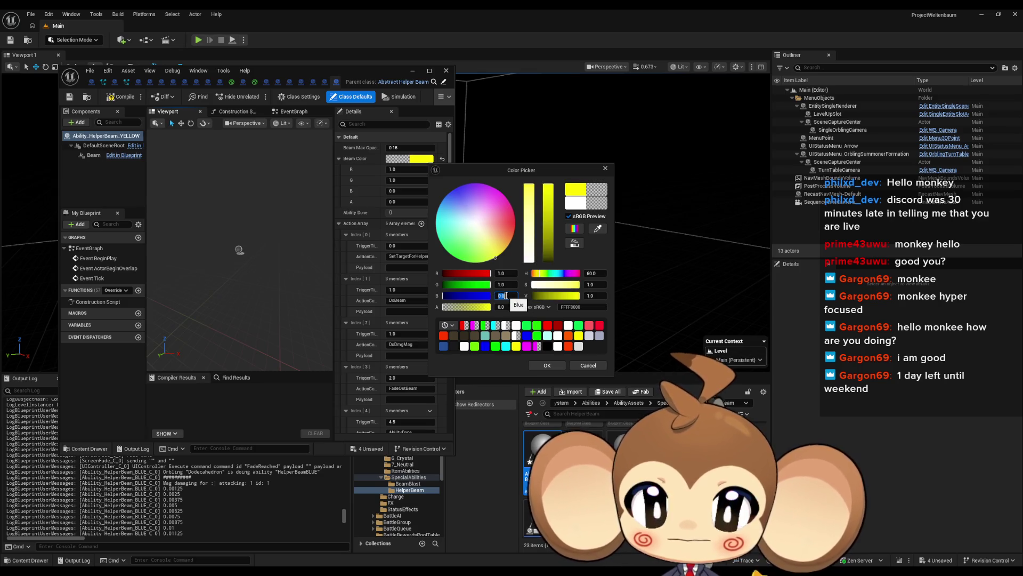
click(547, 365)
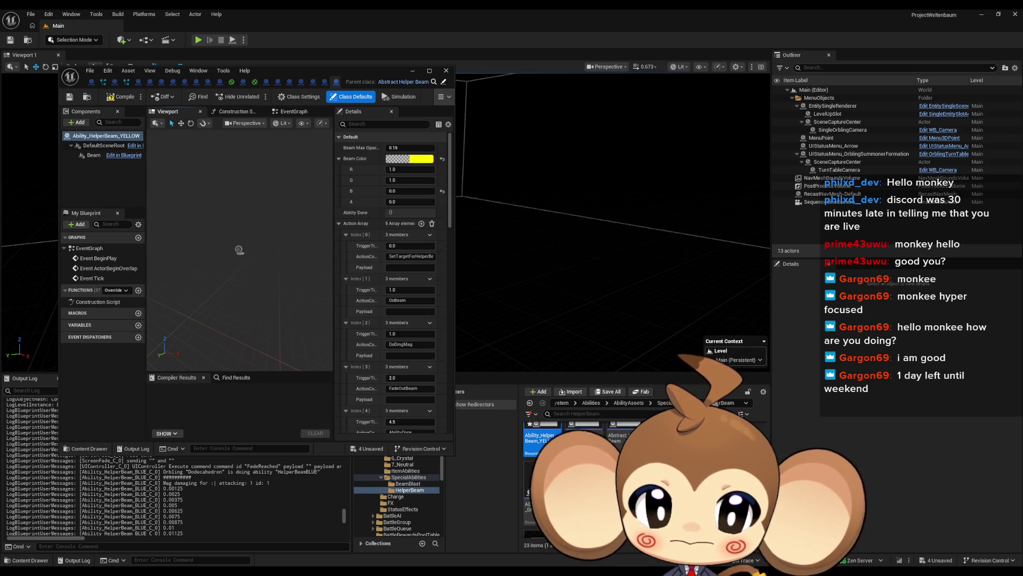
scroll(547, 452, up, 2)
scroll(586, 453, up, 1)
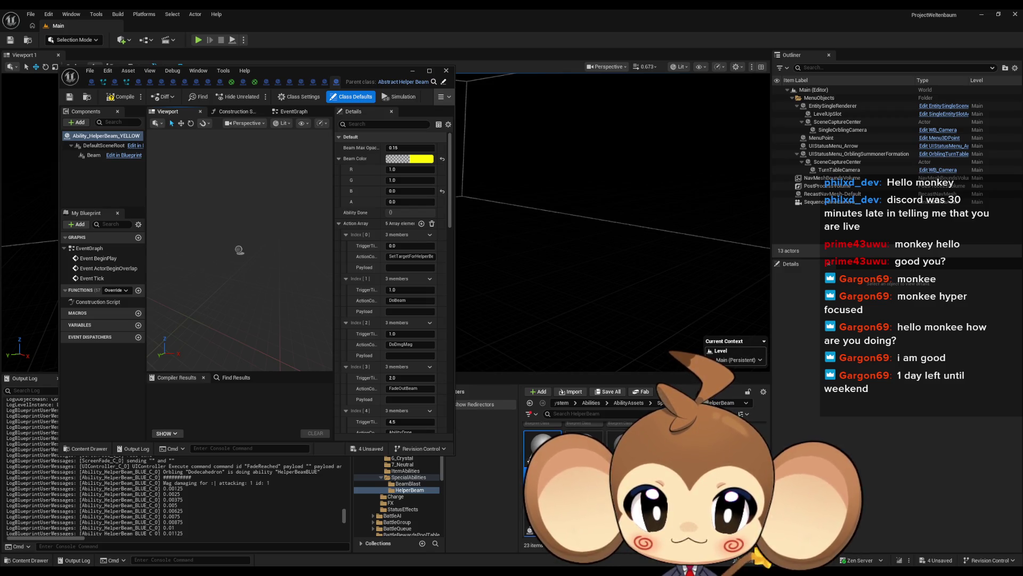
- Point the CYAN, GREEN and MAGENTA data assets at their current Ability_HelperBeam blueprints
double_click(585, 448)
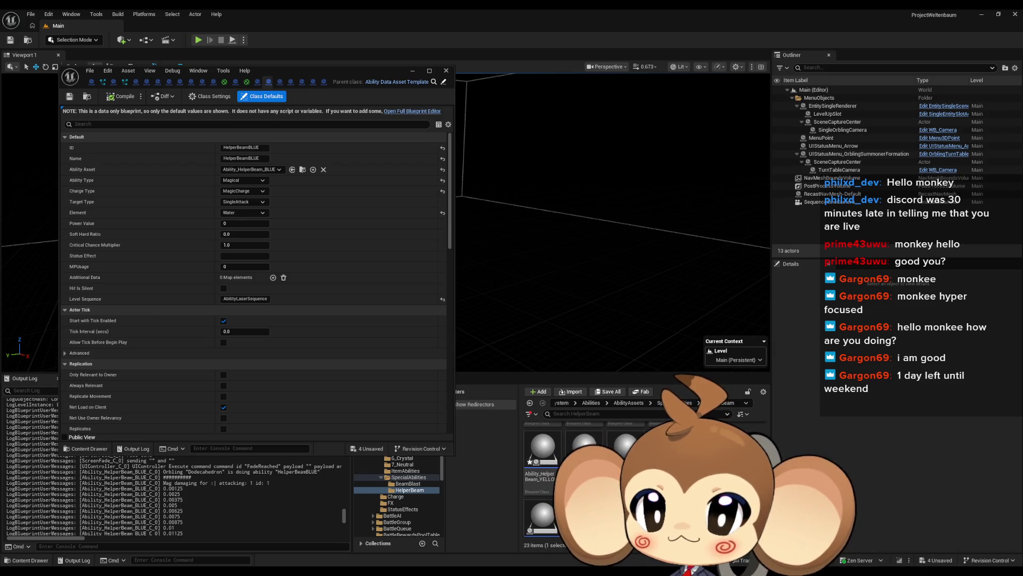
click(279, 170)
text(cyan)
key(Return)
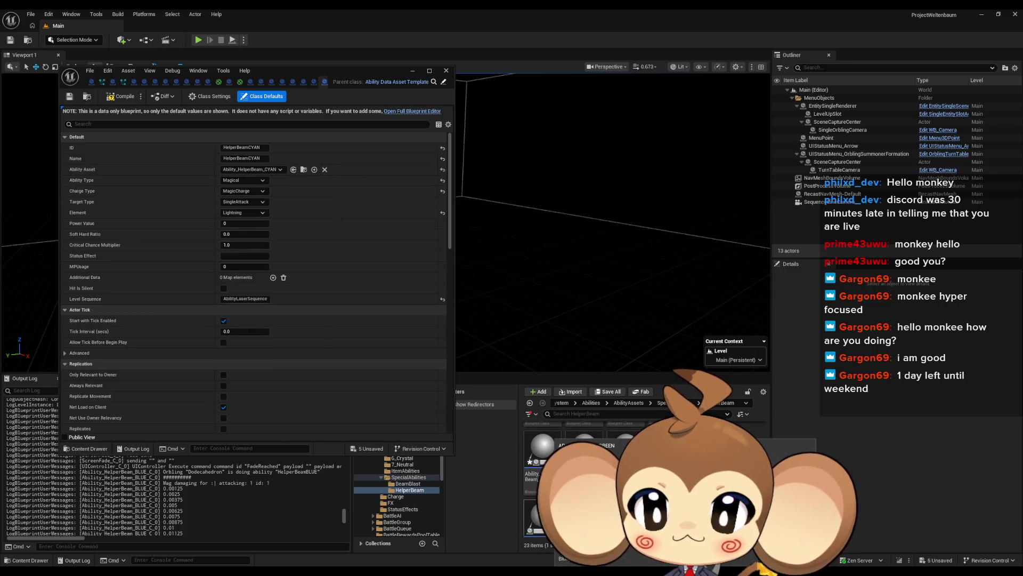
click(279, 170)
text(gree)
key(Return)
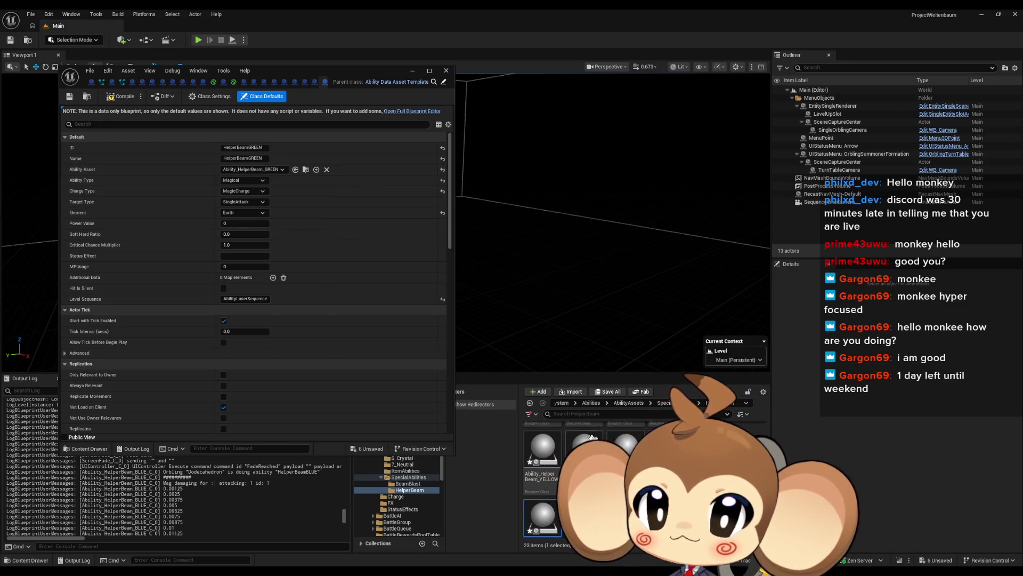
click(273, 169)
text(mag)
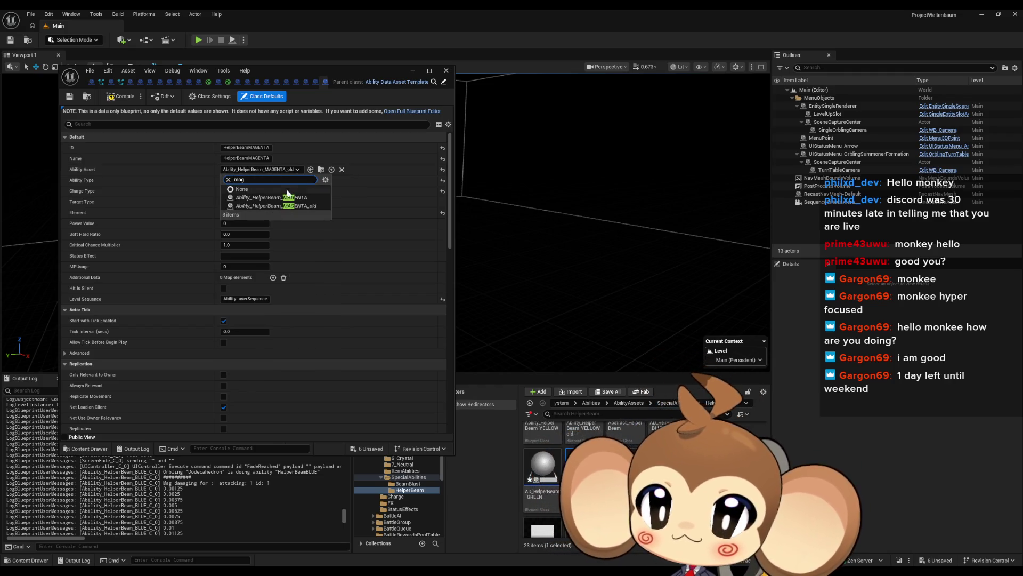
key(Return)
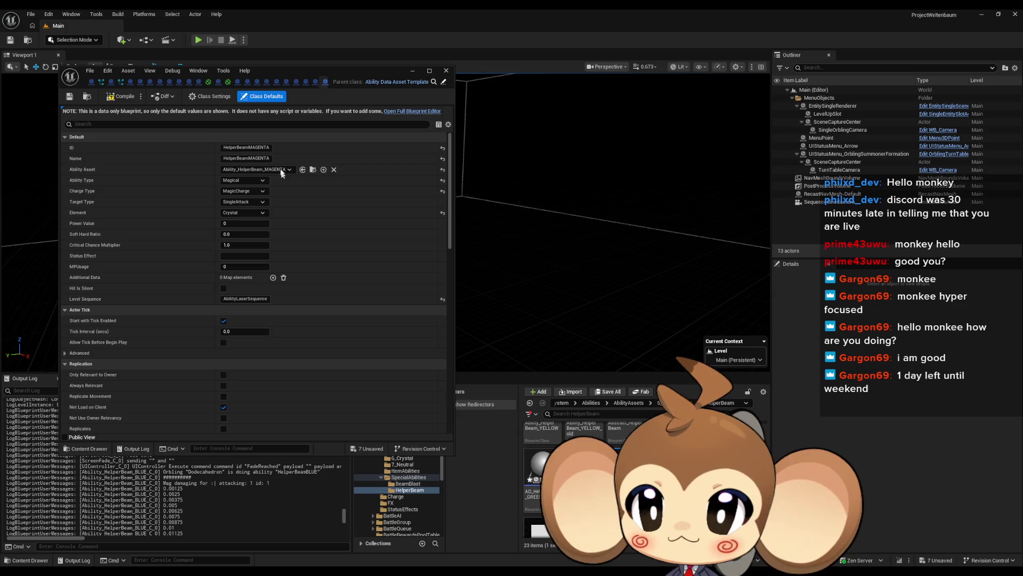
- Point the RED and YELLOW data assets at Ability_HelperBeam_RED and Ability_HelperBeam_YELLOW
click(273, 169)
text(red)
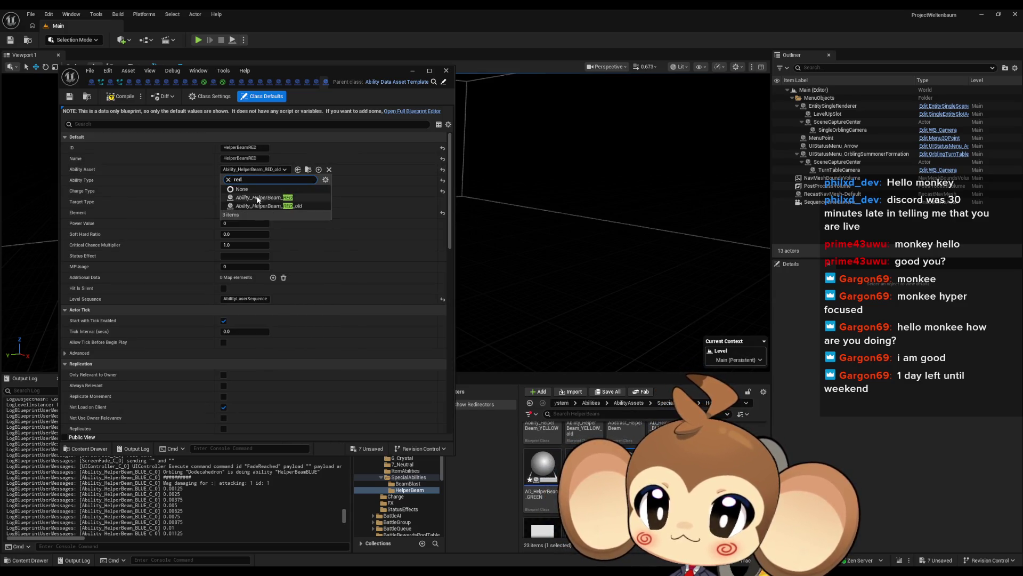
click(257, 198)
click(271, 171)
text(yel)
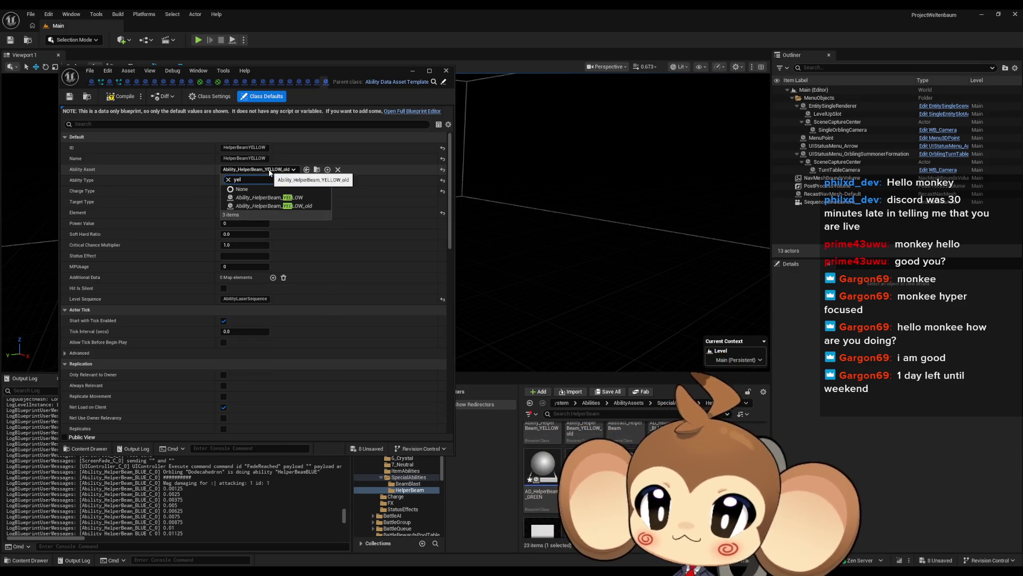
click(261, 197)
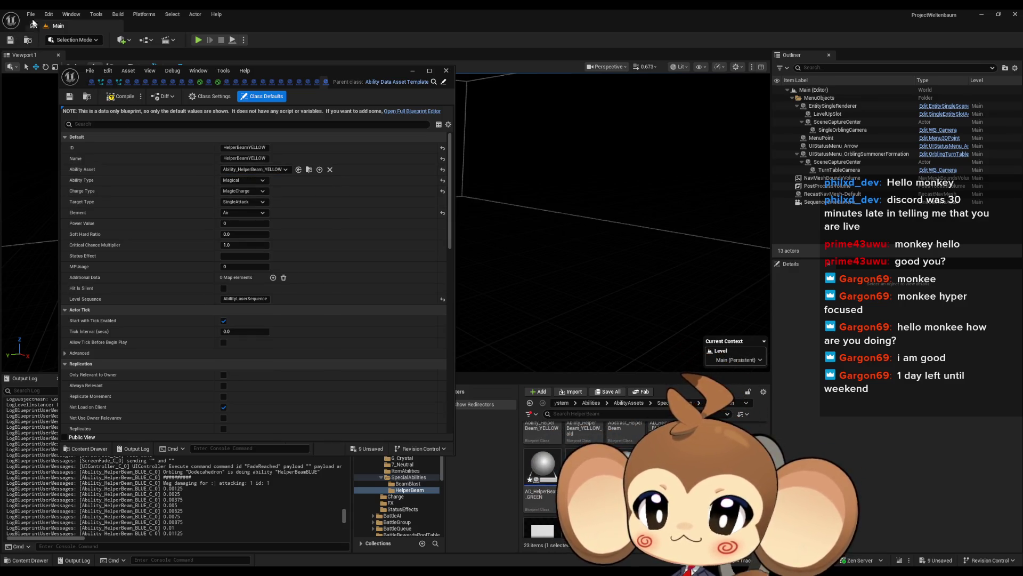
- Close the data asset editor and launch the game with Play
click(31, 14)
click(383, 87)
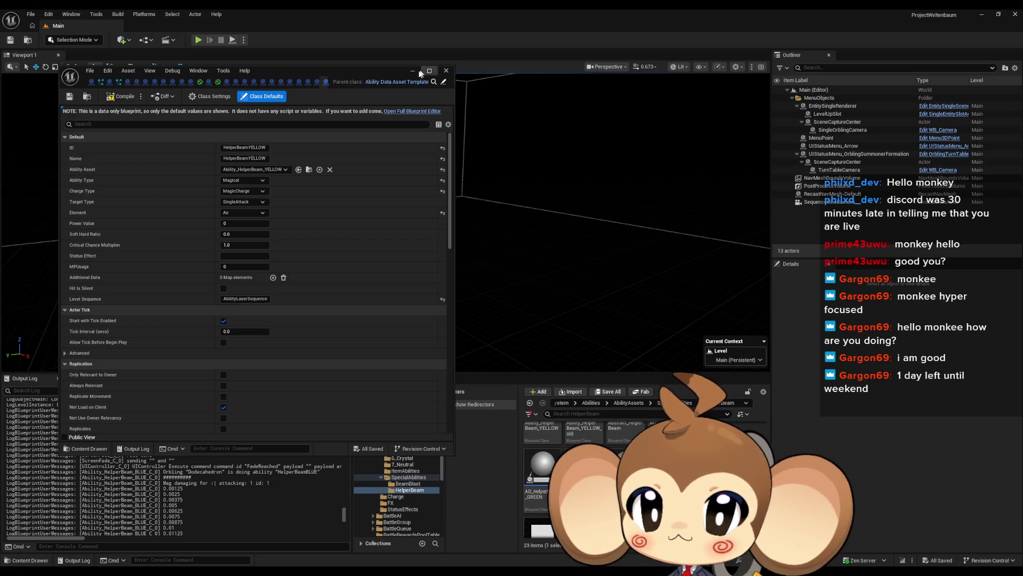
click(412, 71)
click(197, 41)
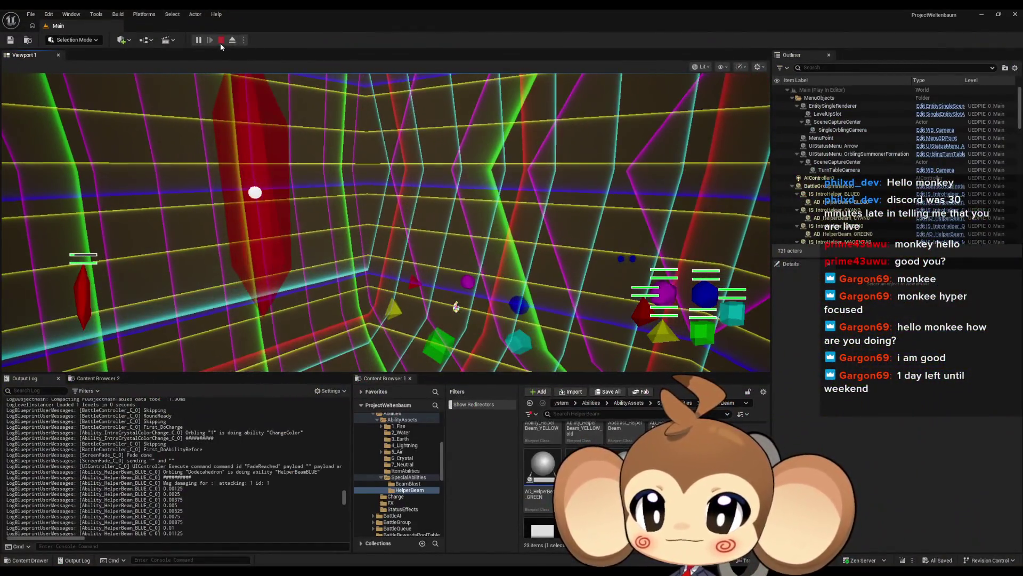
- Stop the play session after testing the helper beams and return to the level editor
click(221, 41)
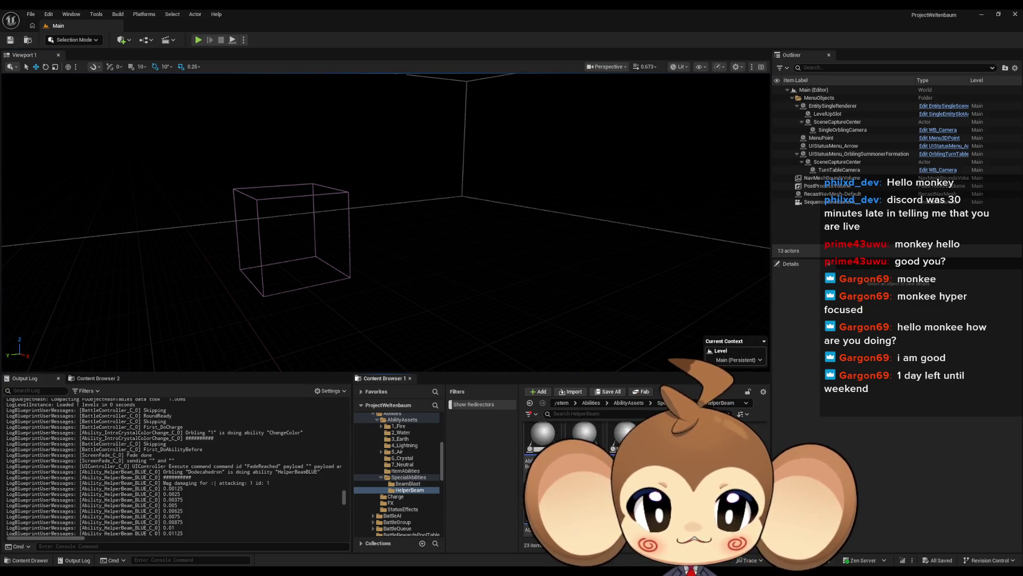
- Cancel deleting Ability_HelperBeam_BLUE_old, then view Ability_HelperBeam_BLUE's class defaults in the blueprint editor
key(Delete)
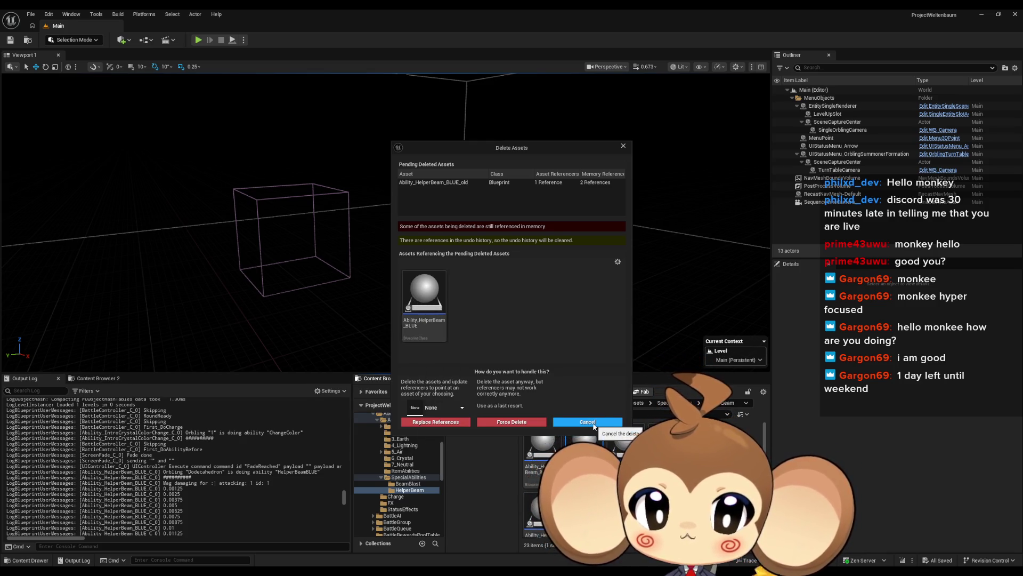
click(594, 423)
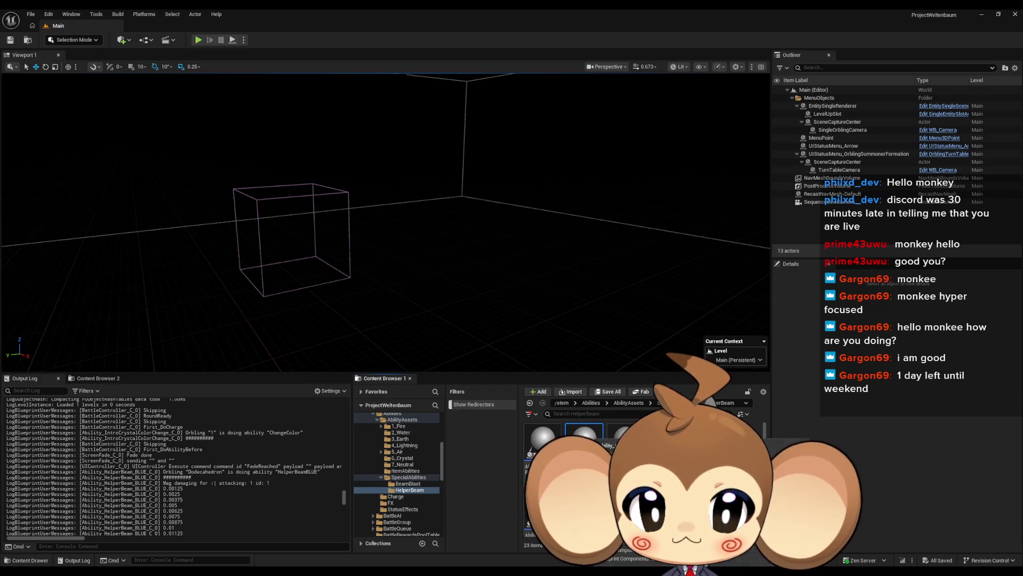
double_click(576, 438)
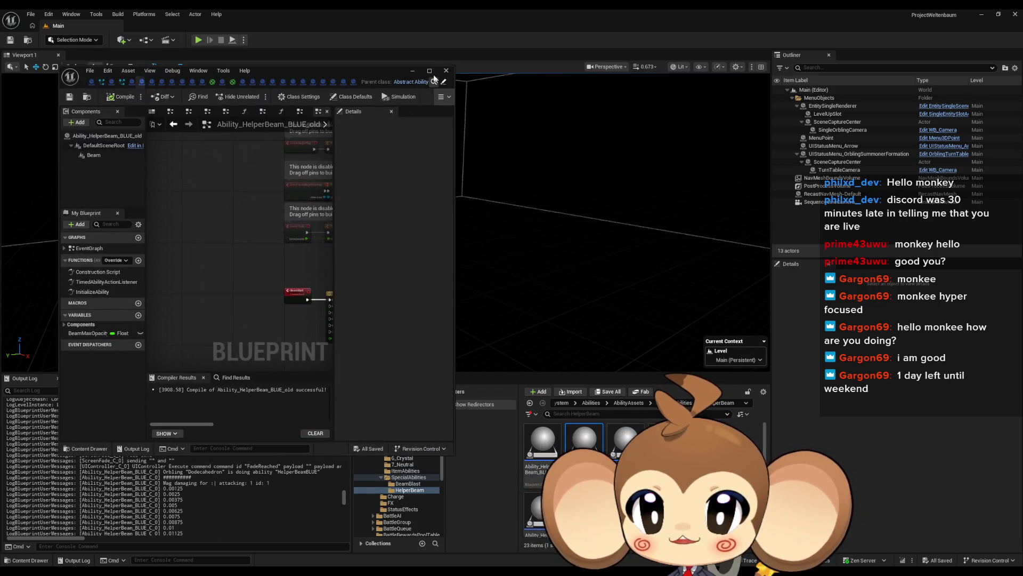
double_click(379, 73)
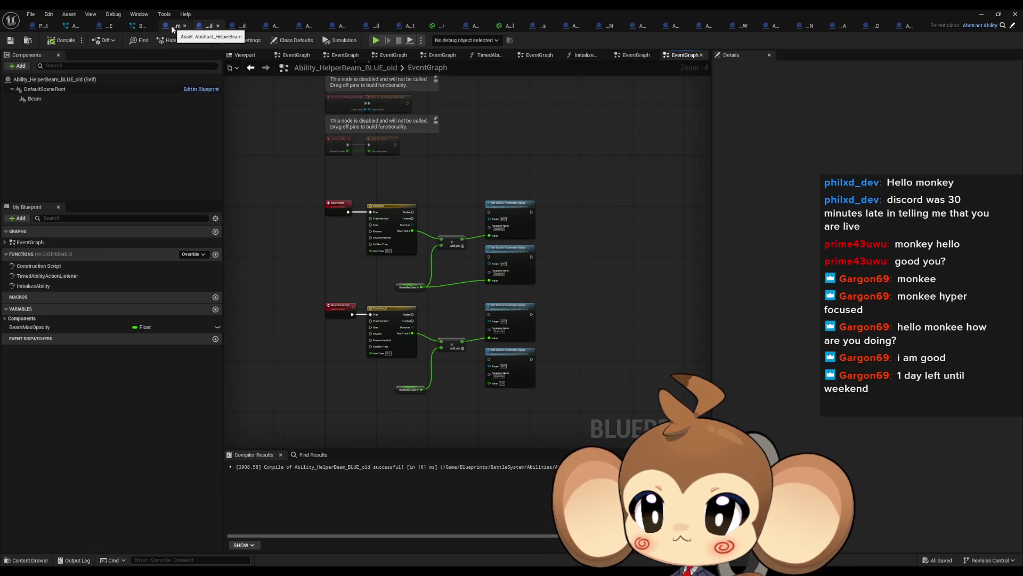
click(105, 27)
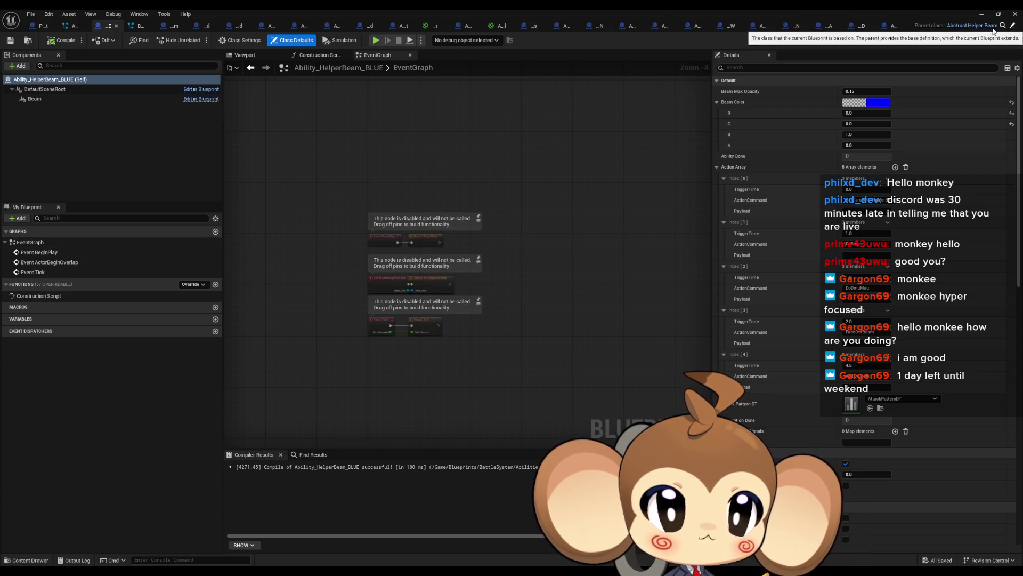
double_click(682, 12)
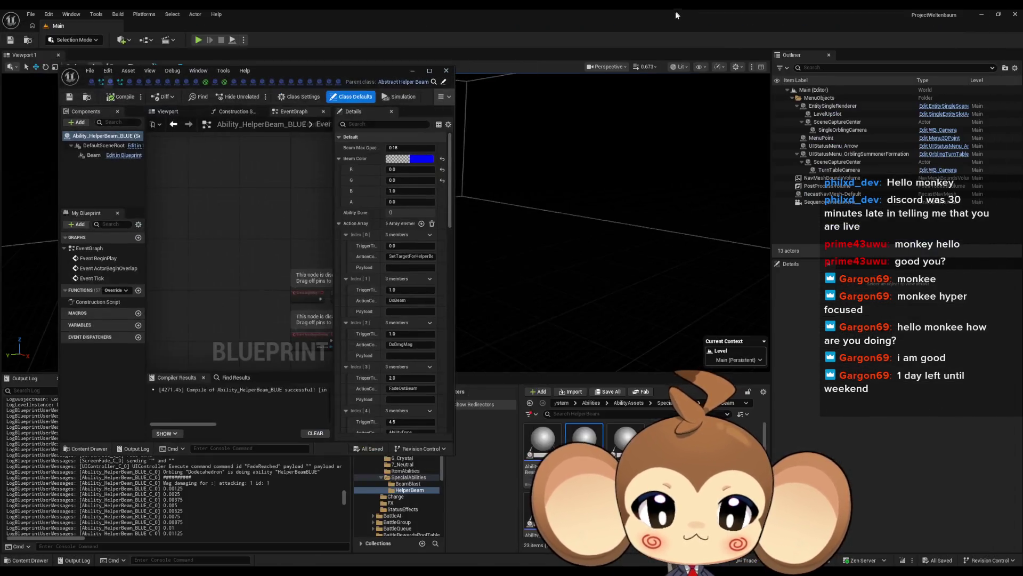
- Open the Reference Viewer for Ability_HelperBeam_BLUE
right_click(580, 439)
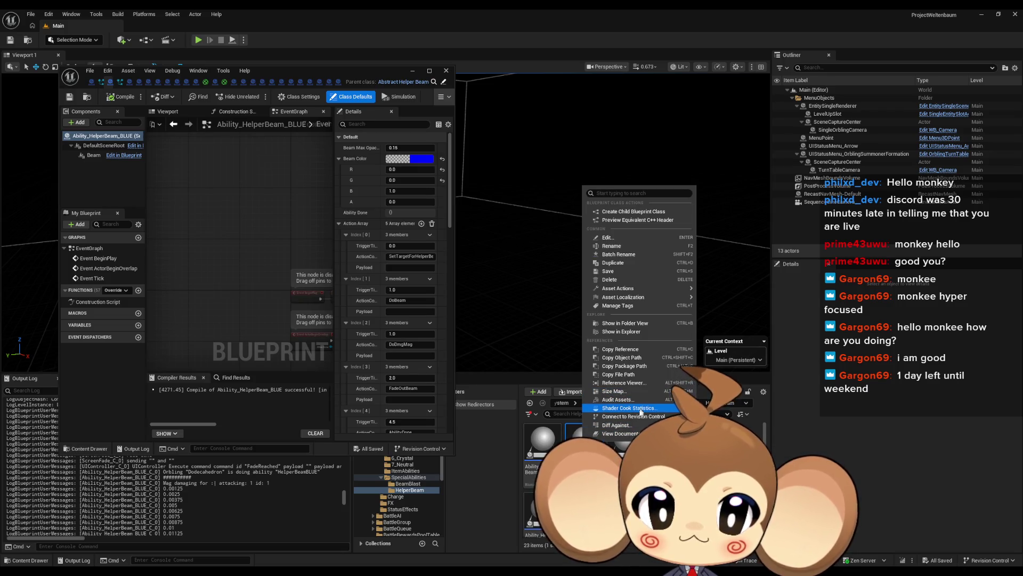
click(625, 383)
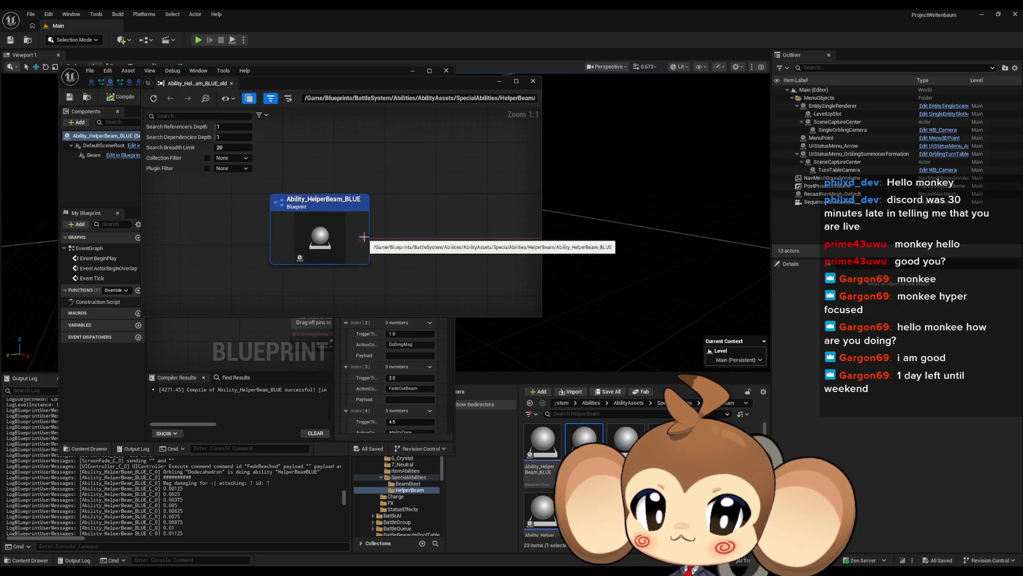
scroll(364, 237, down, 4)
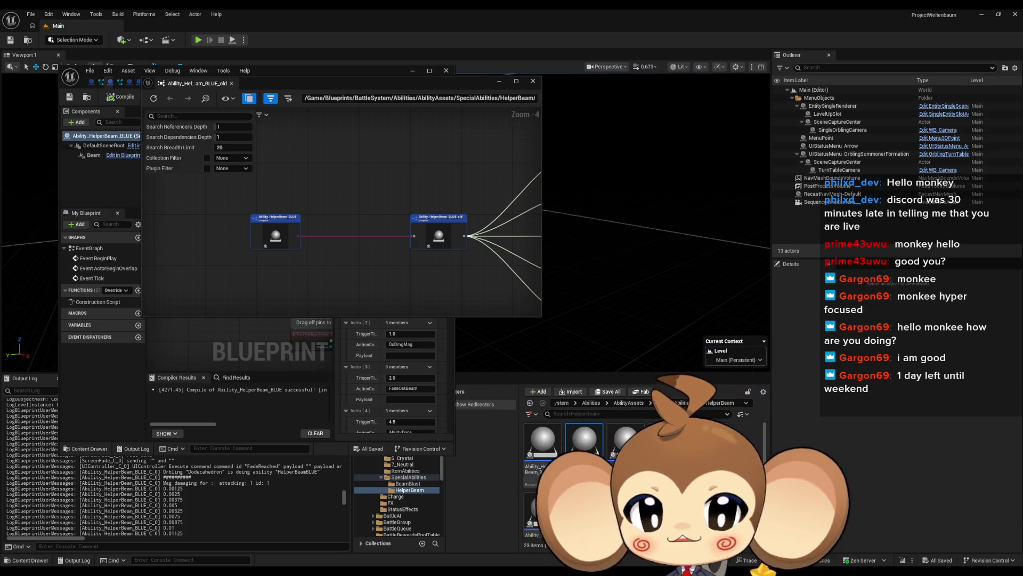
- Inspect Ability_HelperBeam_CYAN_old's reference graph, then start deleting Ability_HelperBeam_BLUE_old
right_click(627, 439)
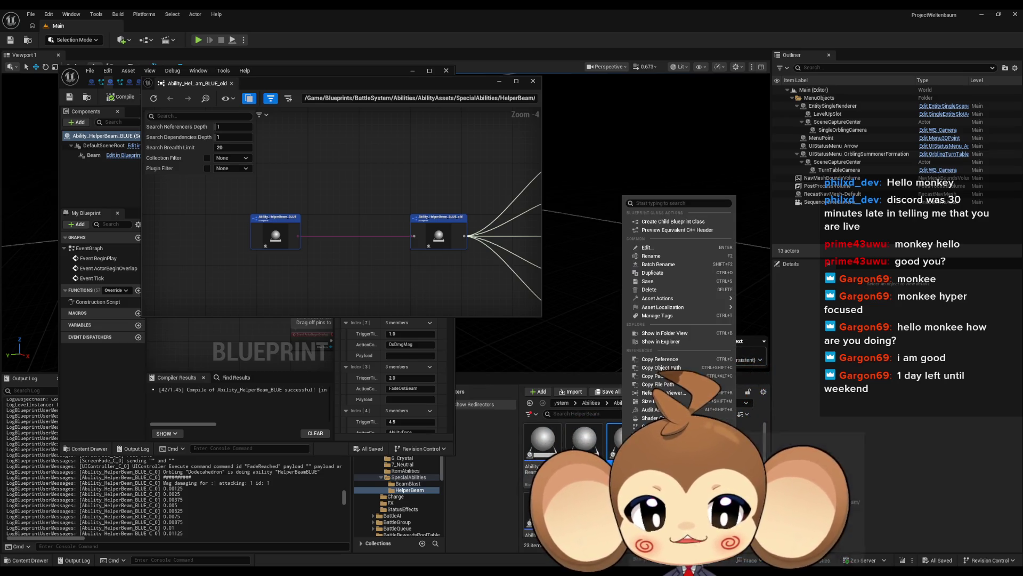
click(666, 393)
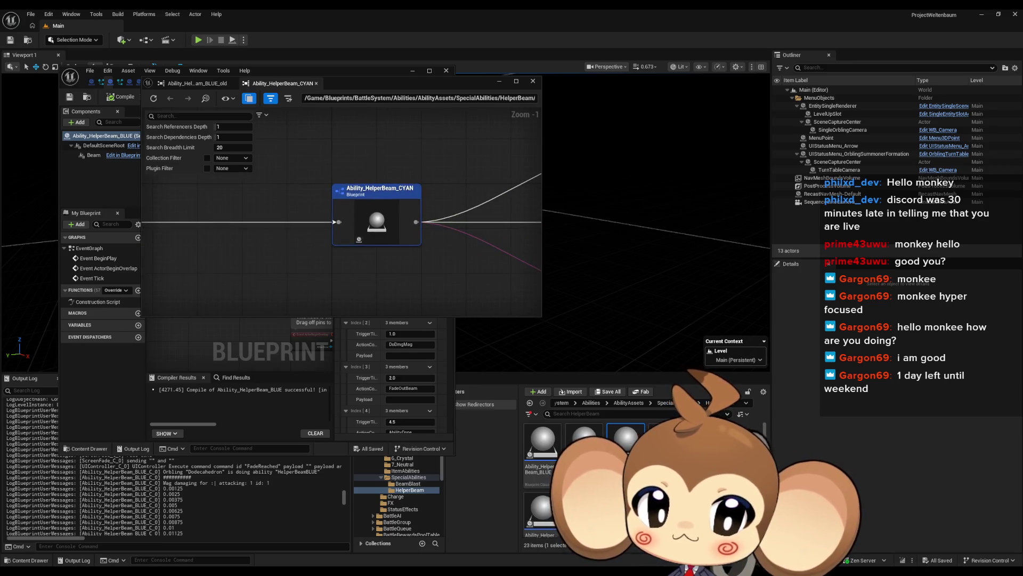
right_click(672, 442)
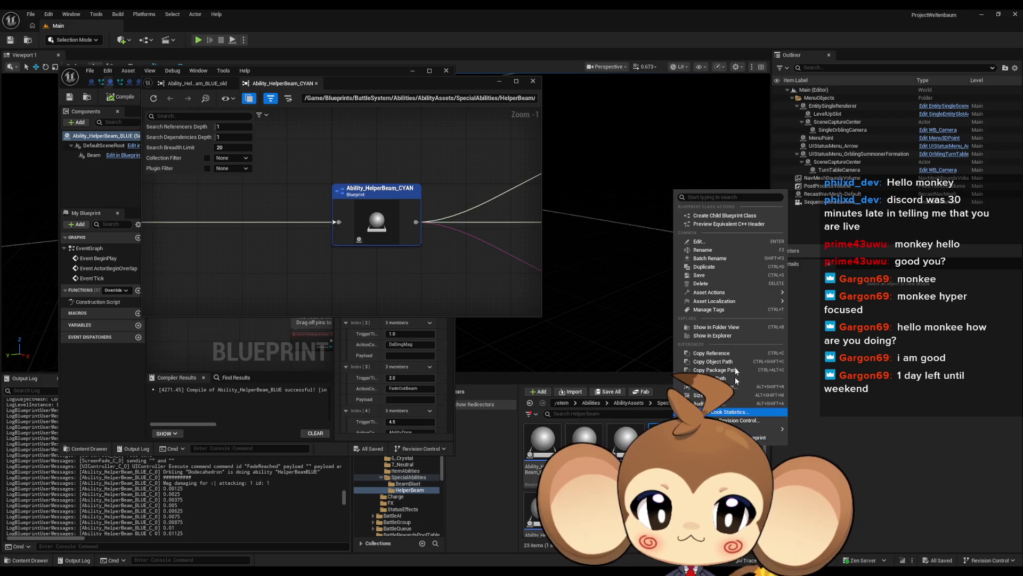
click(733, 386)
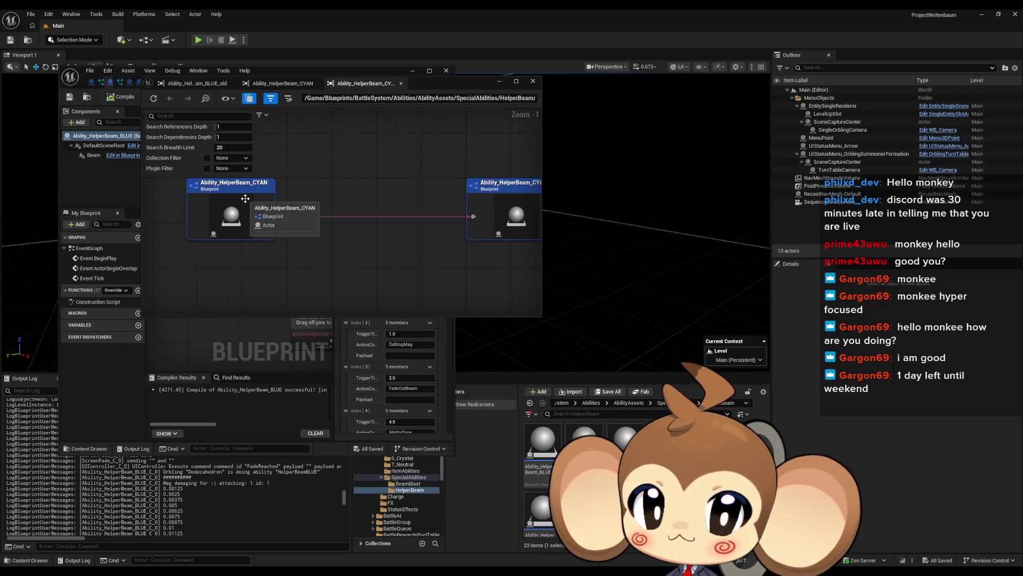
mouse_move(245, 198)
mouse_down()
mouse_move(252, 221)
mouse_move(255, 208)
mouse_up()
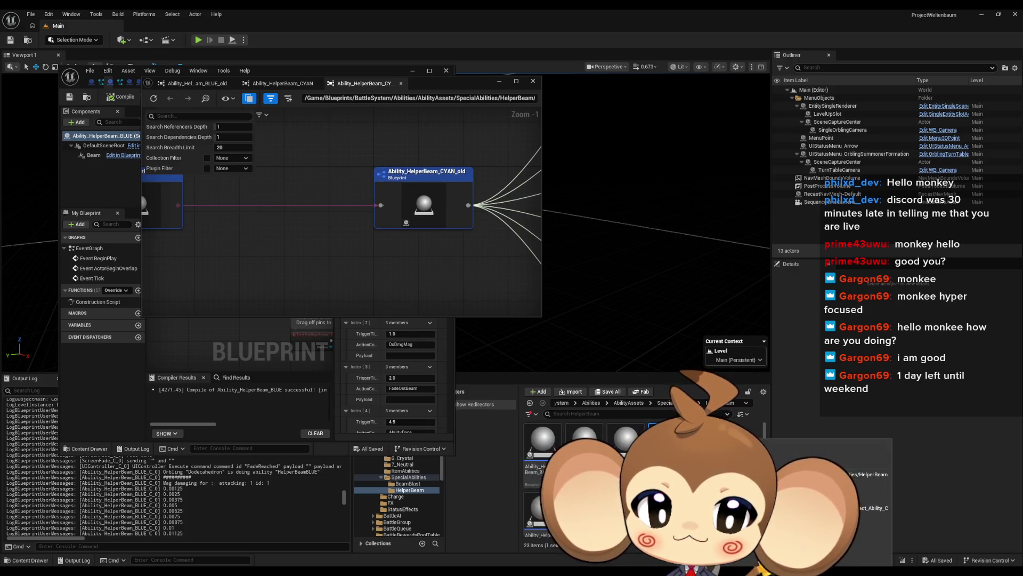
mouse_move(401, 252)
mouse_down()
mouse_move(153, 309)
mouse_move(81, 291)
mouse_move(70, 271)
mouse_up()
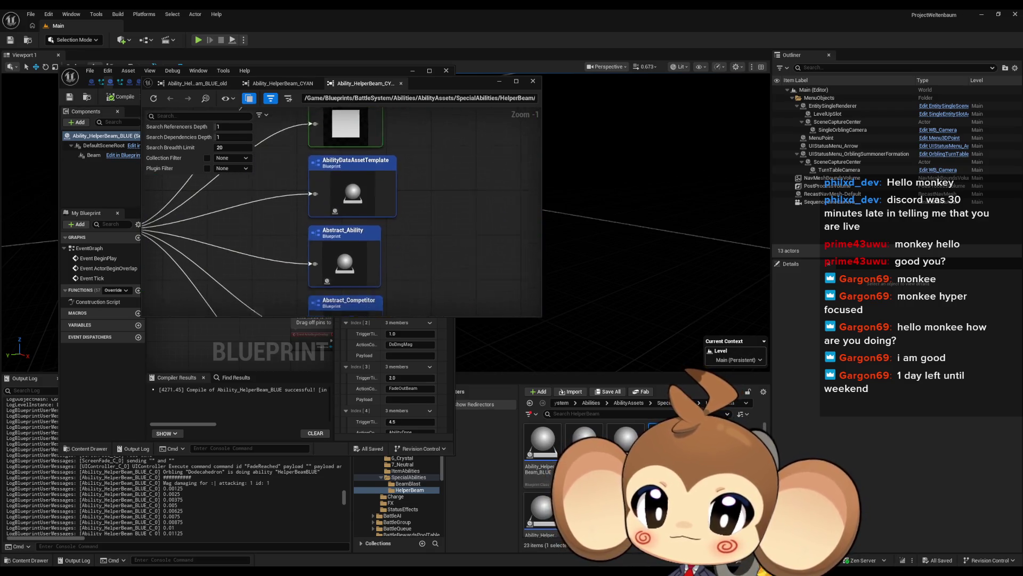
mouse_move(288, 213)
mouse_down()
mouse_move(533, 144)
mouse_move(624, 182)
mouse_up()
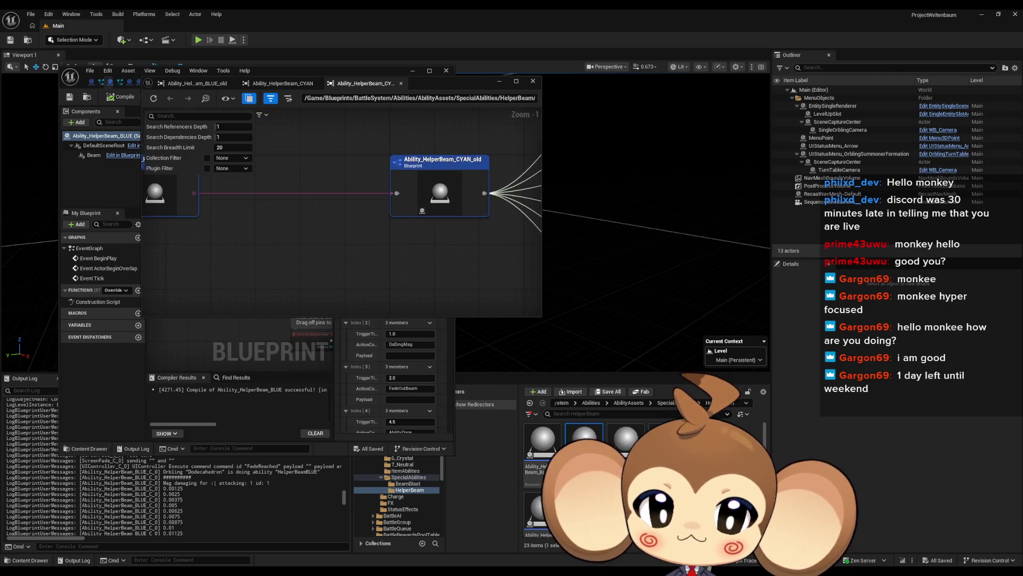
key(Delete)
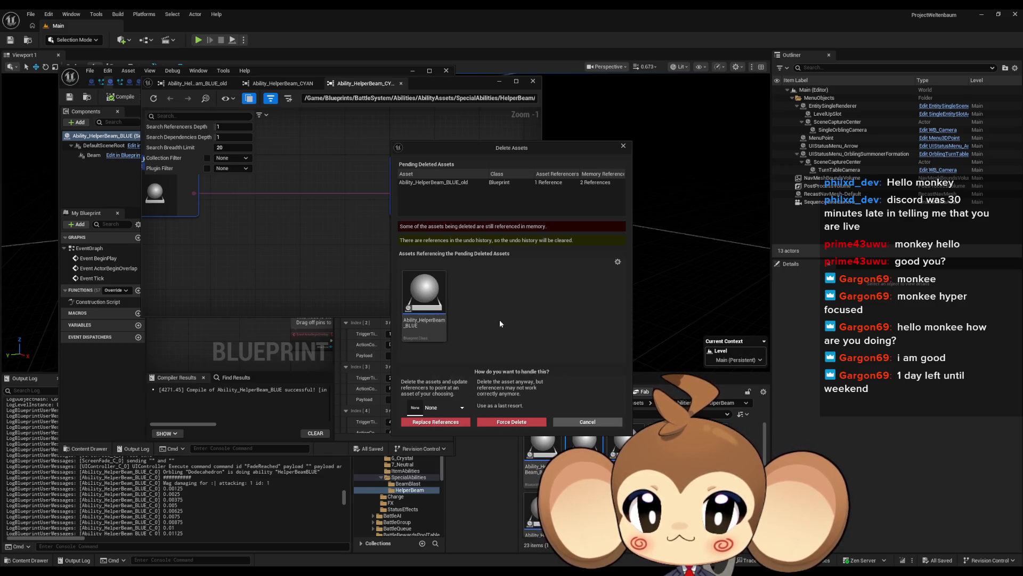
- Cancel the deletion, open Ability_HelperBeam_BLUE_old and empty its Action Array in Class Defaults
click(624, 147)
double_click(586, 445)
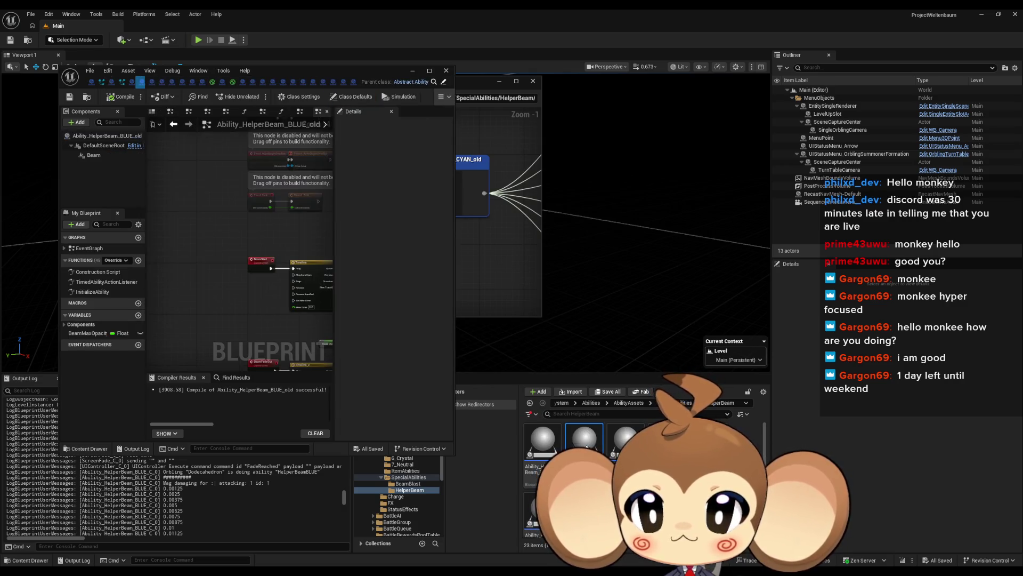
scroll(170, 264, down, 5)
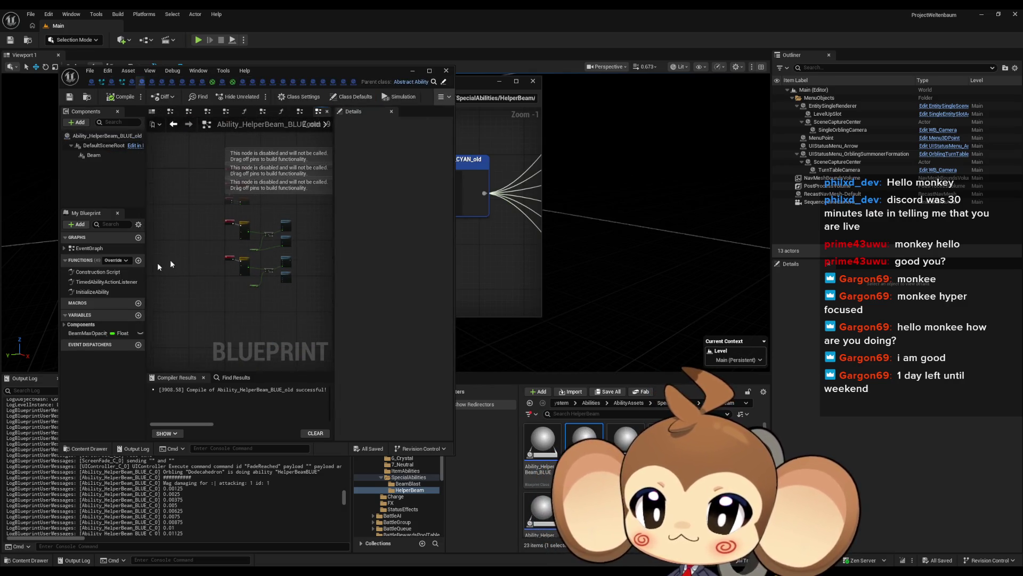
double_click(284, 69)
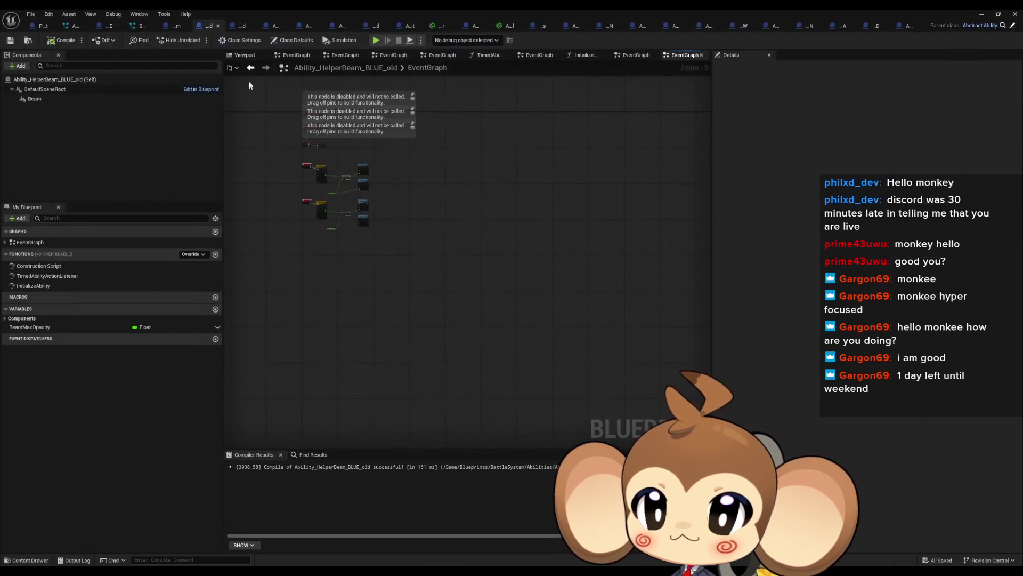
click(295, 41)
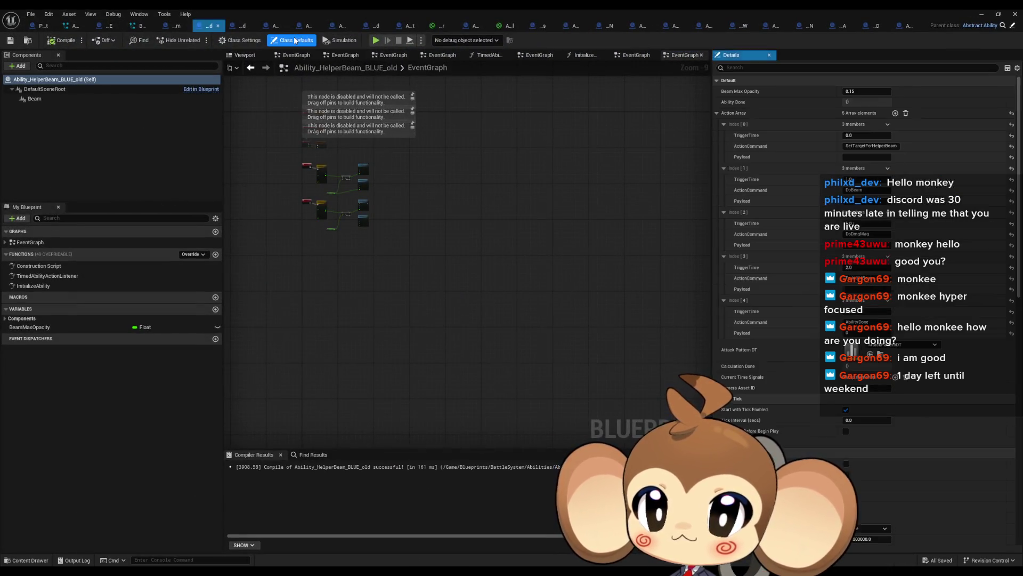
click(908, 115)
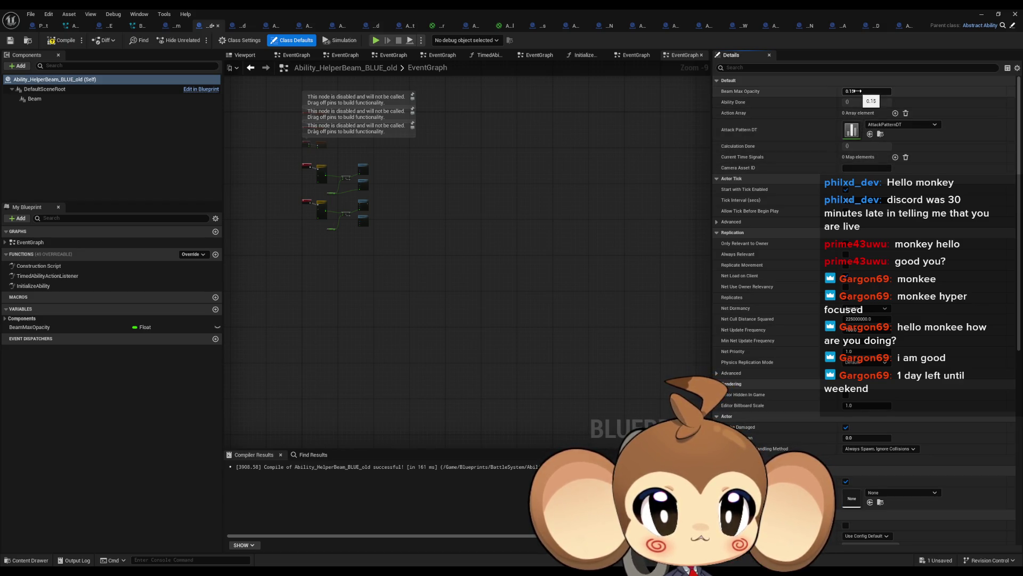
- Delete InitializeAbility, TimedAbilityActionListener and the graph nodes, keep BeamMaxOpacity, and compile
drag(346, 253, 382, 296)
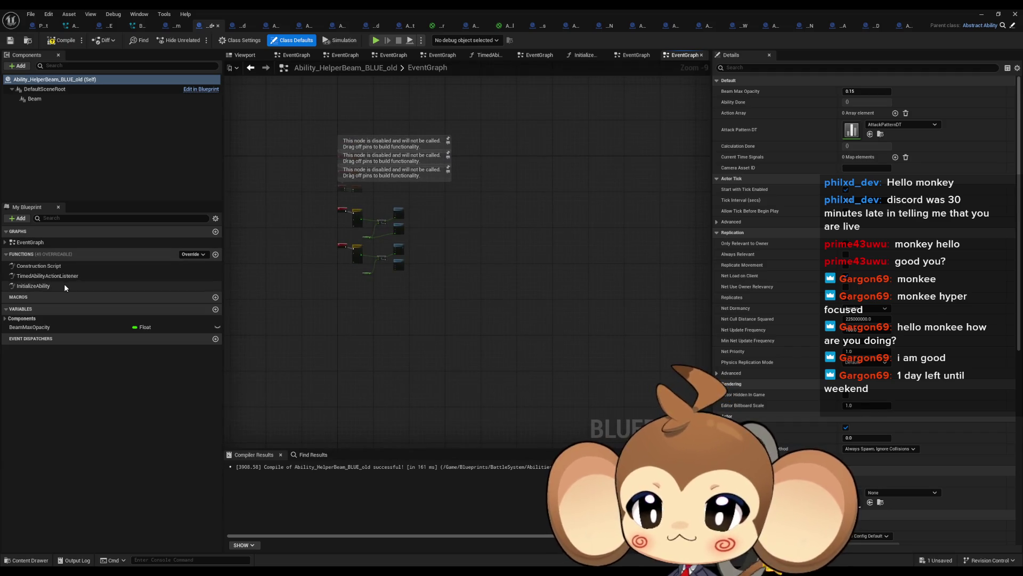
click(42, 287)
key(Delete)
click(40, 275)
key(Delete)
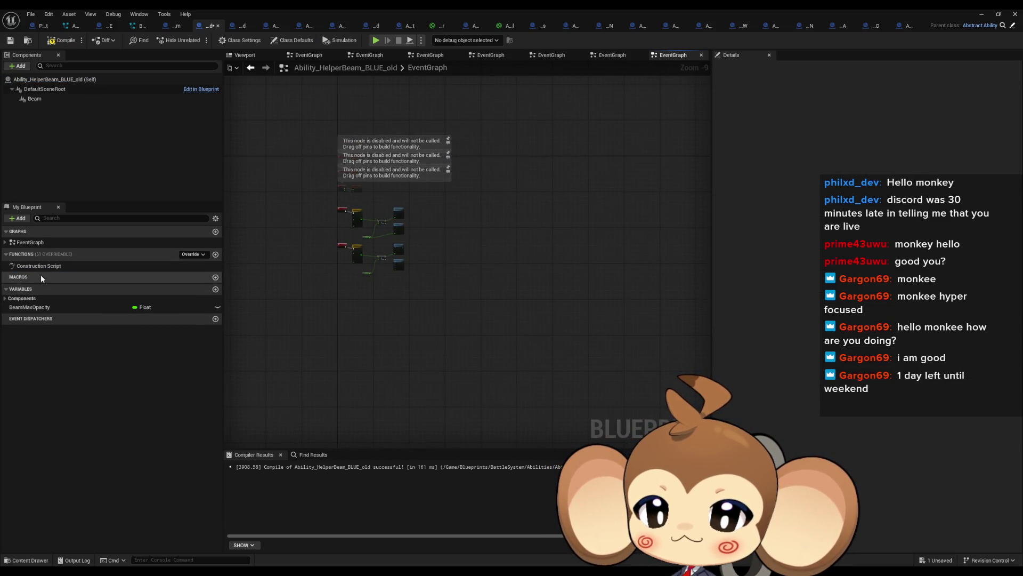
click(33, 312)
key(Delete)
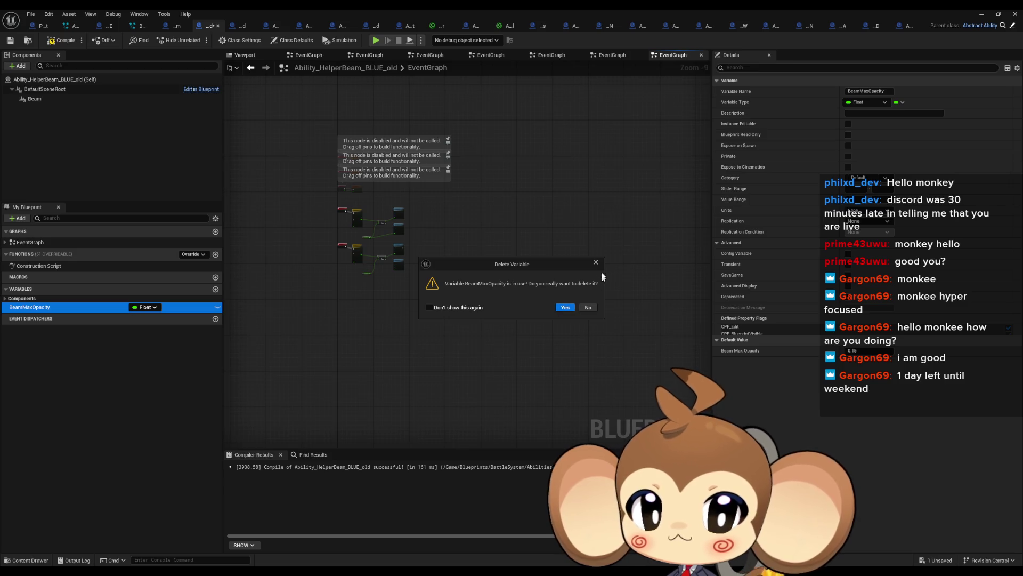
key(Escape)
key(Delete)
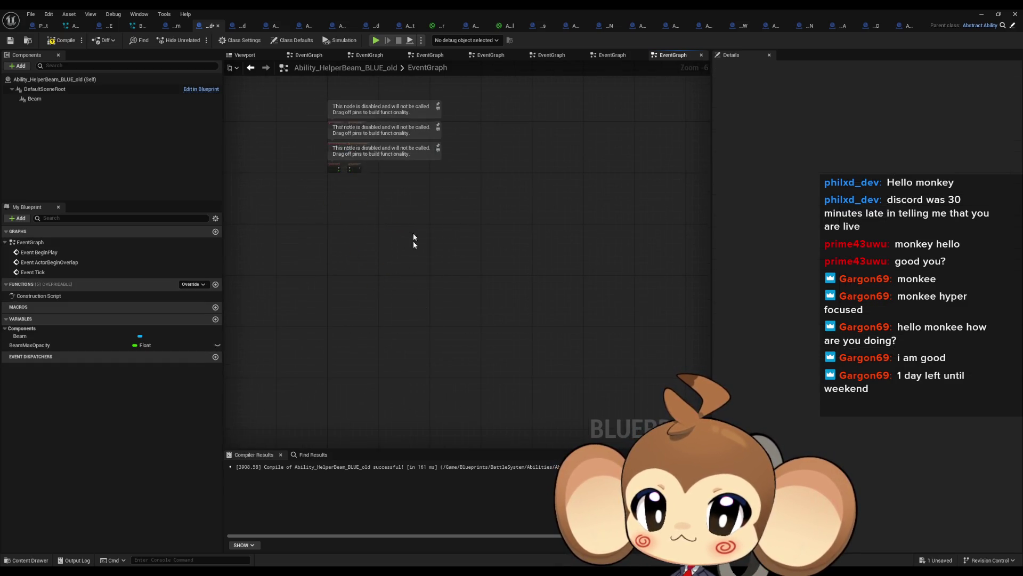
click(62, 40)
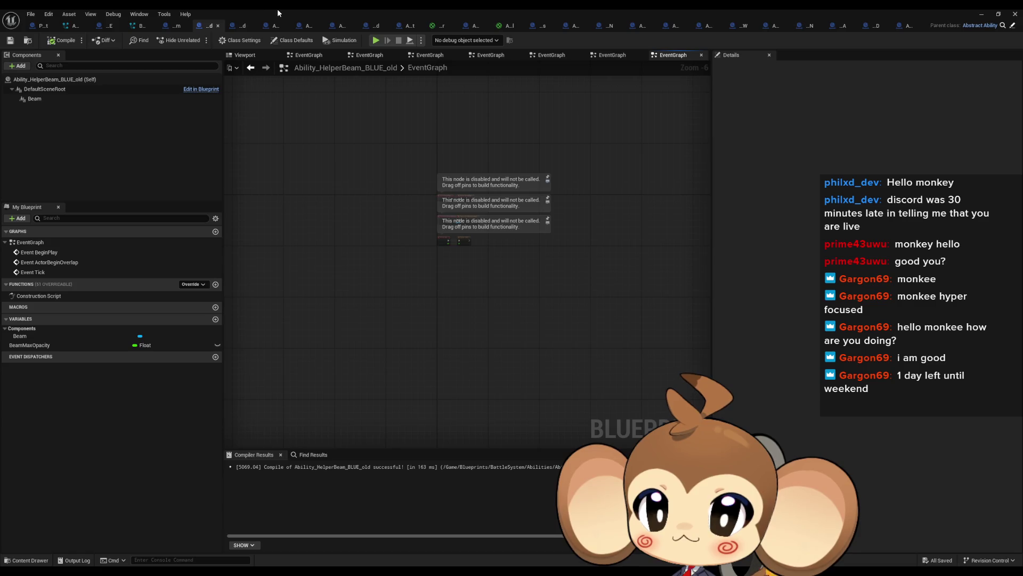
double_click(277, 9)
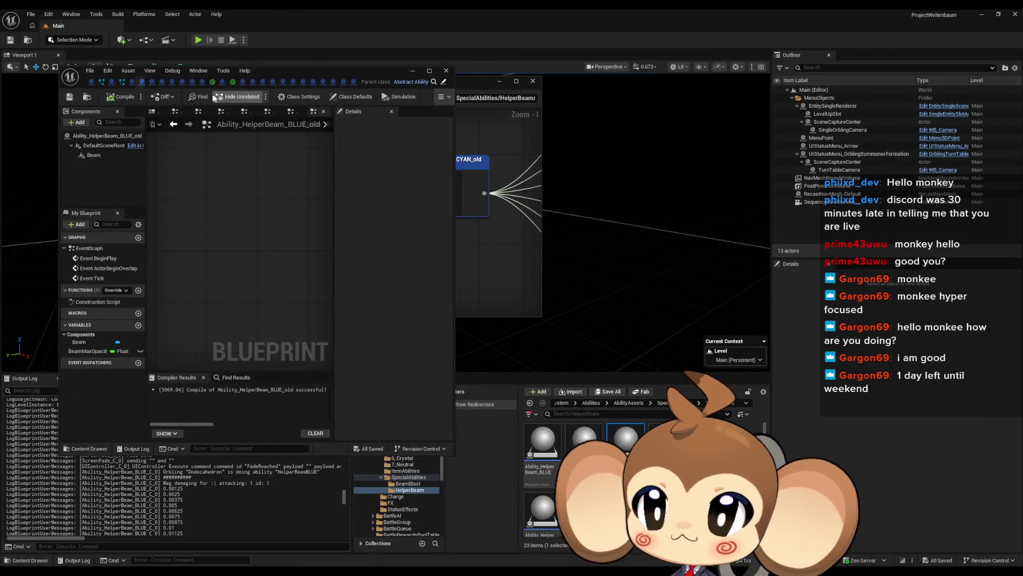
- Cancel deleting Ability_HelperBeam_BLUE_old and force-delete Ability_HelperBeam_CYAN_old despite its reference
click(142, 81)
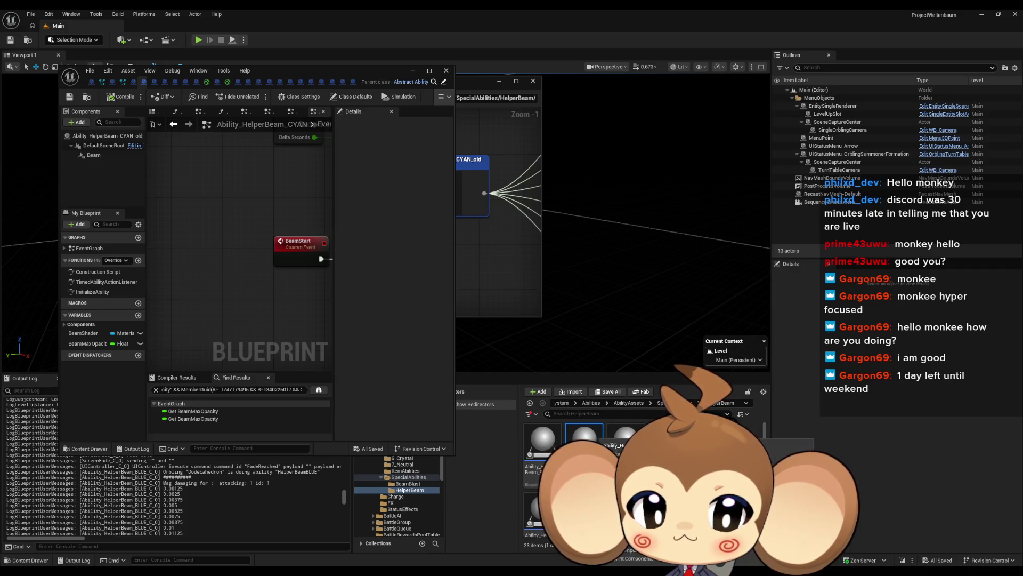
key(Delete)
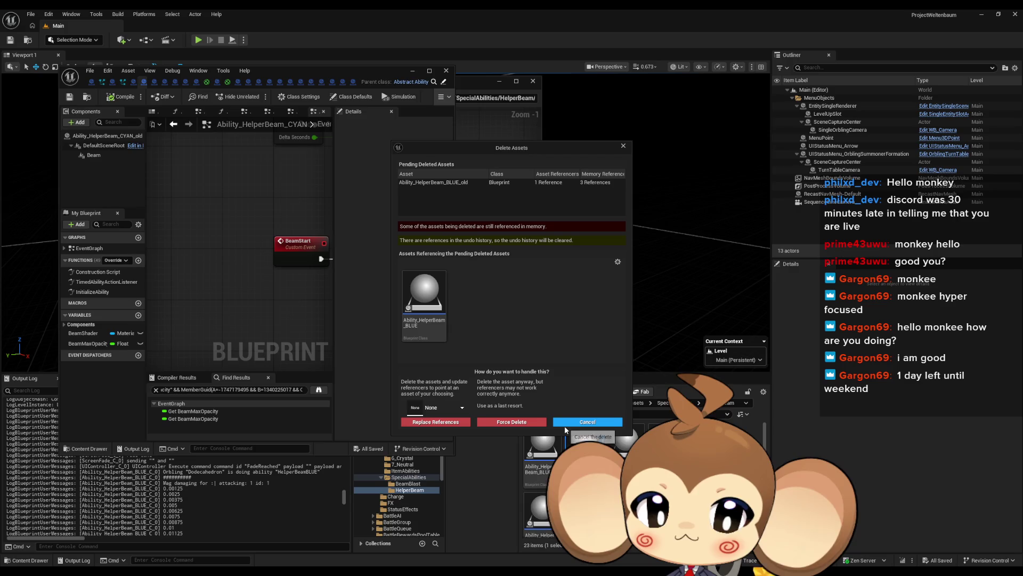
click(541, 422)
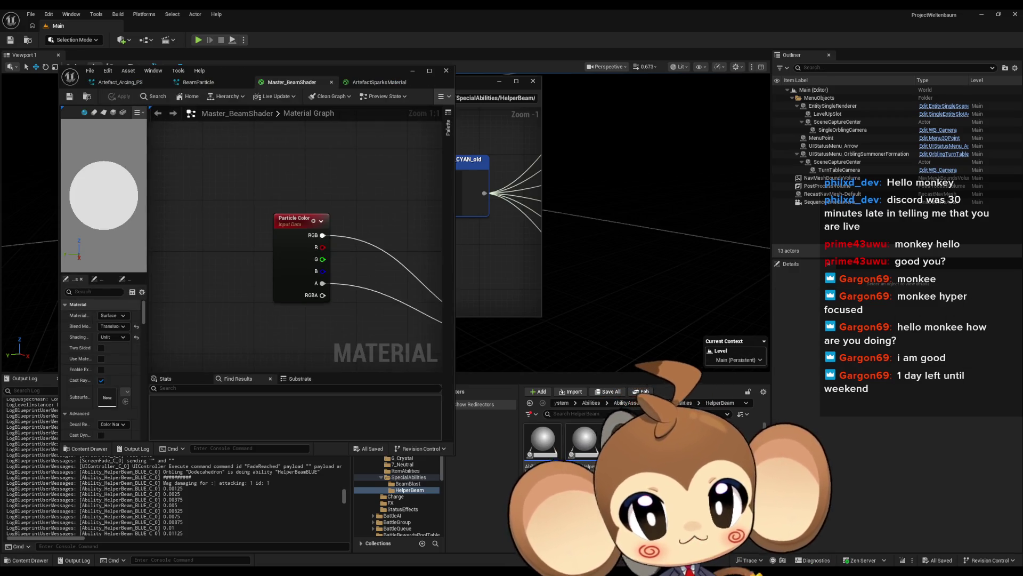
key(Delete)
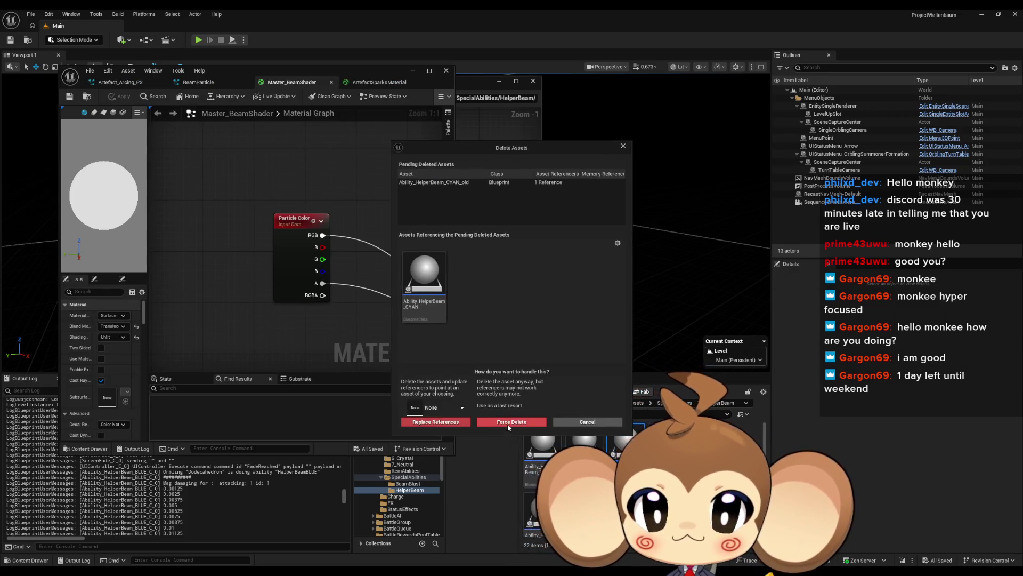
click(520, 421)
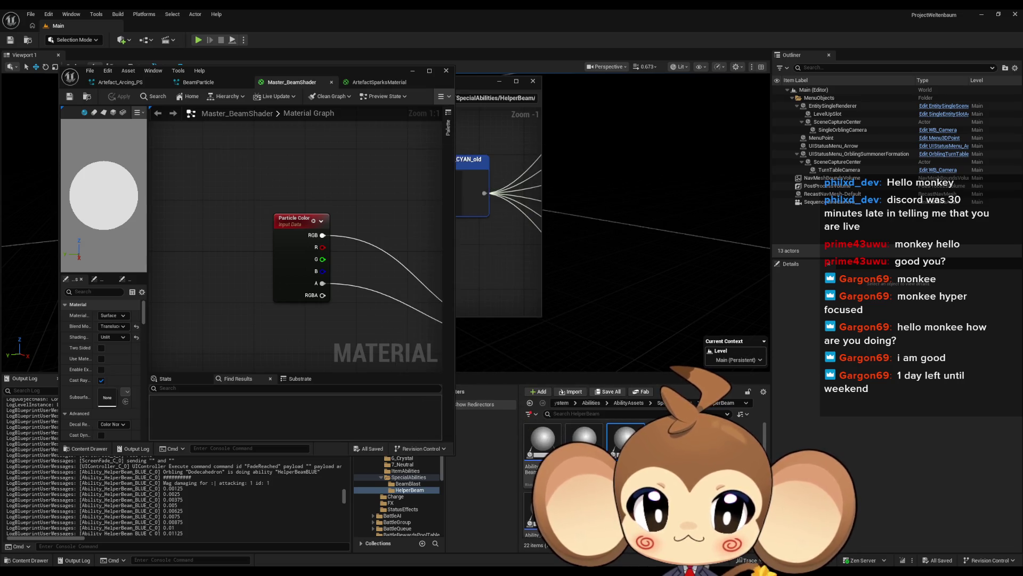
- Force-delete the GREEN, MAGENTA and RED _old helper-beam blueprints, plus one more old asset
key(Delete)
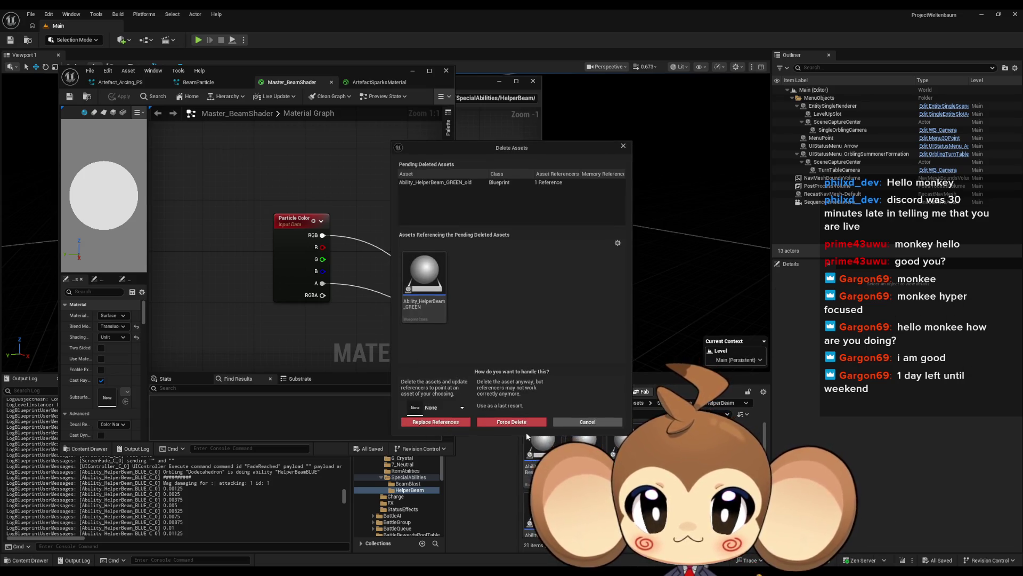
click(525, 421)
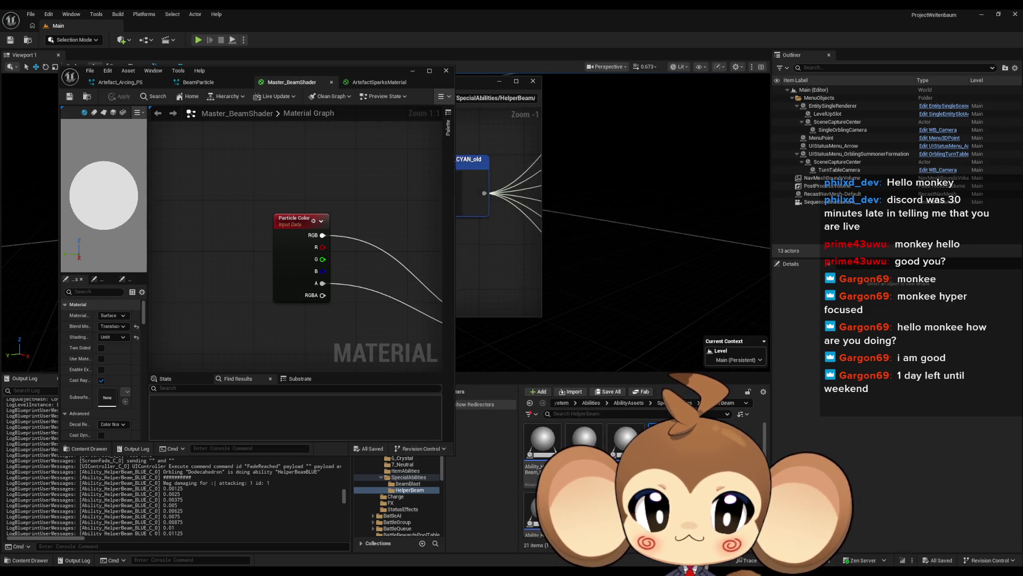
key(Delete)
click(526, 422)
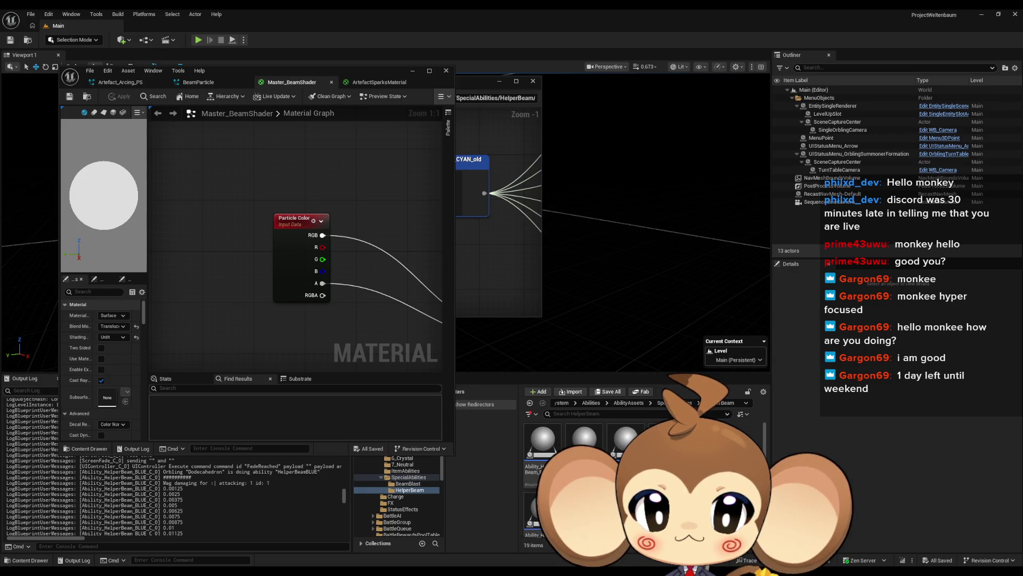
key(Delete)
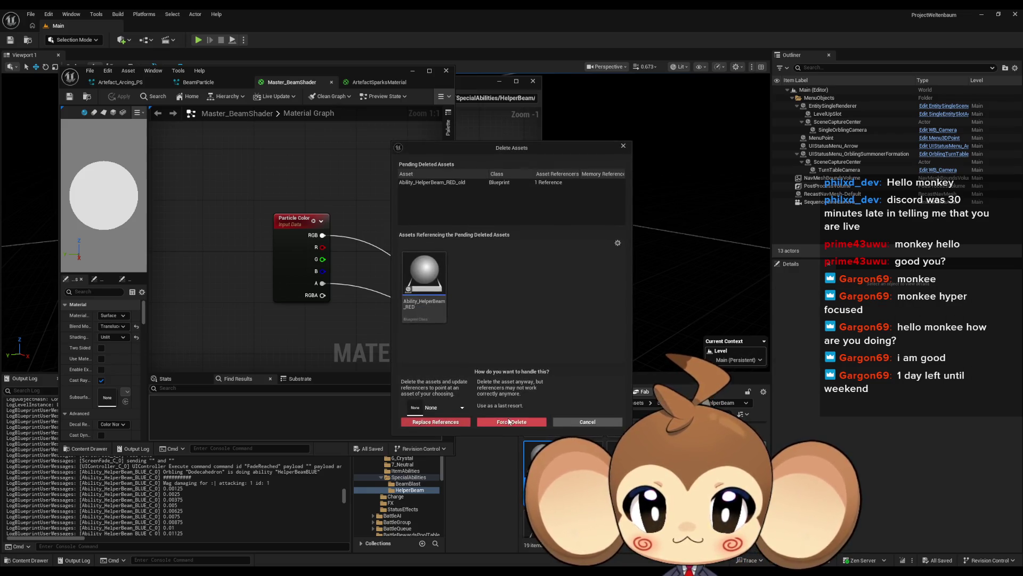
click(509, 421)
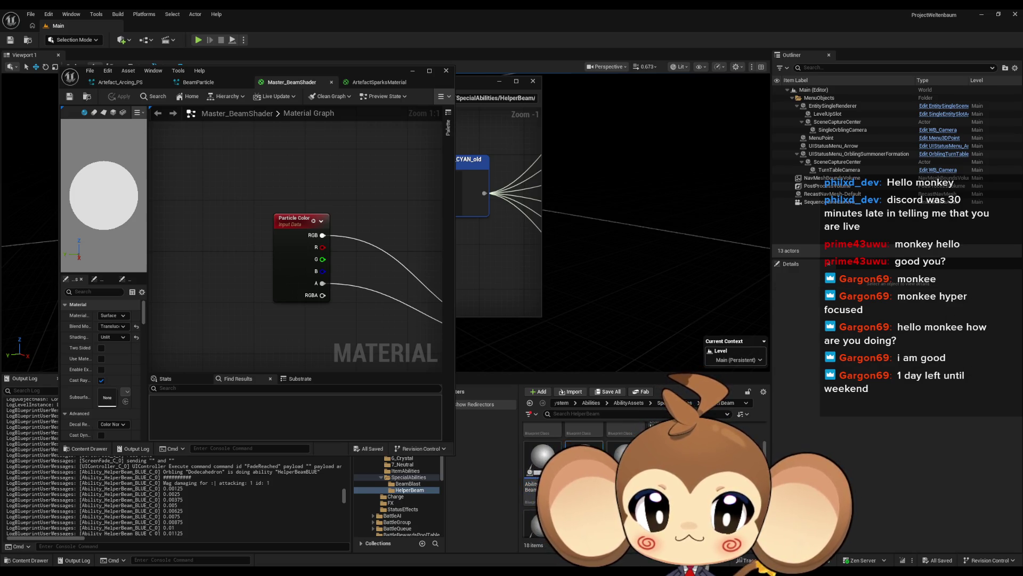
key(Delete)
click(500, 424)
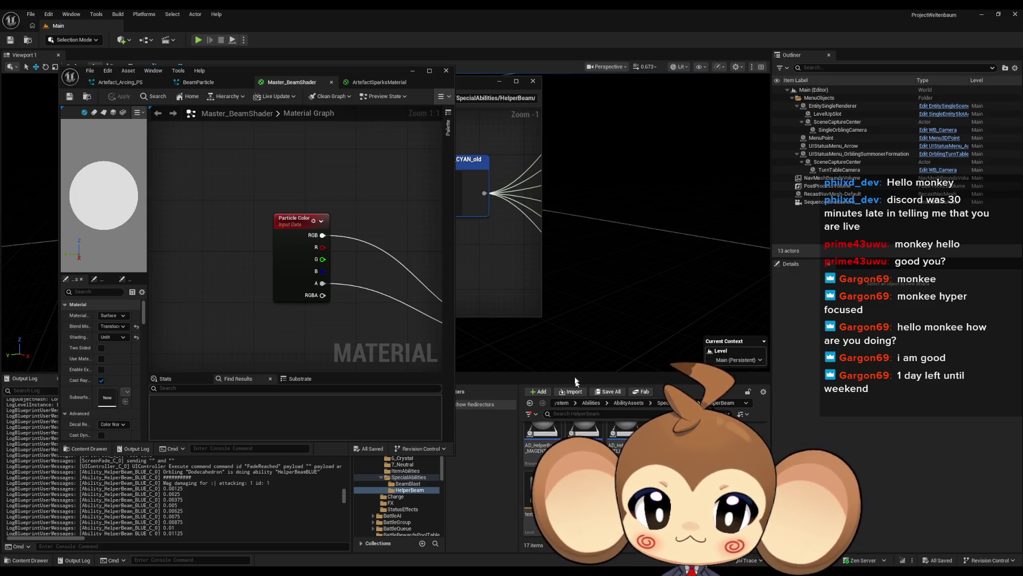
- In the maximized material editor, delete the Color and Opacity parameters and move Particle Color closer to the output
double_click(268, 68)
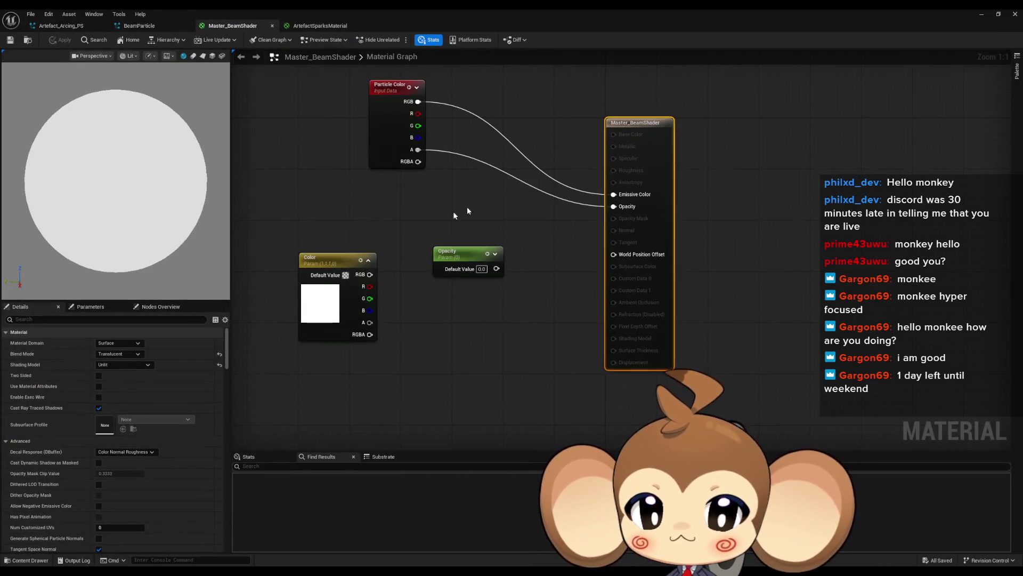
drag(467, 206, 293, 347)
key(Delete)
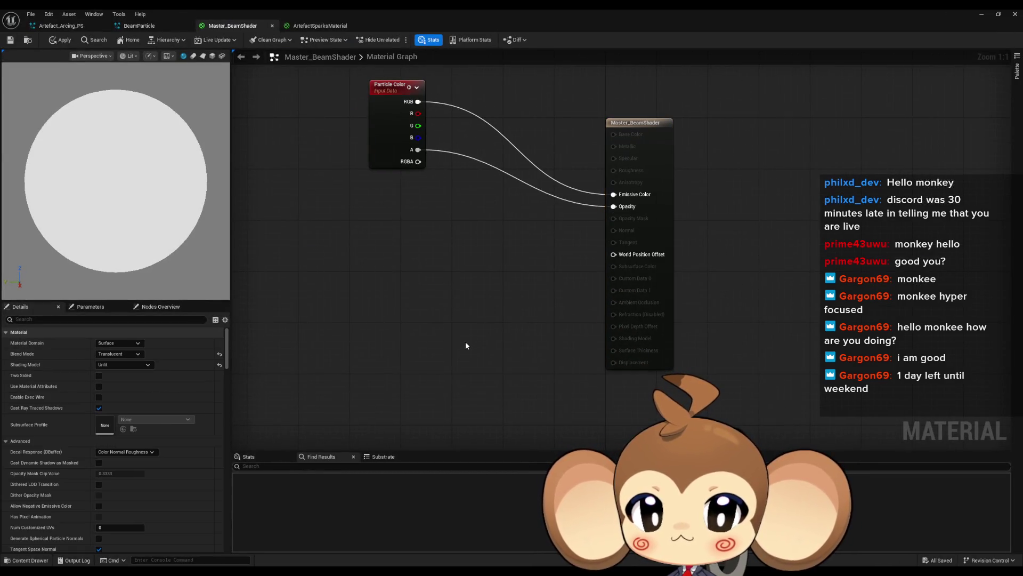
mouse_move(377, 95)
mouse_down()
mouse_move(459, 205)
mouse_move(504, 191)
mouse_up()
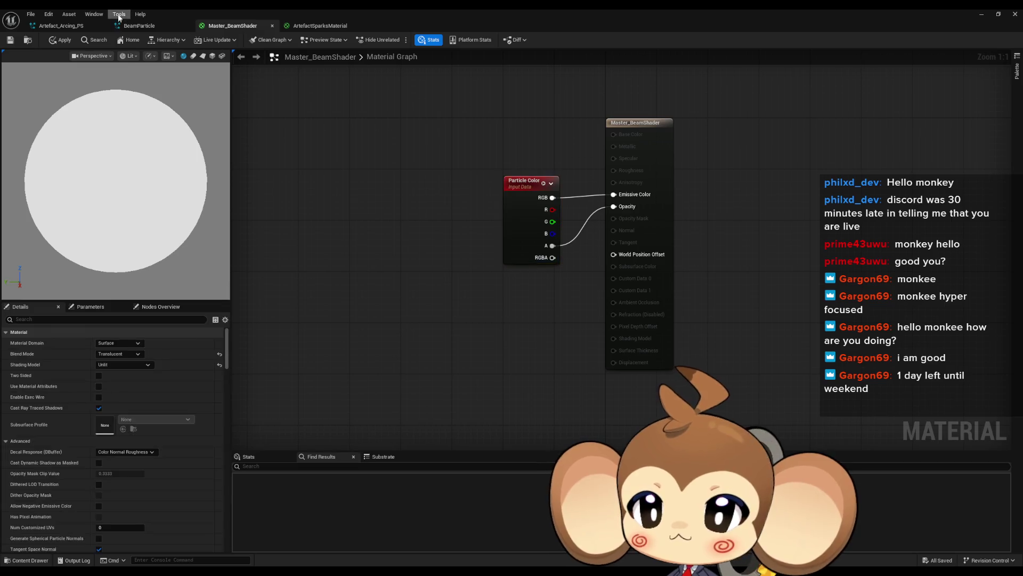
- Step through the BeamParticle and Artefact_Arcing_PS editors to reach the Abstract_HelperBeam blueprint
click(137, 27)
click(58, 27)
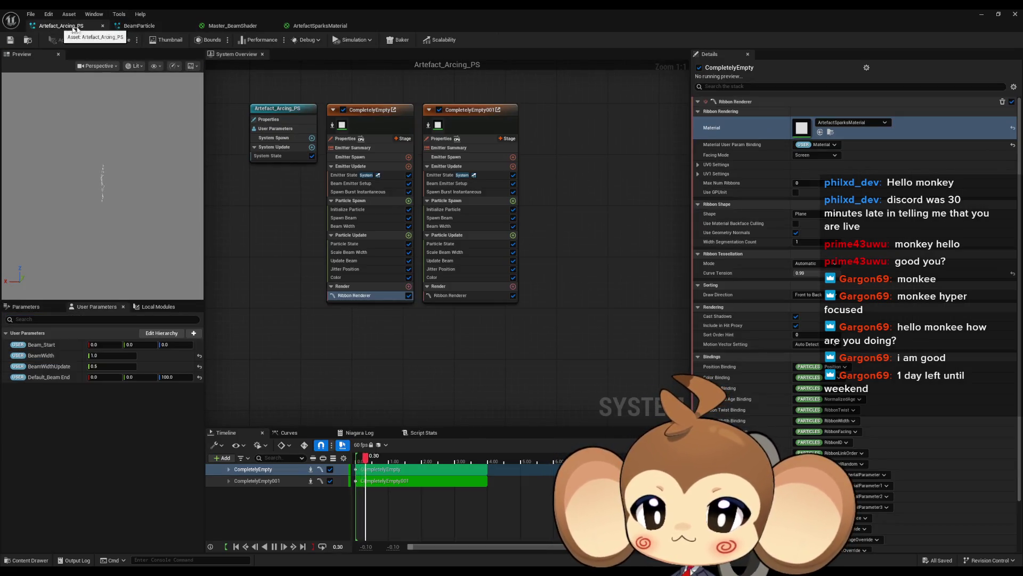
double_click(306, 9)
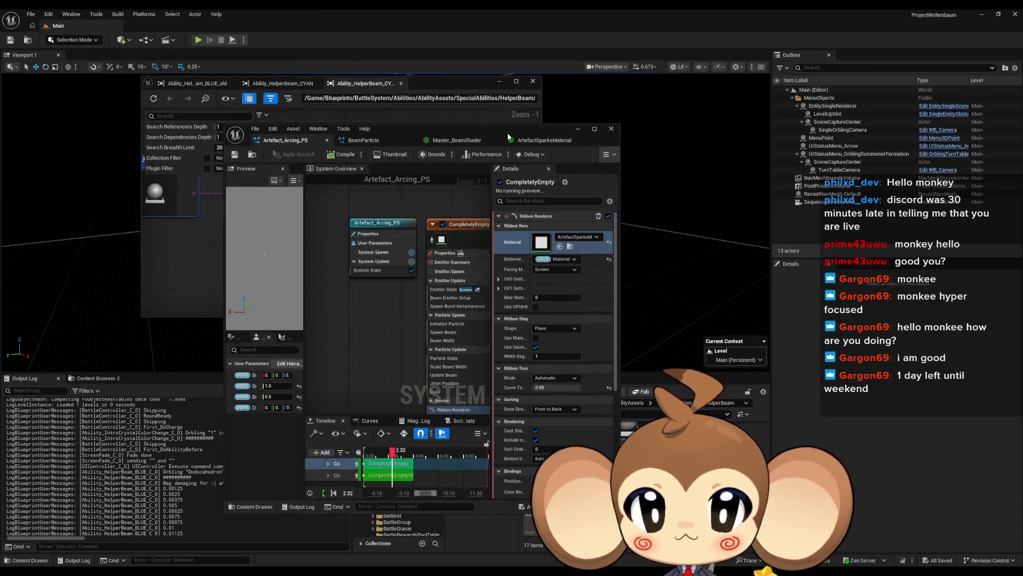
scroll(565, 437, up, 1)
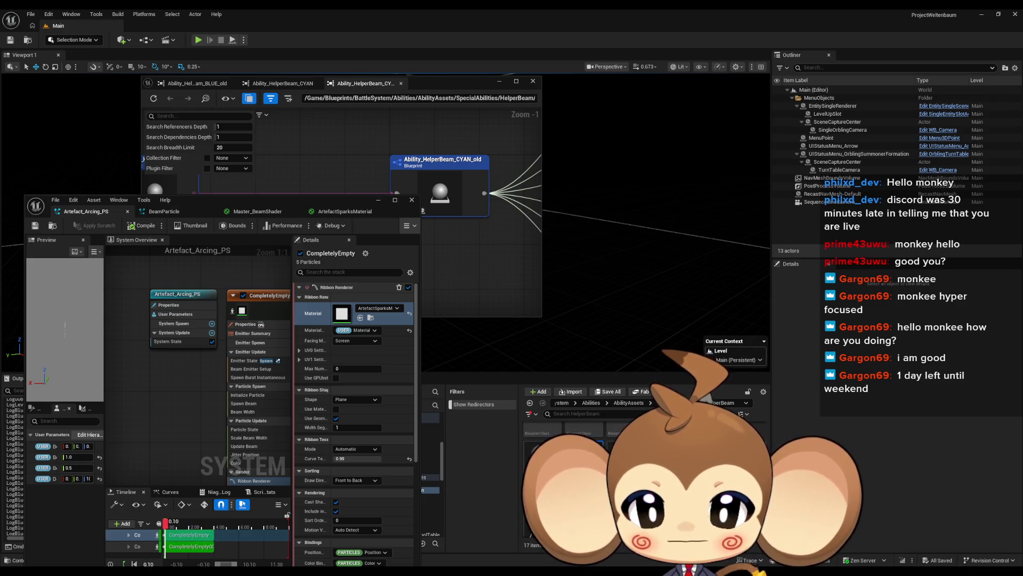
double_click(366, 216)
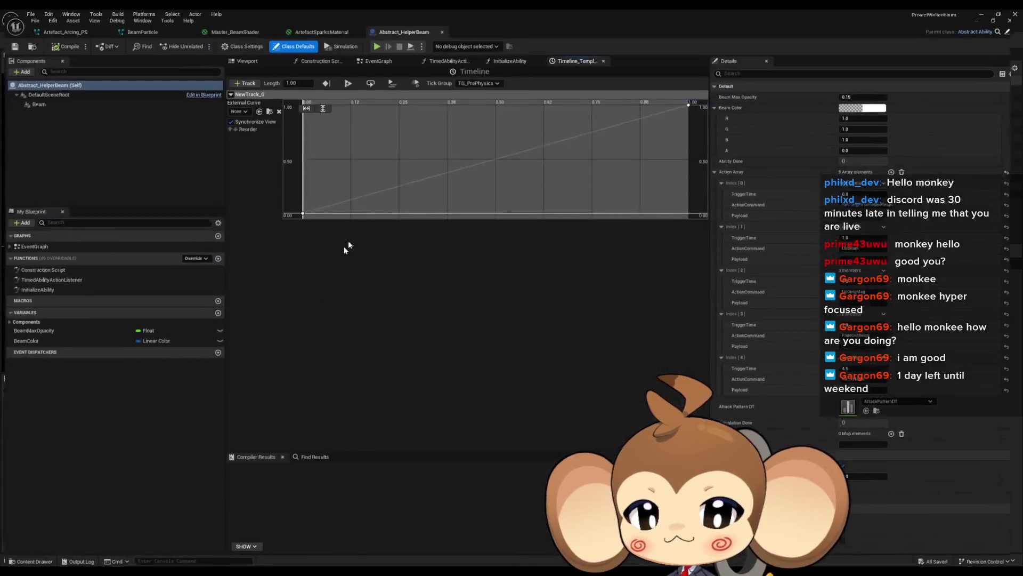
- Delete the Print String debug nodes and their wires from the EventGraph
double_click(30, 242)
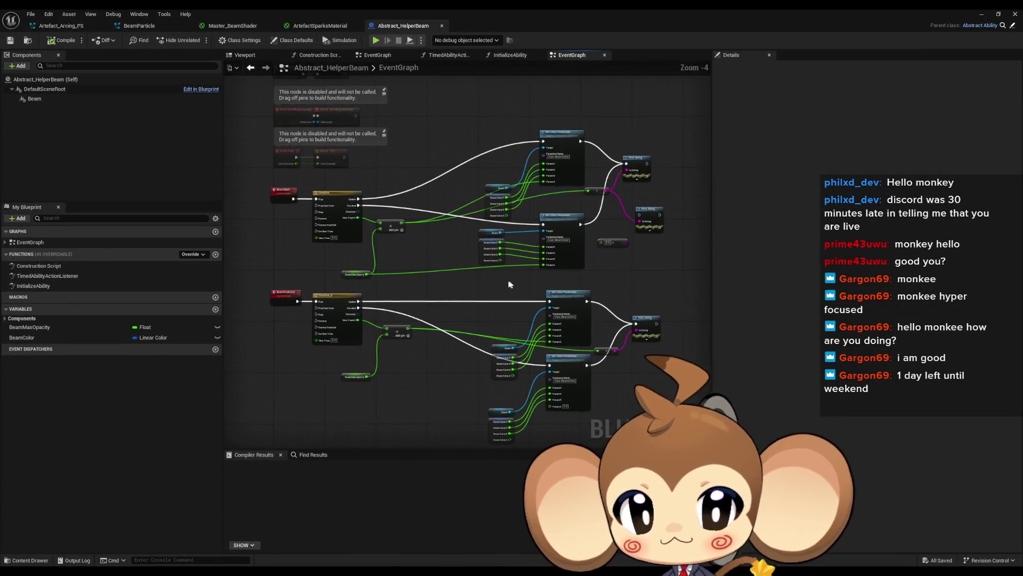
key(Delete)
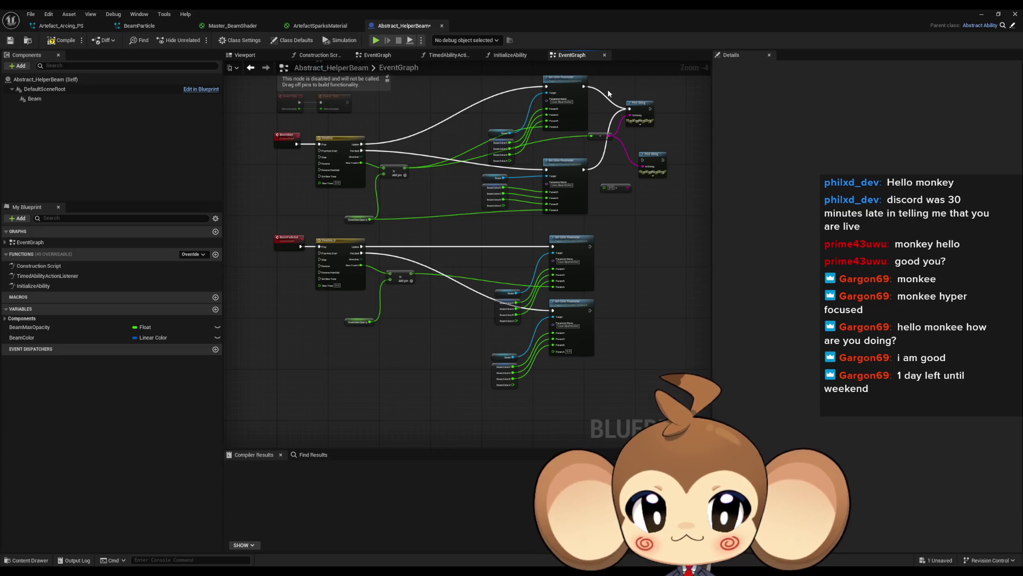
key(Delete)
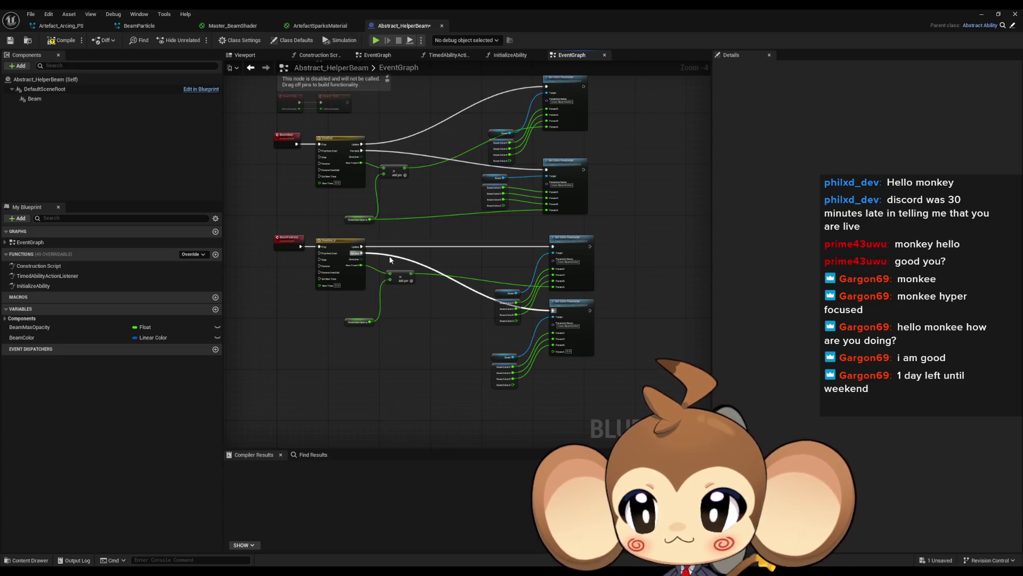
scroll(380, 295, up, 4)
- Move Beam Max Opacity and Add beside the Timeline and shift both Set Color Parameter groups left
click(322, 348)
drag(316, 351, 291, 300)
drag(422, 258, 387, 258)
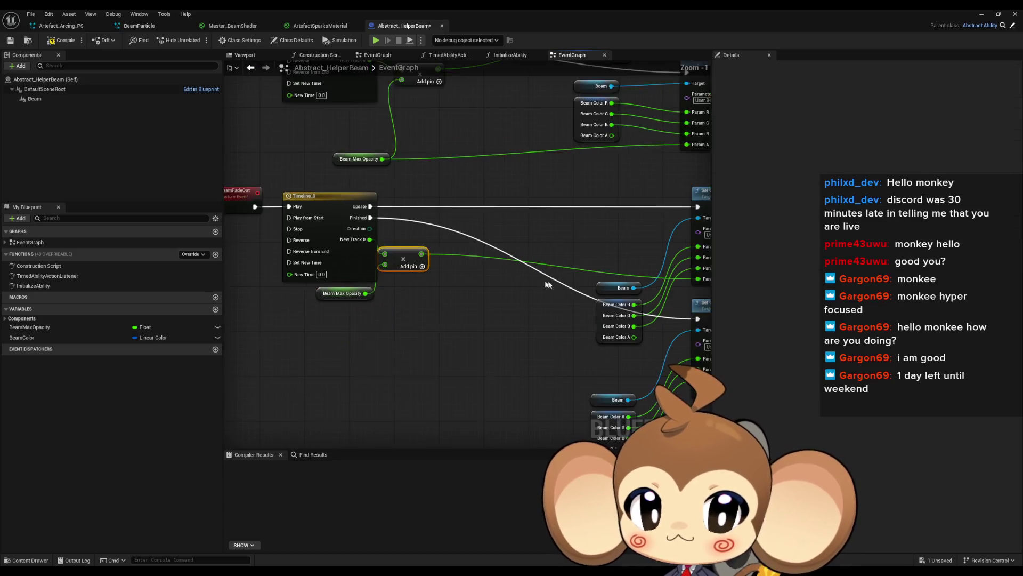
scroll(463, 315, down, 1)
drag(463, 315, 513, 226)
drag(476, 267, 509, 205)
drag(487, 139, 586, 224)
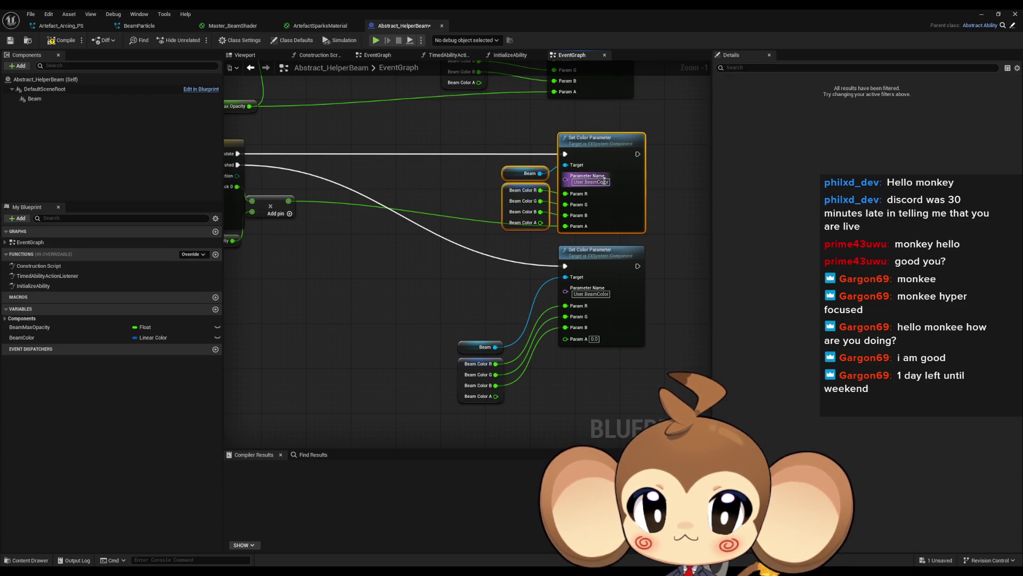
mouse_move(605, 161)
mouse_down()
mouse_move(409, 159)
mouse_move(432, 160)
mouse_up()
drag(457, 251, 613, 411)
drag(574, 253, 400, 248)
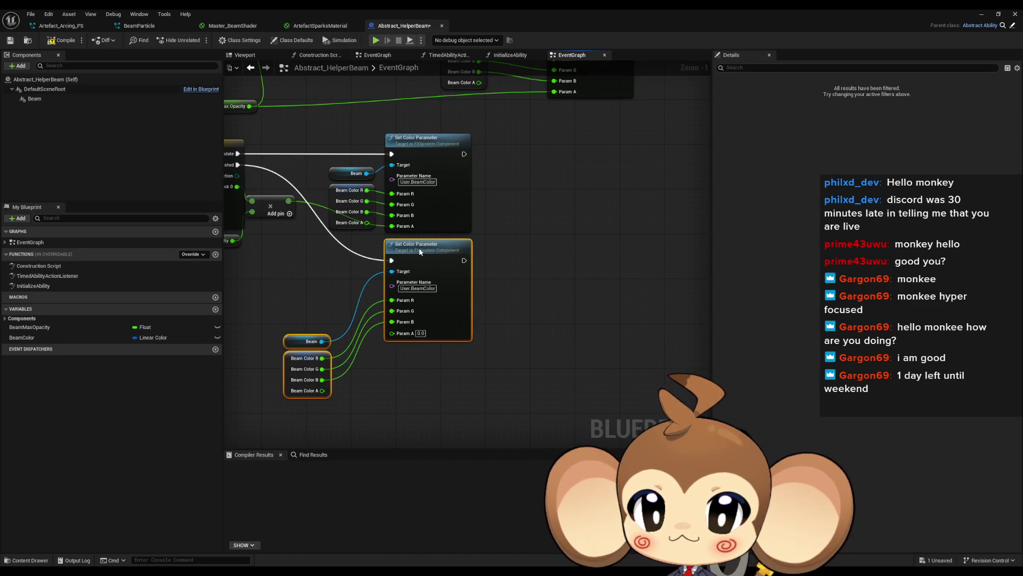
mouse_move(284, 377)
mouse_down()
mouse_move(321, 311)
mouse_move(333, 311)
mouse_up()
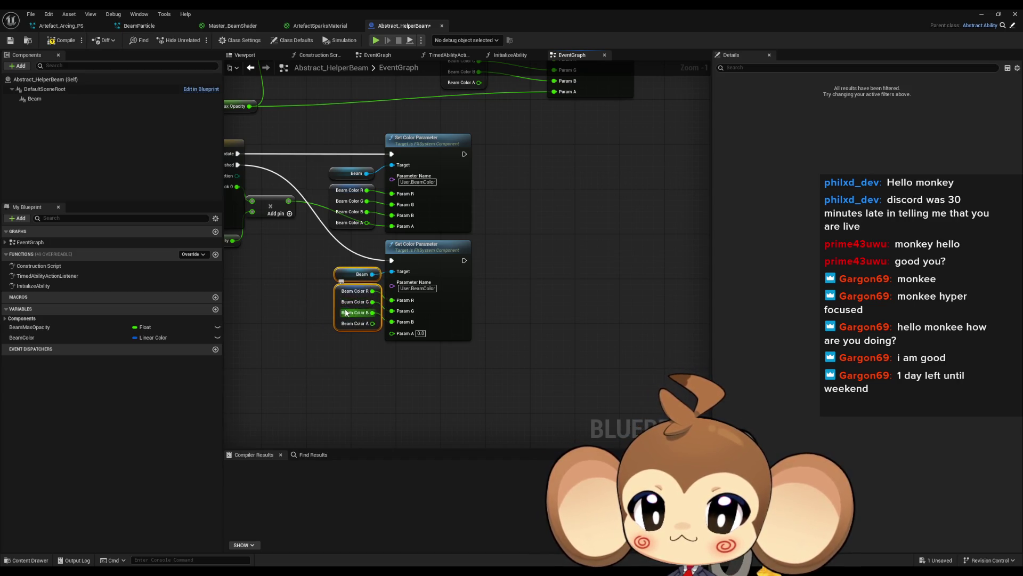
- Refine the layout: nudge Beam Max Opacity and Add, then move the upper colour group down-left
scroll(481, 225, down, 2)
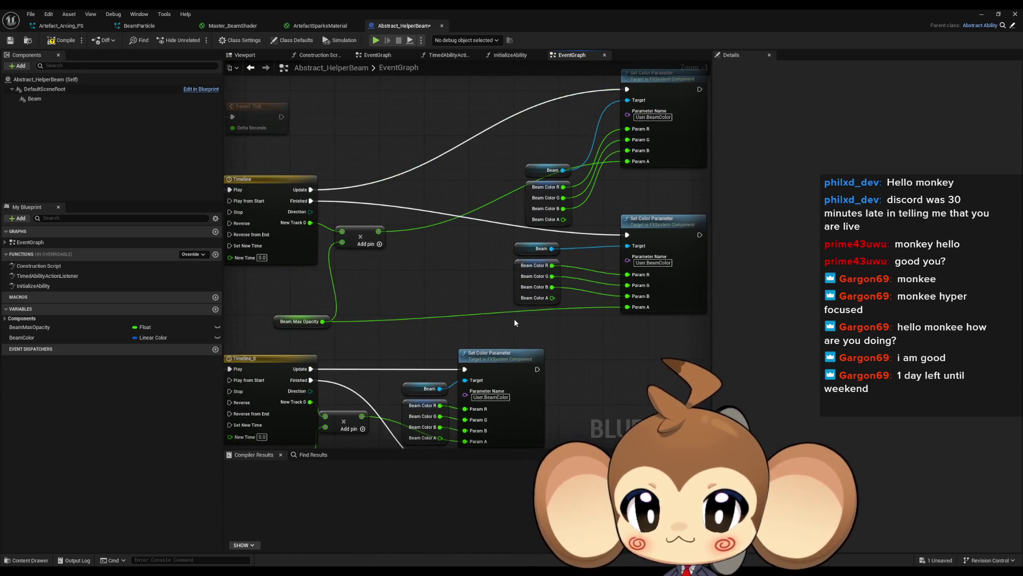
scroll(514, 320, down, 1)
scroll(495, 302, up, 1)
scroll(394, 266, up, 1)
drag(296, 339, 282, 301)
drag(359, 266, 350, 267)
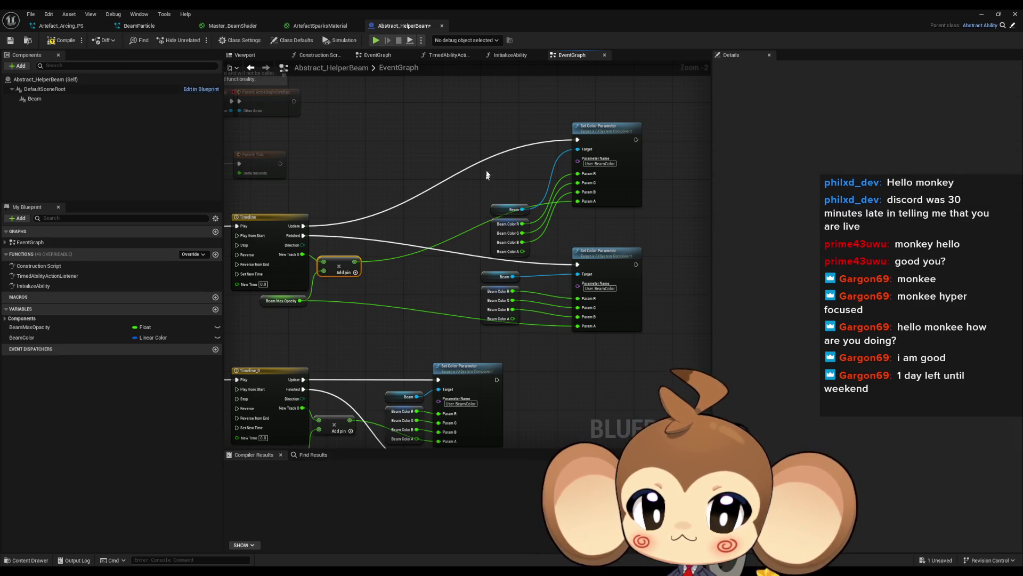
mouse_move(483, 177)
mouse_down()
mouse_move(511, 223)
mouse_move(549, 166)
mouse_up()
drag(535, 121, 586, 176)
mouse_move(626, 137)
mouse_down()
mouse_move(463, 207)
mouse_move(486, 223)
mouse_up()
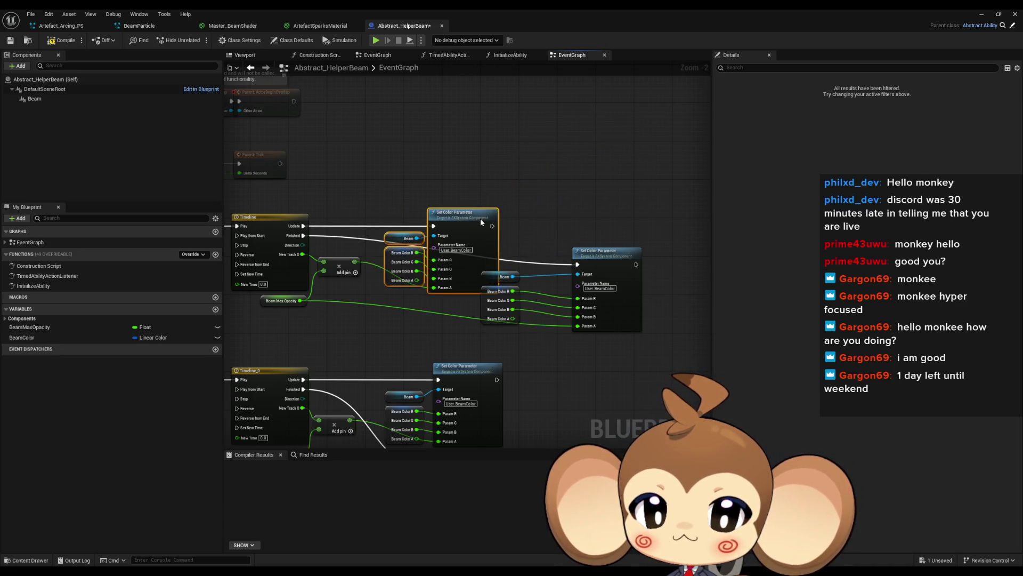
- Align the lower Beam nodes with the right Set Color Parameter and space out the BeamFadeOut group
click(495, 304)
ctrl+click(501, 276)
mouse_move(510, 272)
mouse_down()
mouse_move(561, 273)
mouse_move(581, 292)
mouse_move(448, 347)
mouse_up()
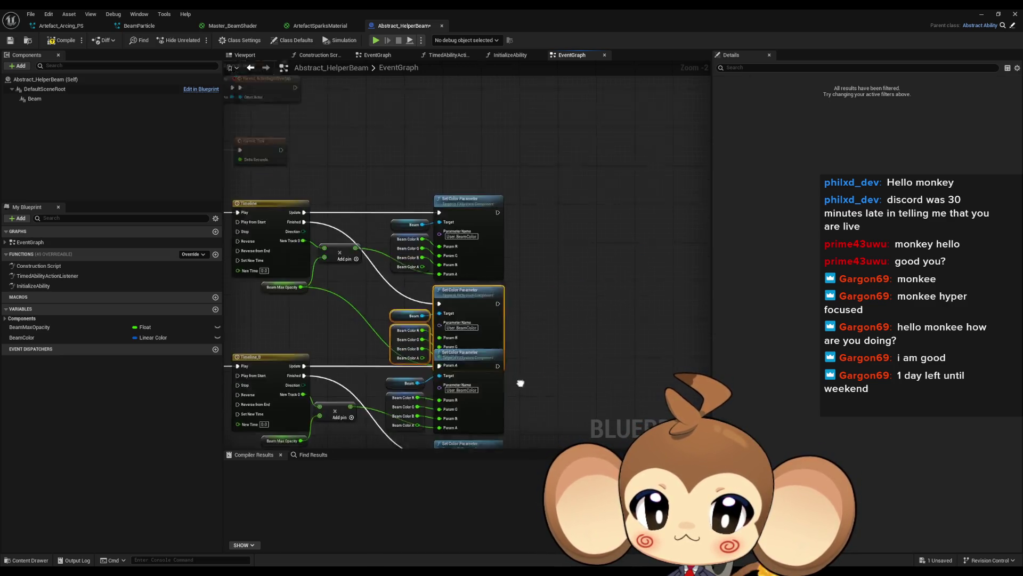
scroll(521, 382, down, 3)
drag(588, 262, 357, 331)
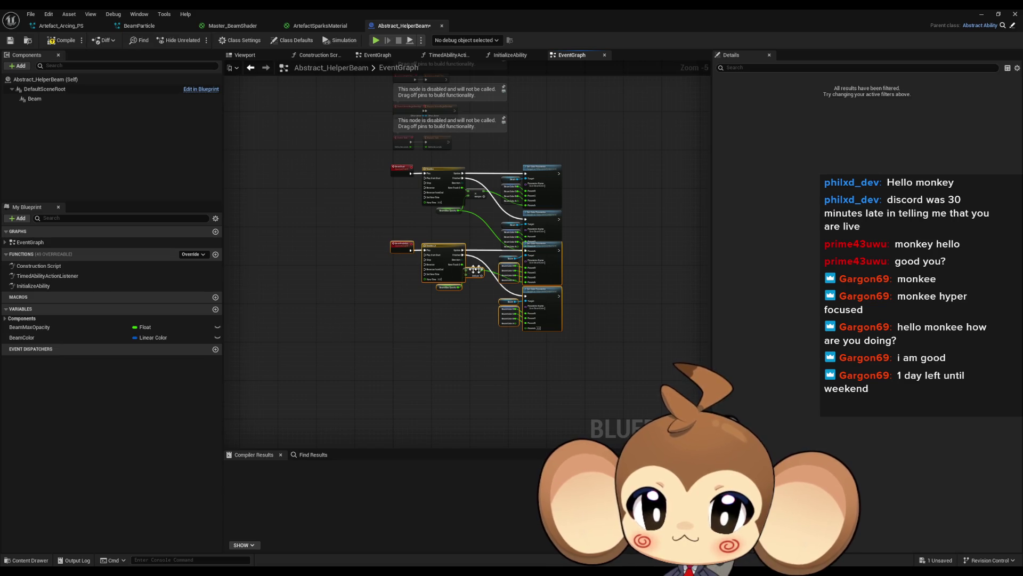
scroll(452, 257, up, 4)
drag(434, 215, 433, 260)
click(468, 206)
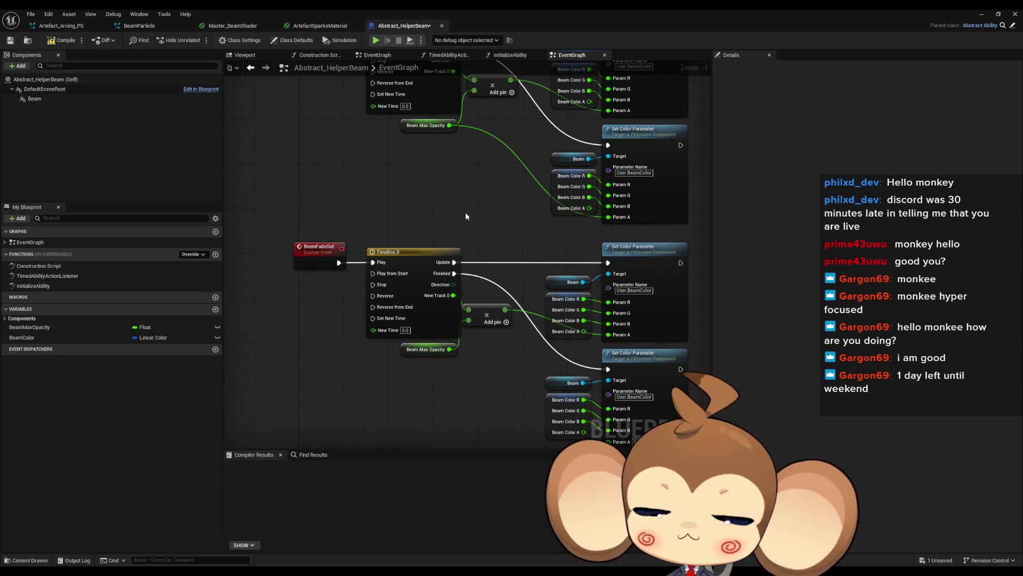
click(490, 317)
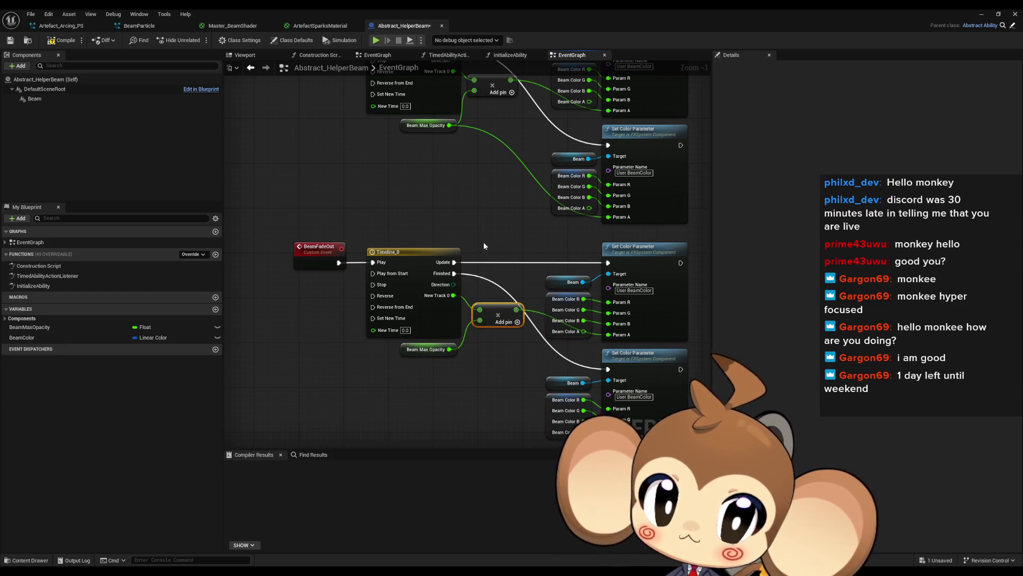
click(481, 221)
scroll(478, 200, down, 2)
- Compile Abstract_HelperBeam and open the InitializeAbility function graph
click(61, 40)
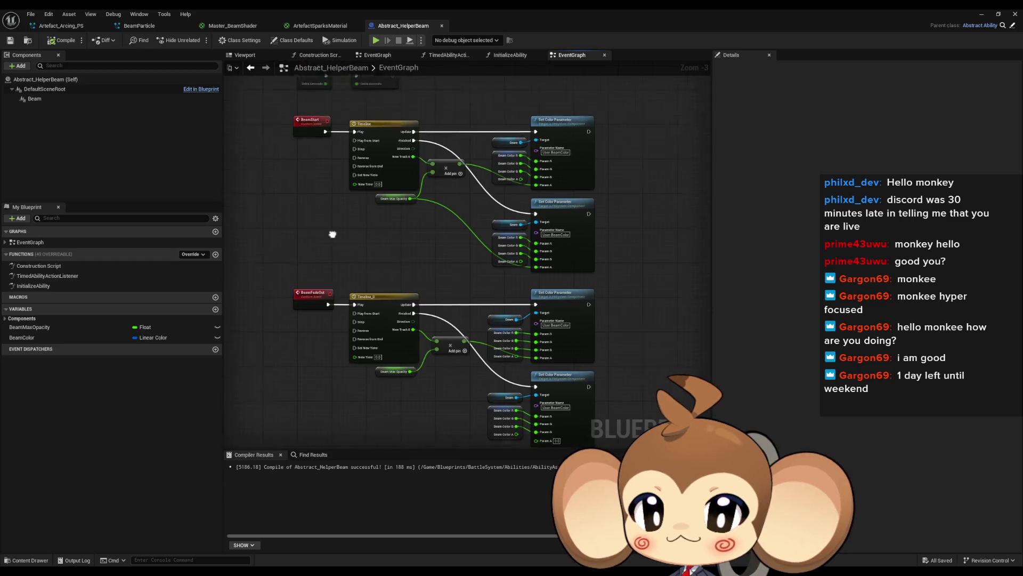
double_click(32, 277)
double_click(32, 285)
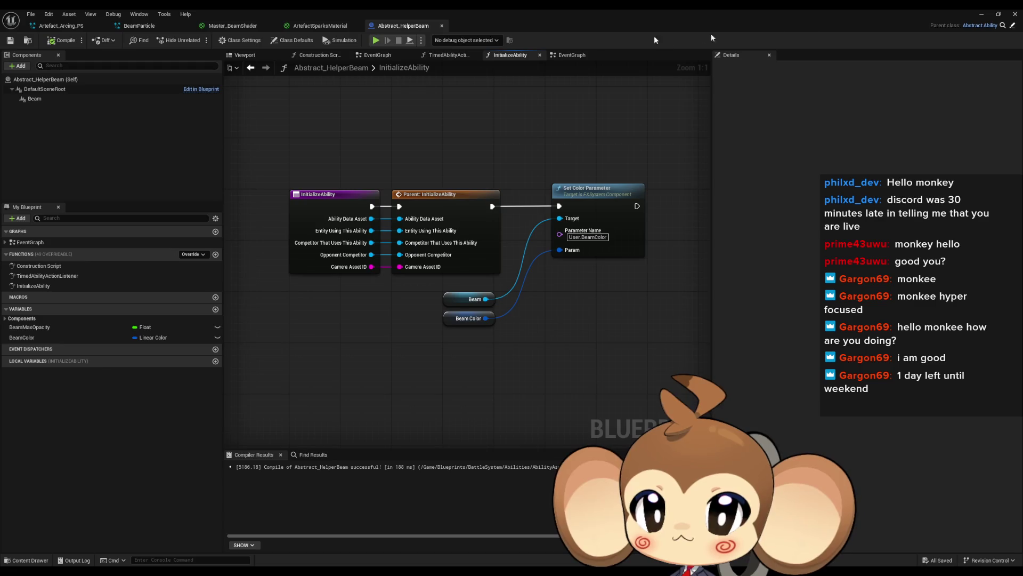
click(980, 15)
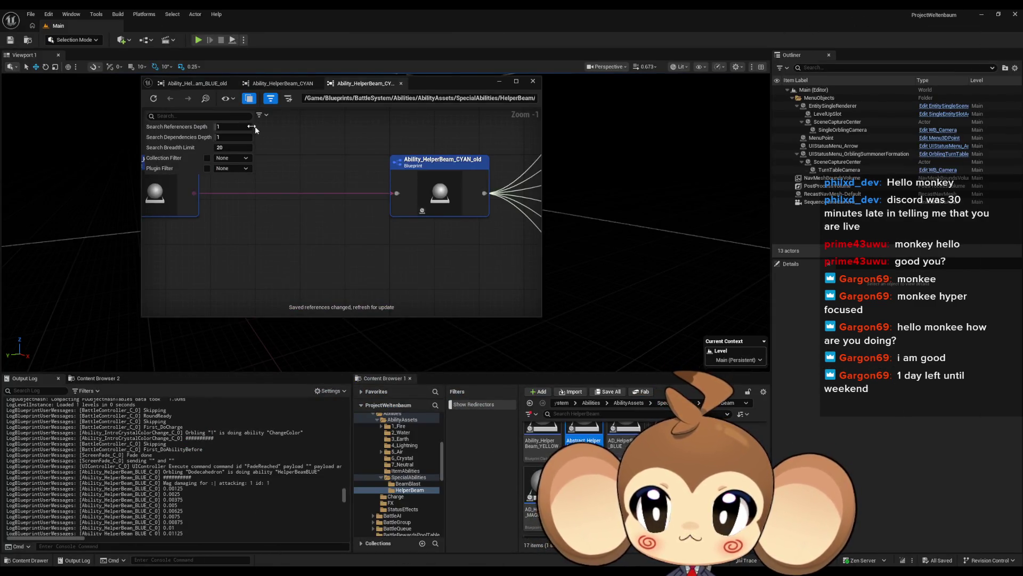
- Refresh the CYAN helper beam's reference graph and view what references AD_HelperBeam_BLUE
click(153, 98)
click(183, 222)
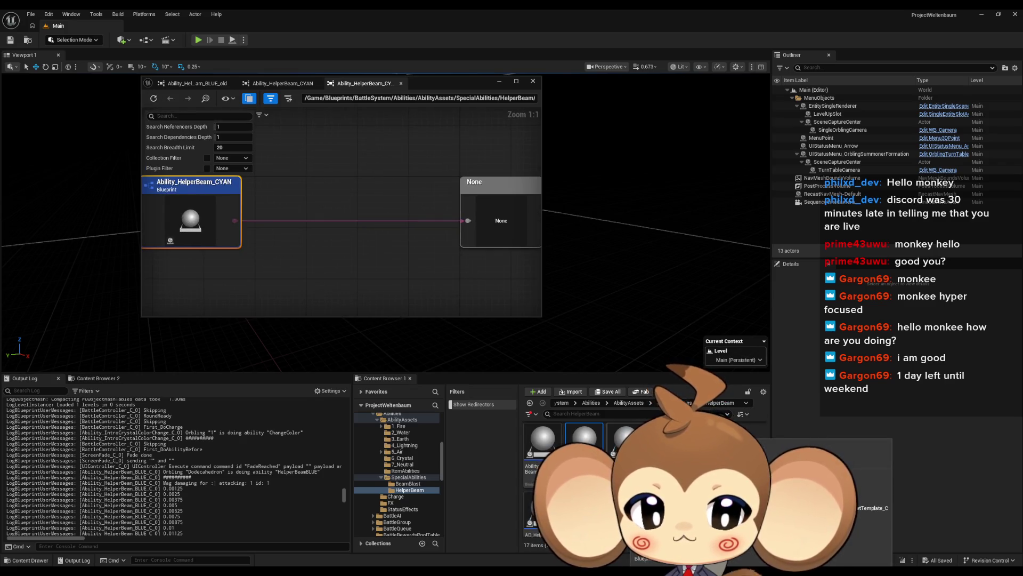
right_click(627, 440)
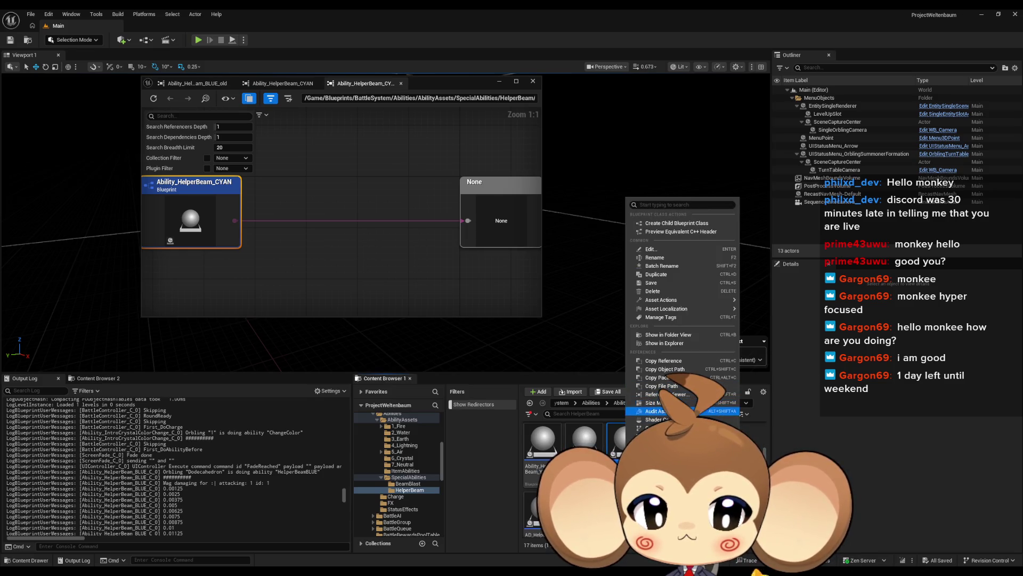
click(661, 393)
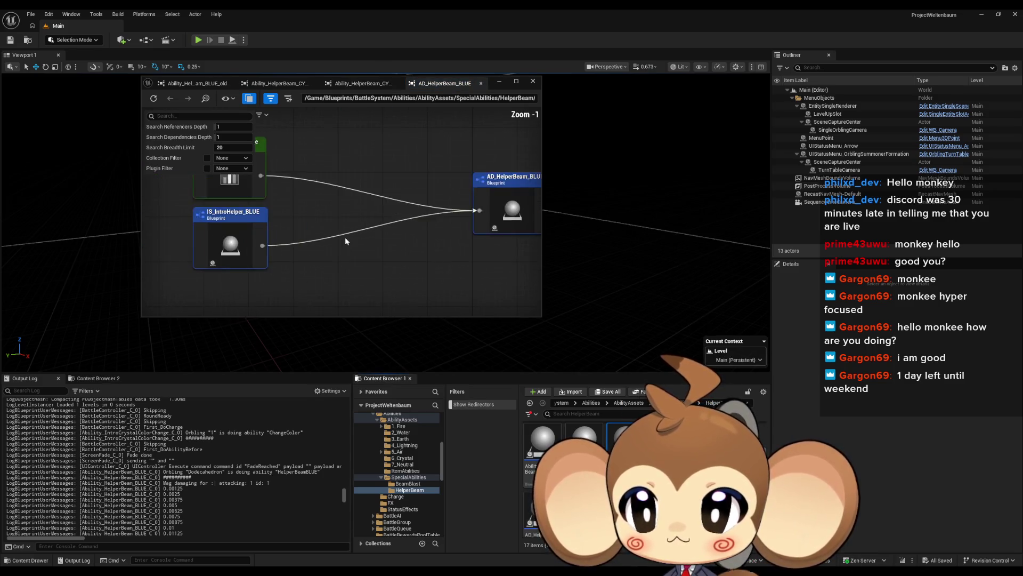
drag(423, 279, 255, 260)
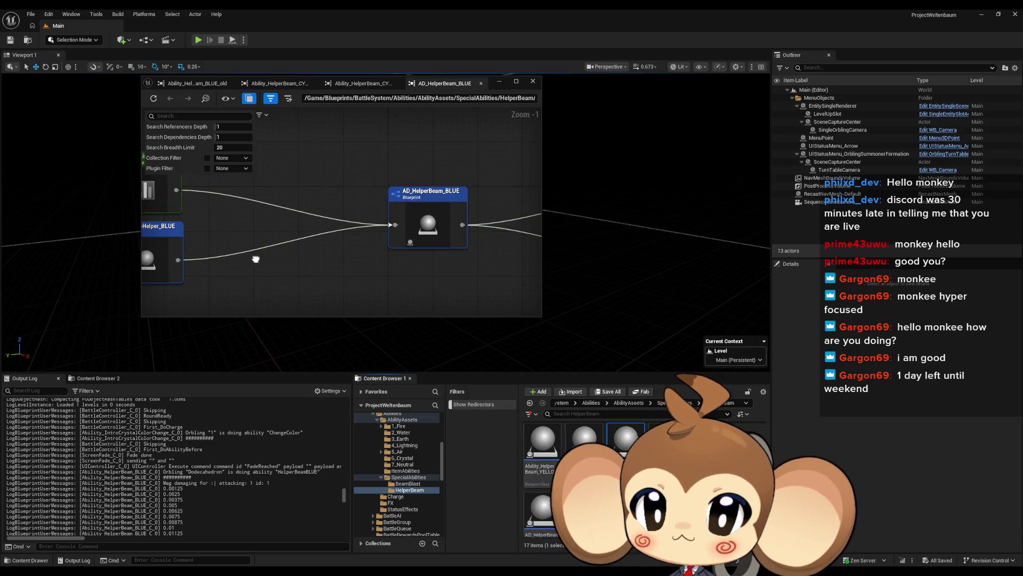
- Open Ability_HelperBeam_GREEN's reference graph and focus on its missing None reference
right_click(615, 447)
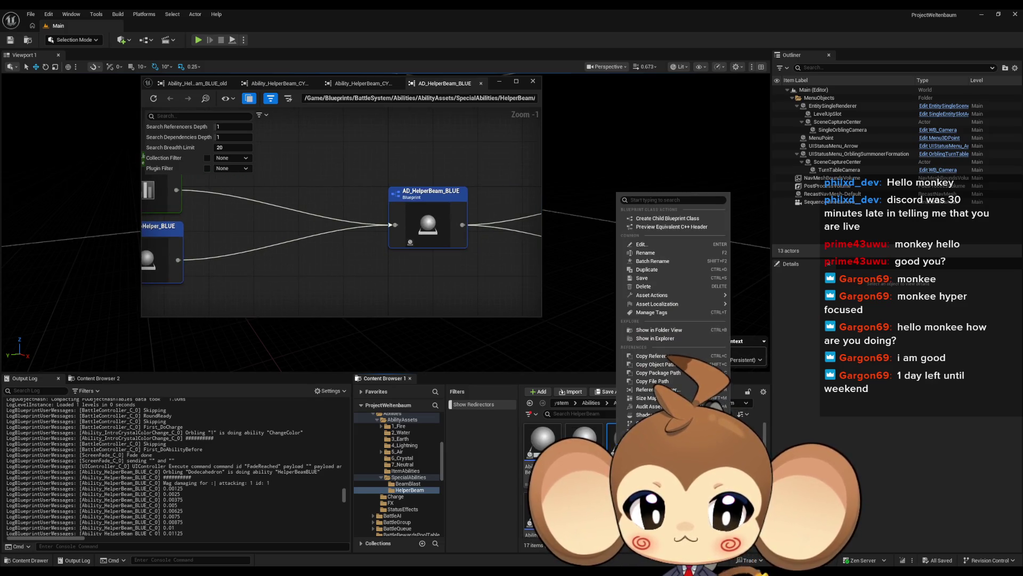
click(656, 390)
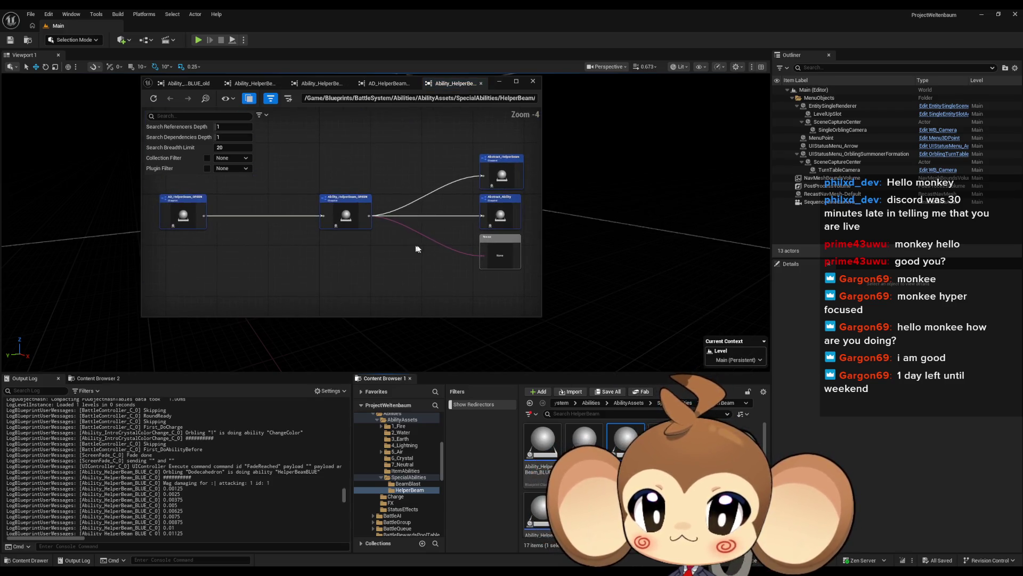
scroll(498, 268, up, 4)
right_click(489, 249)
double_click(503, 238)
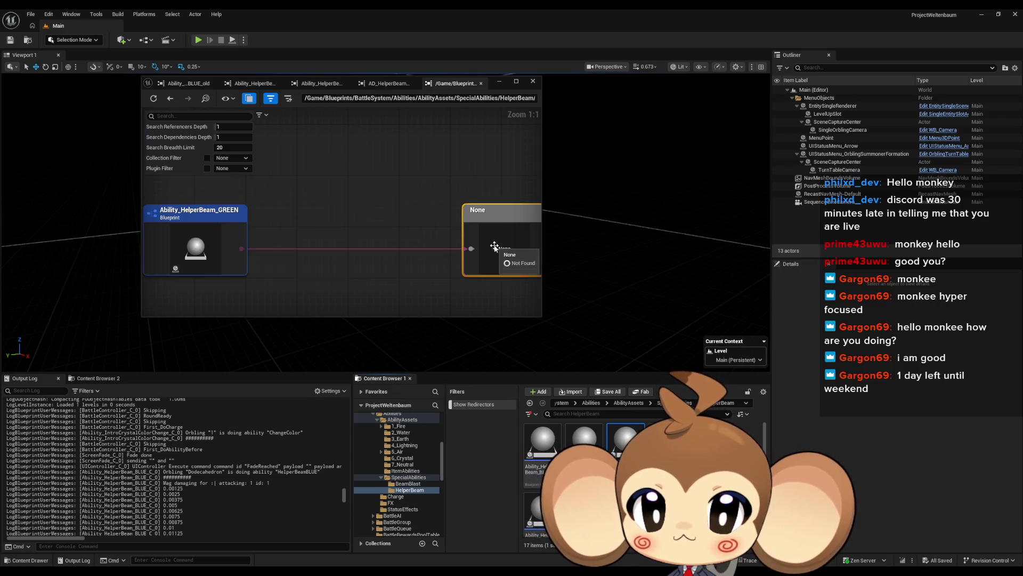
- Try the None node's options, including editing the missing asset, without success
right_click(494, 245)
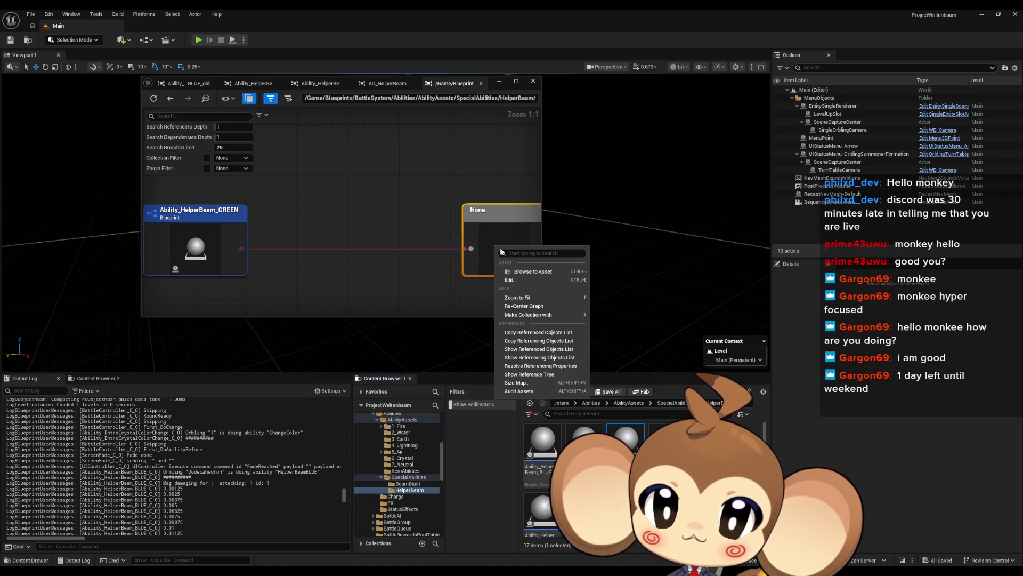
click(500, 220)
right_click(496, 232)
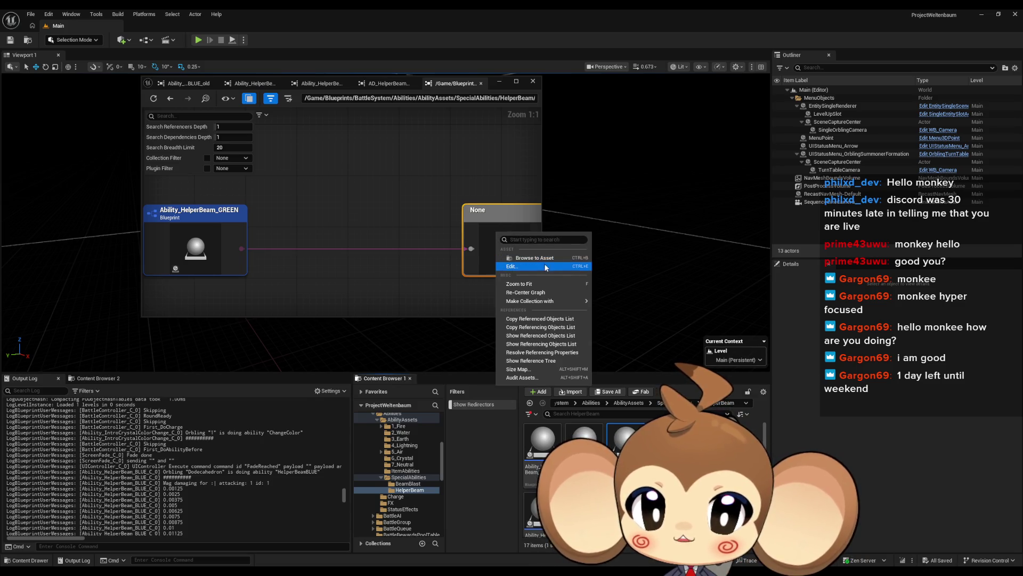
click(545, 260)
right_click(512, 236)
click(541, 265)
right_click(505, 240)
click(326, 146)
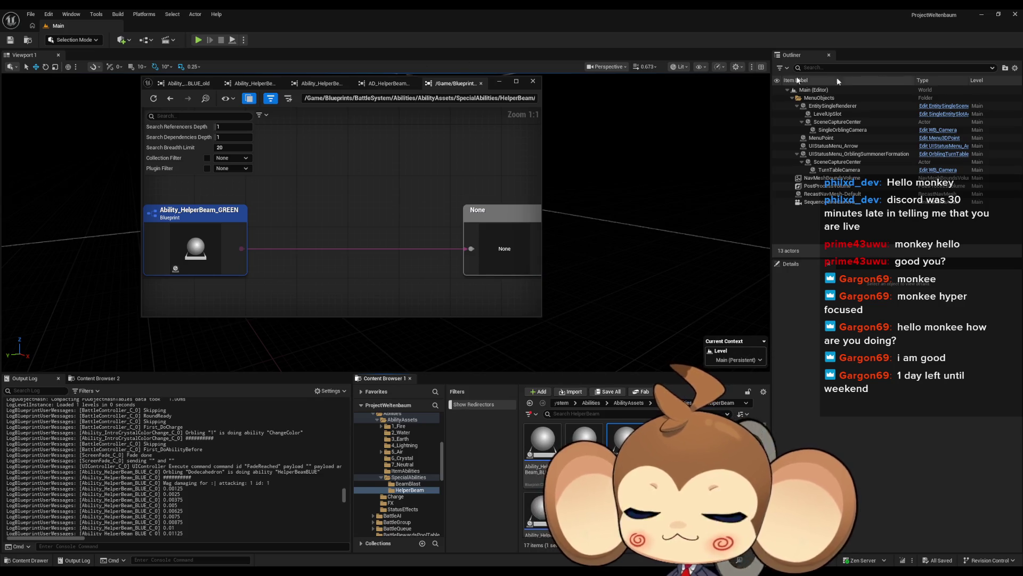
click(25, 12)
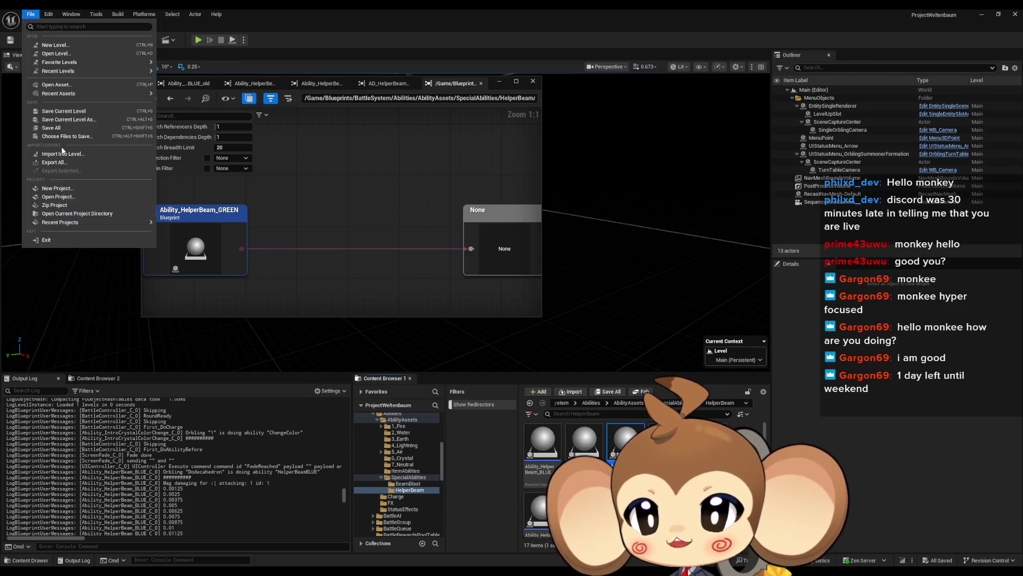
- Close the asset editors, dismiss the apply-changes prompt, and save Master_BeamShader before the restart
click(1016, 14)
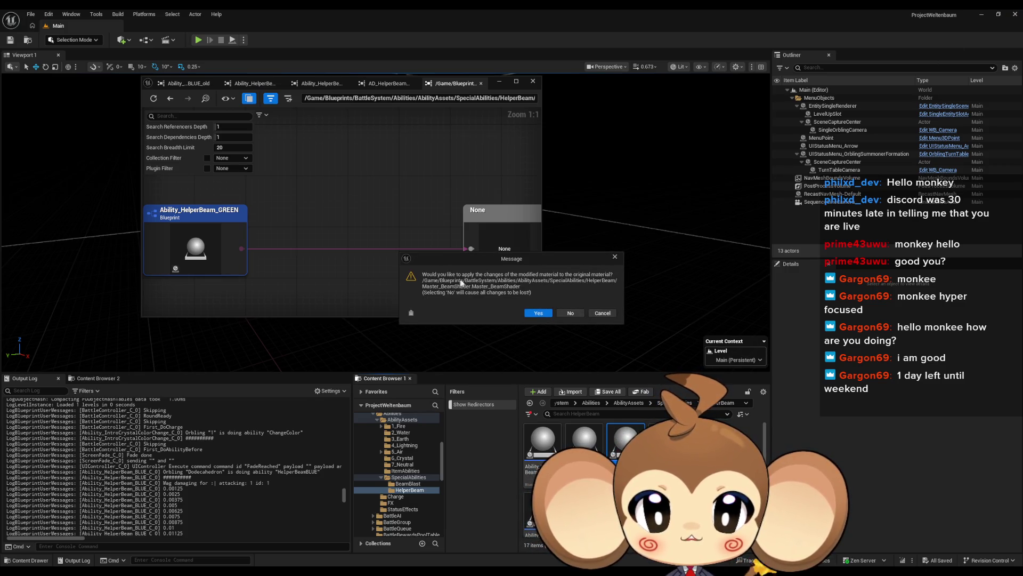
click(620, 259)
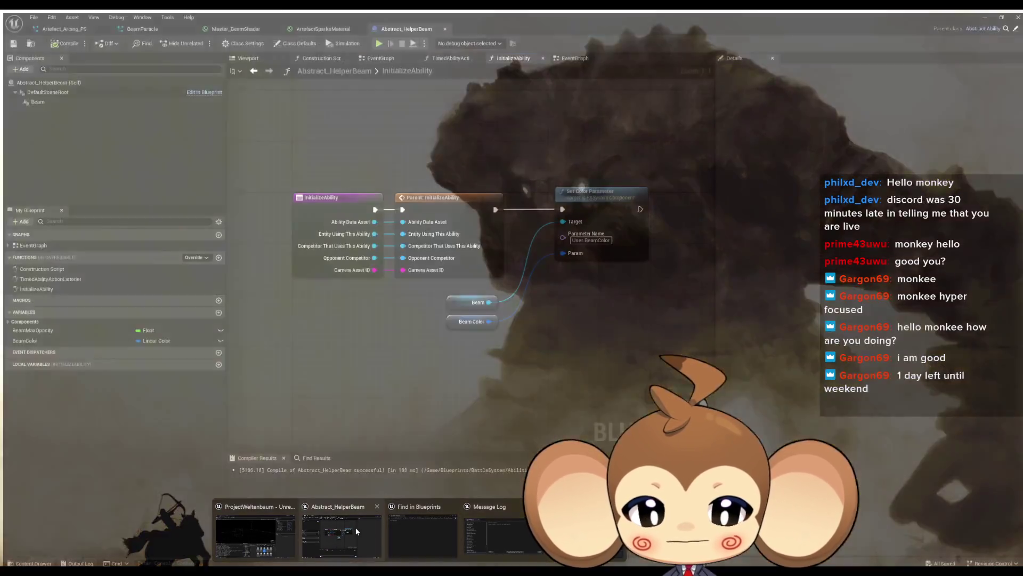
click(356, 527)
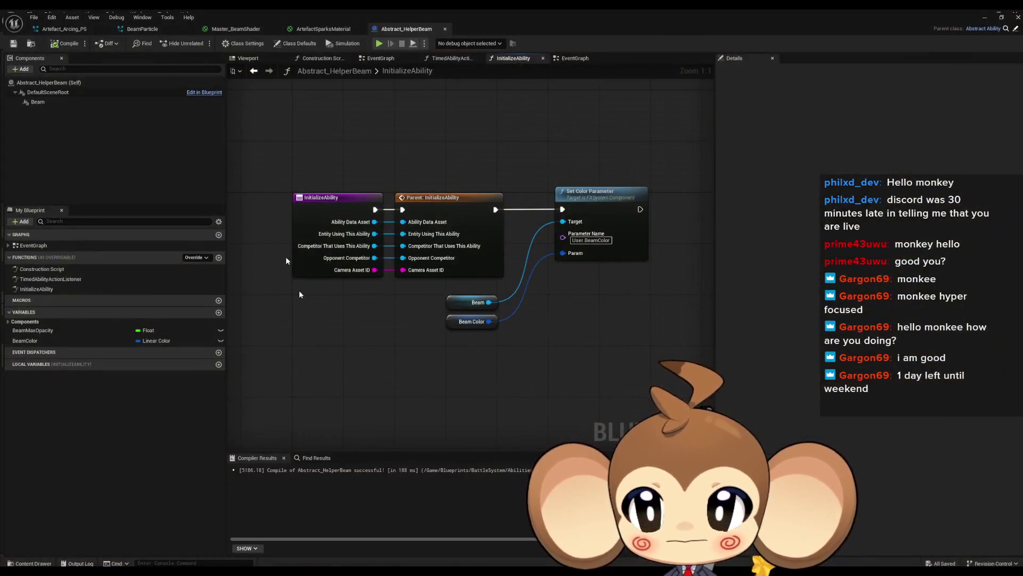
click(225, 29)
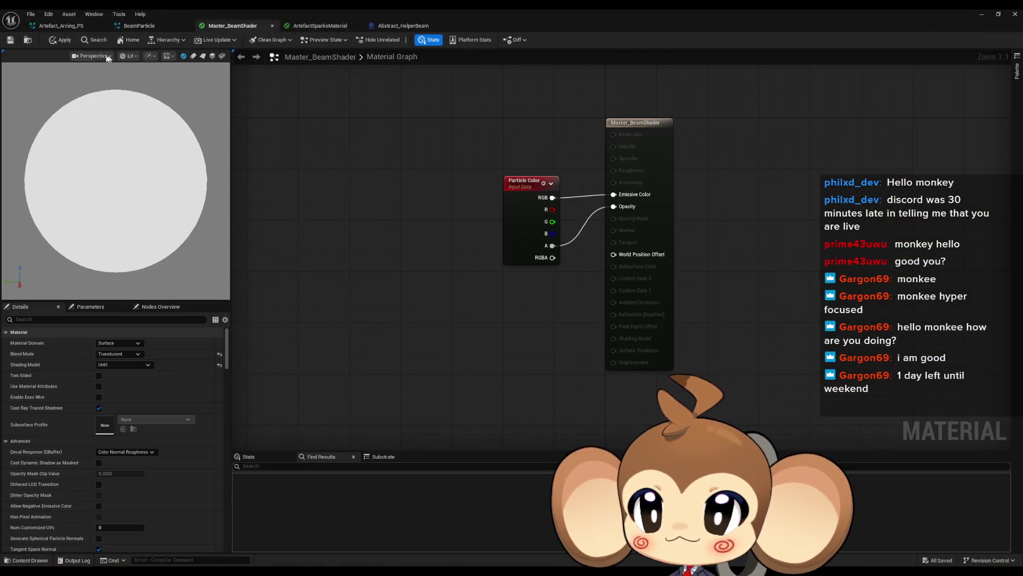
click(320, 25)
click(1015, 14)
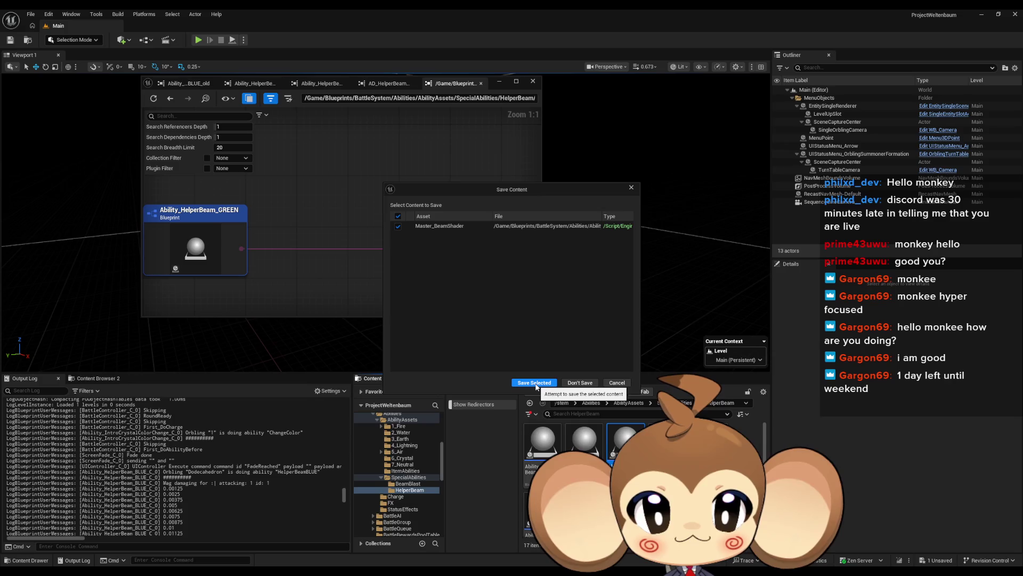
click(536, 384)
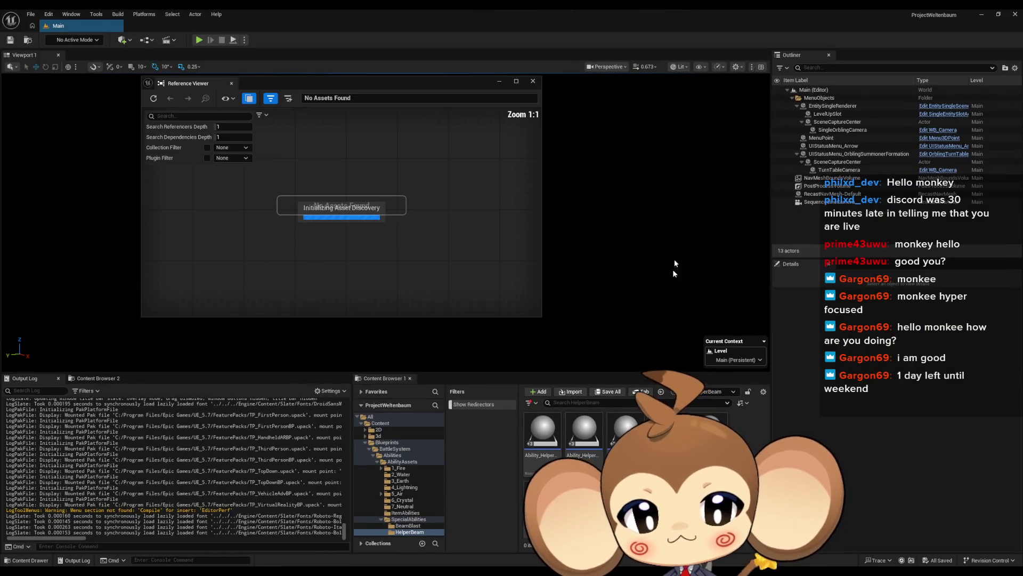
- Navigate from AbilityAssets via SpecialAbilities into HelperBeam and right-click Ability_HelperBeam_CYAN
scroll(547, 454, down, 1)
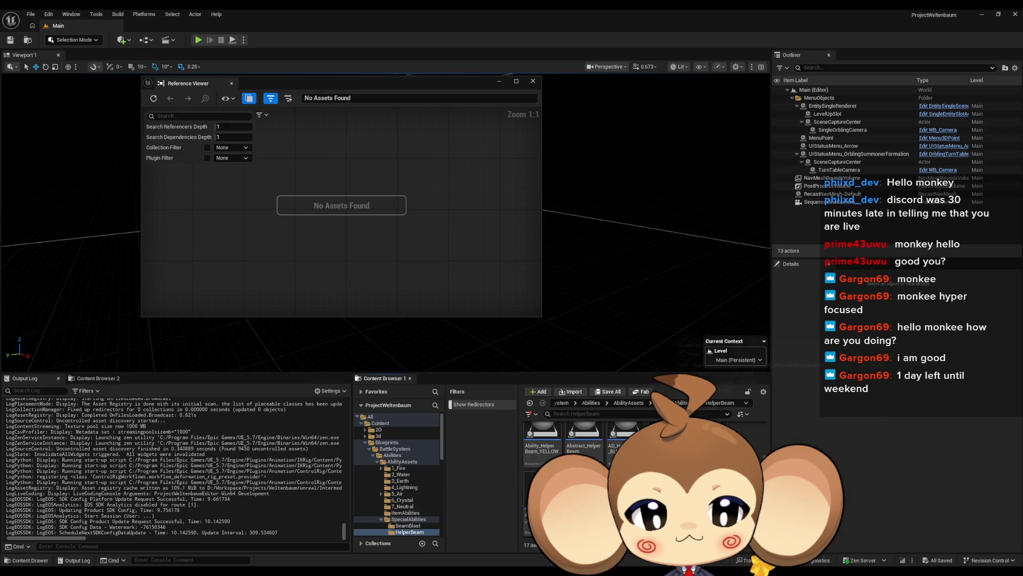
scroll(548, 454, up, 1)
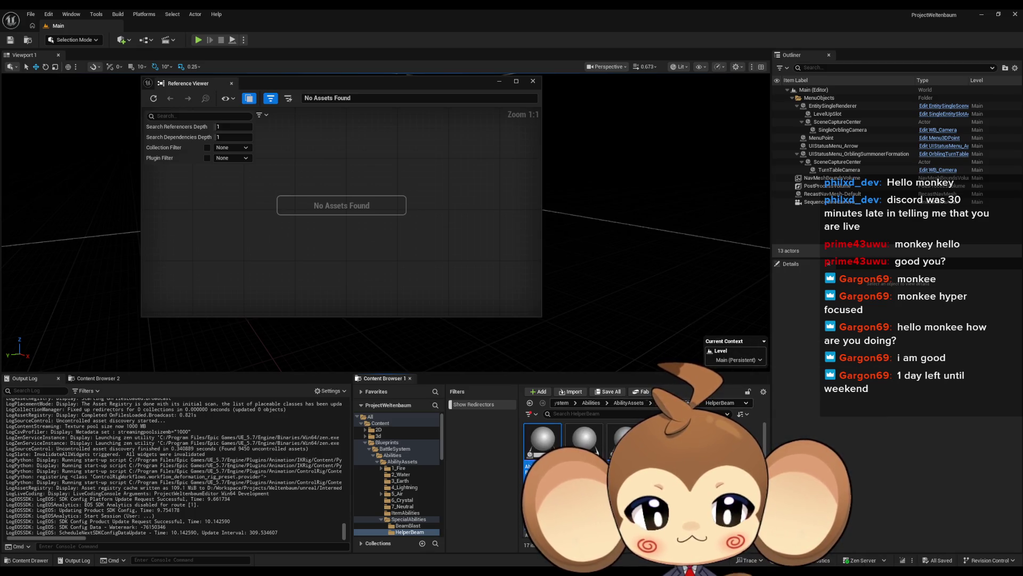
key(BackSpace)
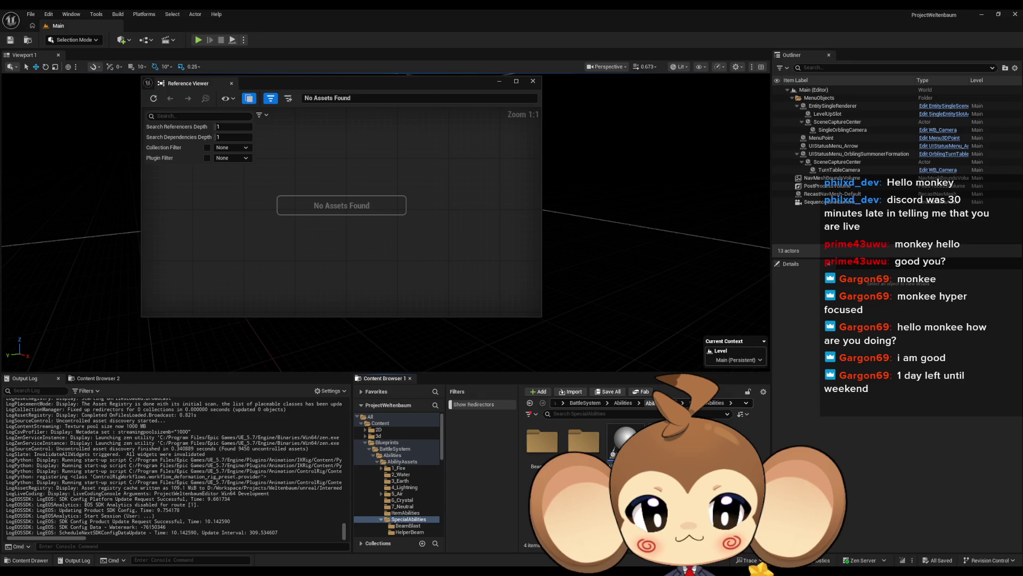
key(BackSpace)
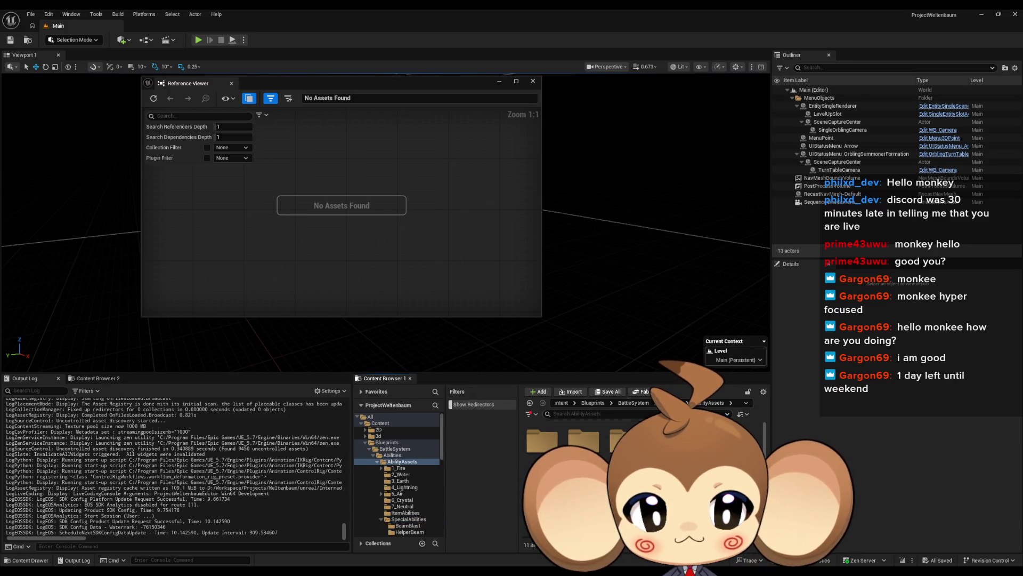
double_click(554, 445)
double_click(542, 444)
key(BackSpace)
double_click(585, 442)
right_click(586, 441)
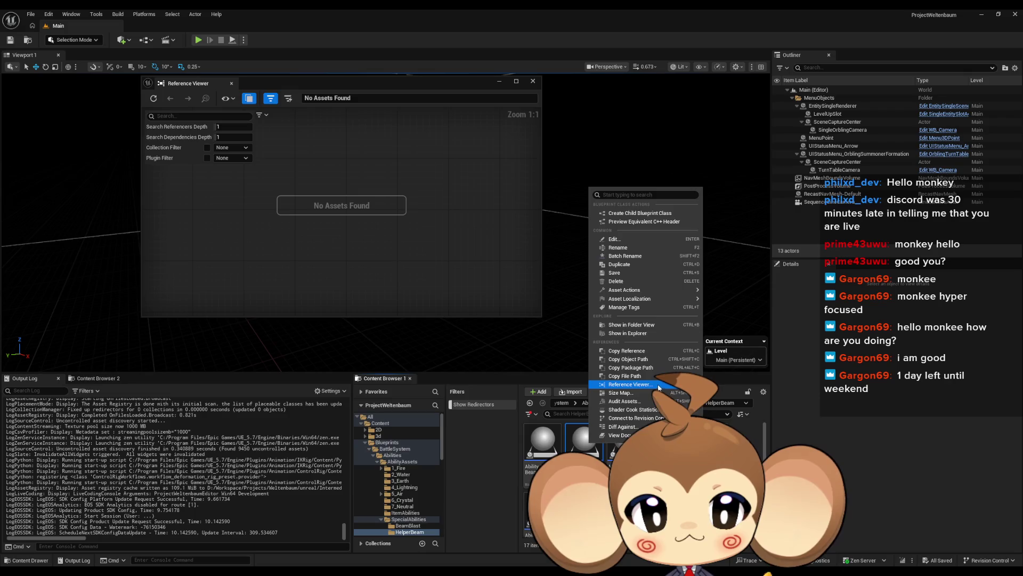
- Open Ability_HelperBeam_CYAN in the Reference Viewer and frame its None dependency node
click(656, 383)
click(499, 255)
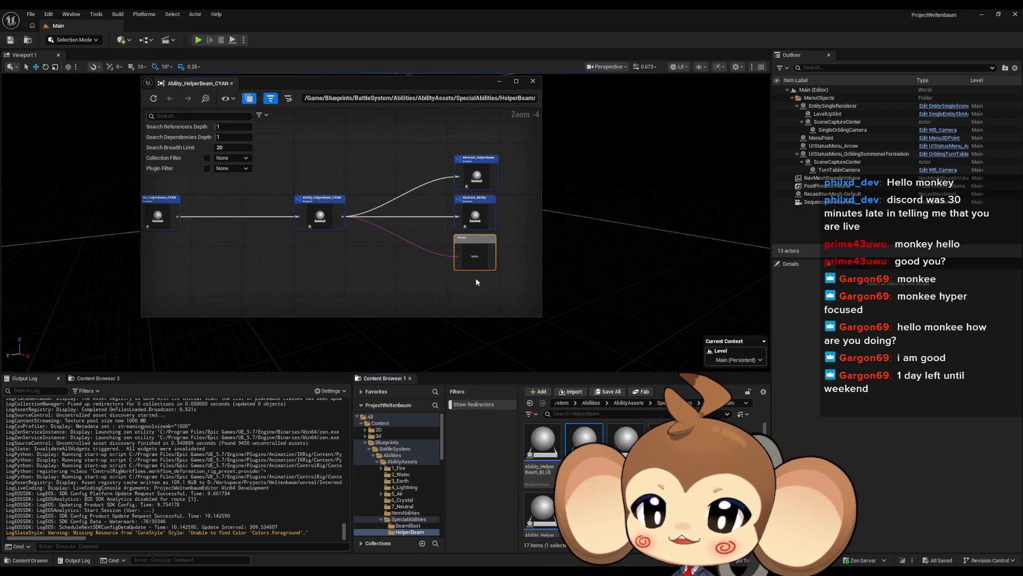
scroll(476, 281, up, 4)
drag(477, 277, 463, 296)
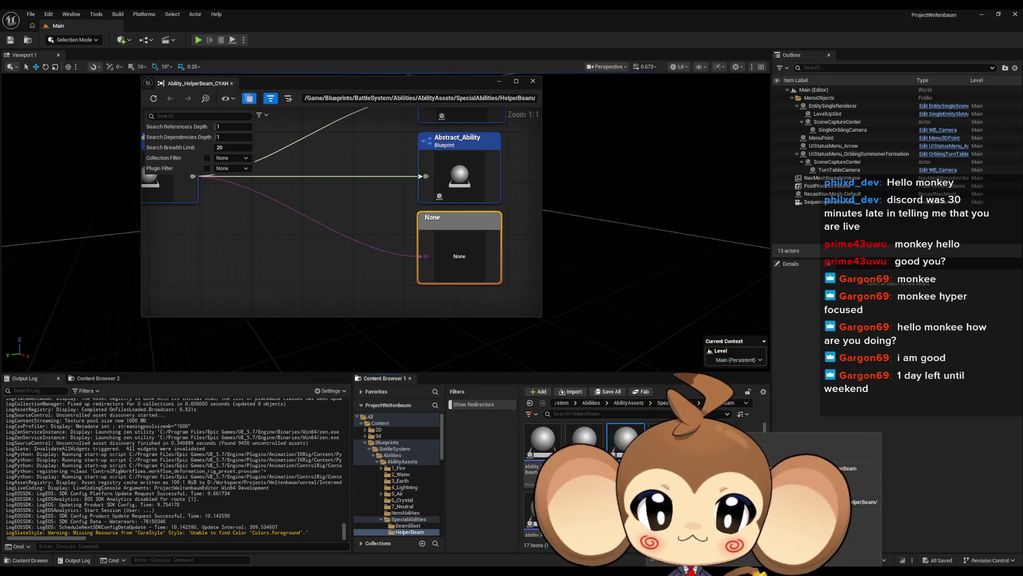
- Go up to SpecialAbilities and right-click the HelperBeam folder
right_click(734, 452)
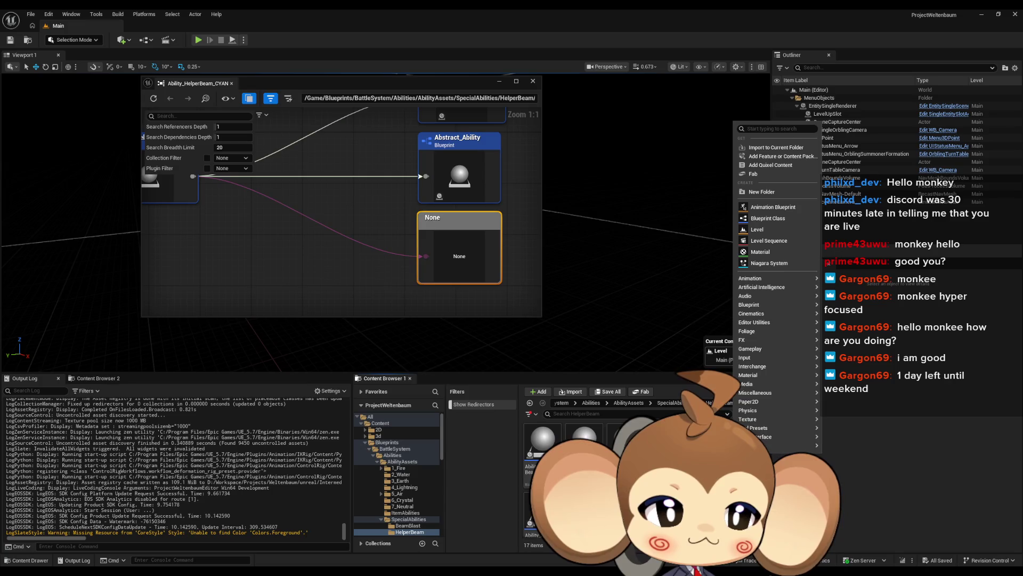
key(Escape)
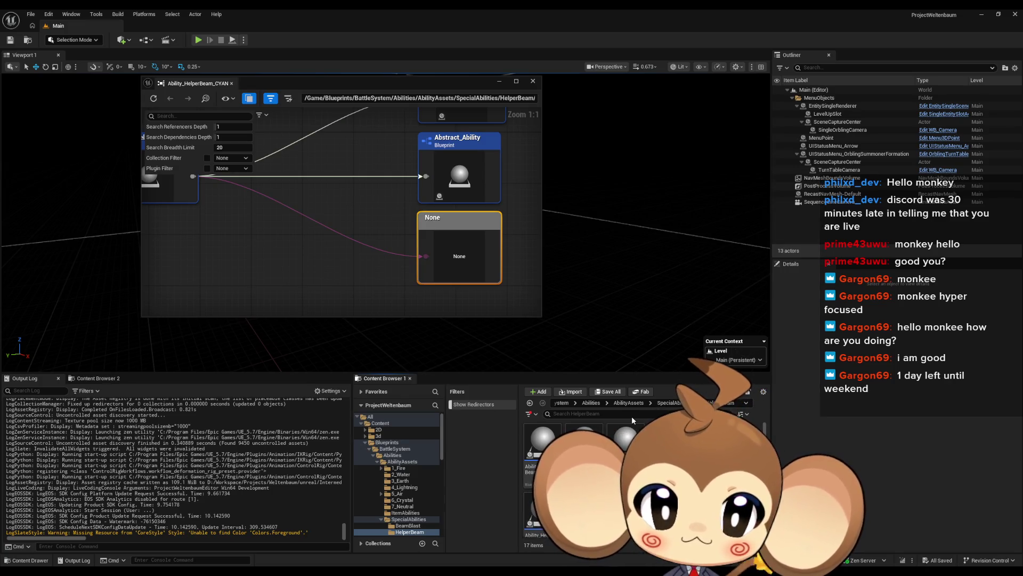
scroll(406, 476, down, 3)
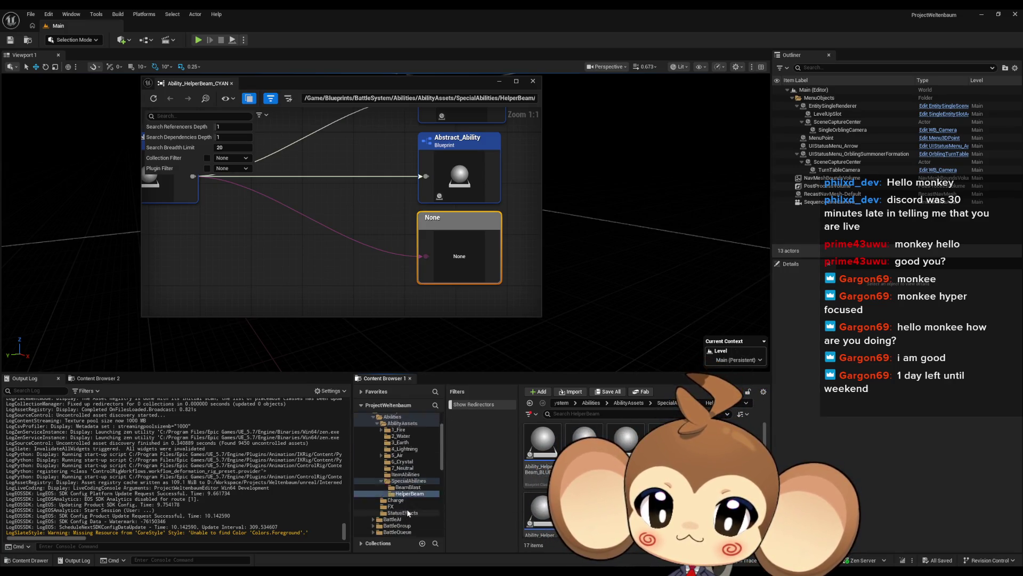
right_click(417, 483)
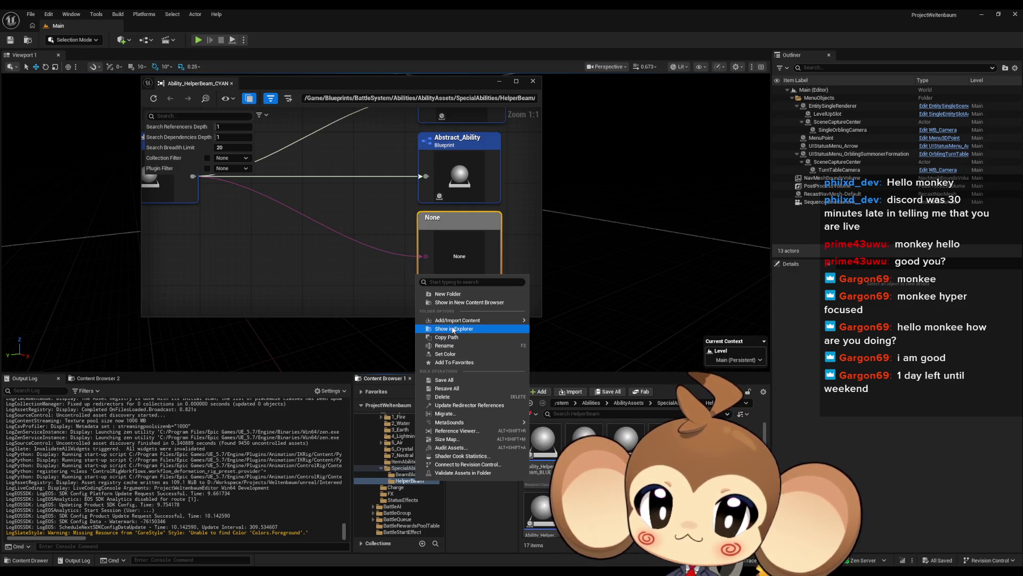
right_click(546, 446)
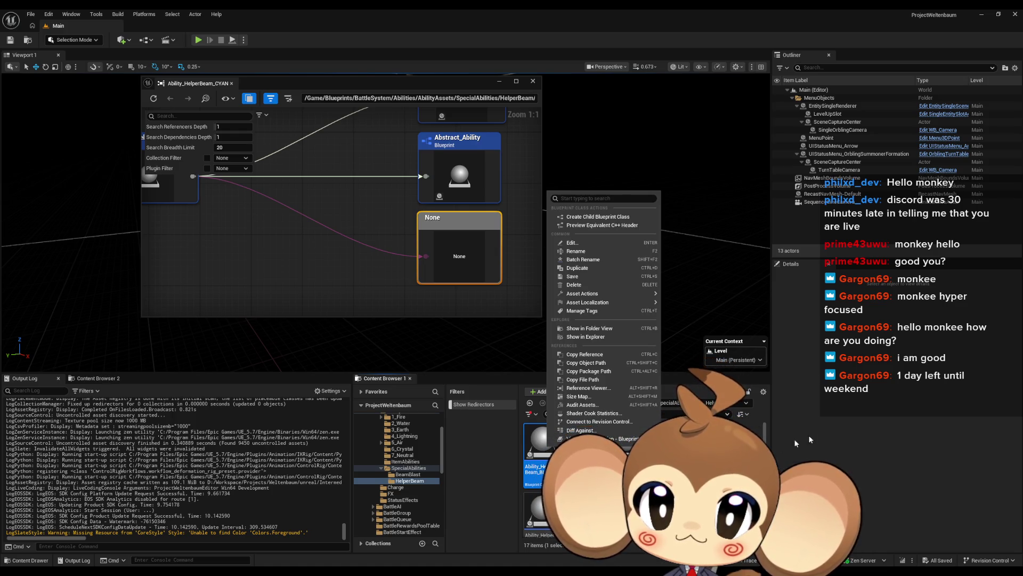
click(847, 435)
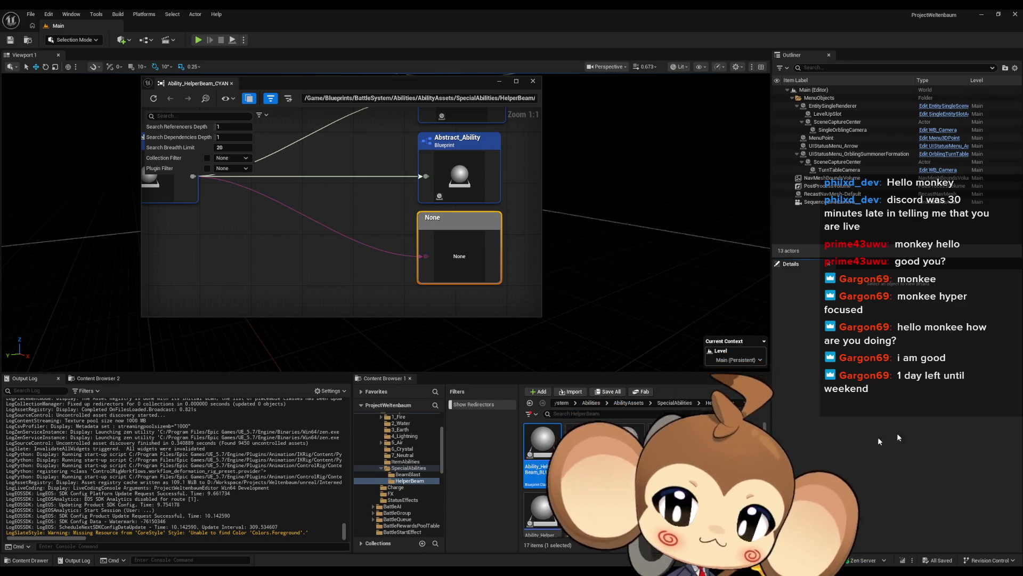
click(666, 403)
right_click(587, 443)
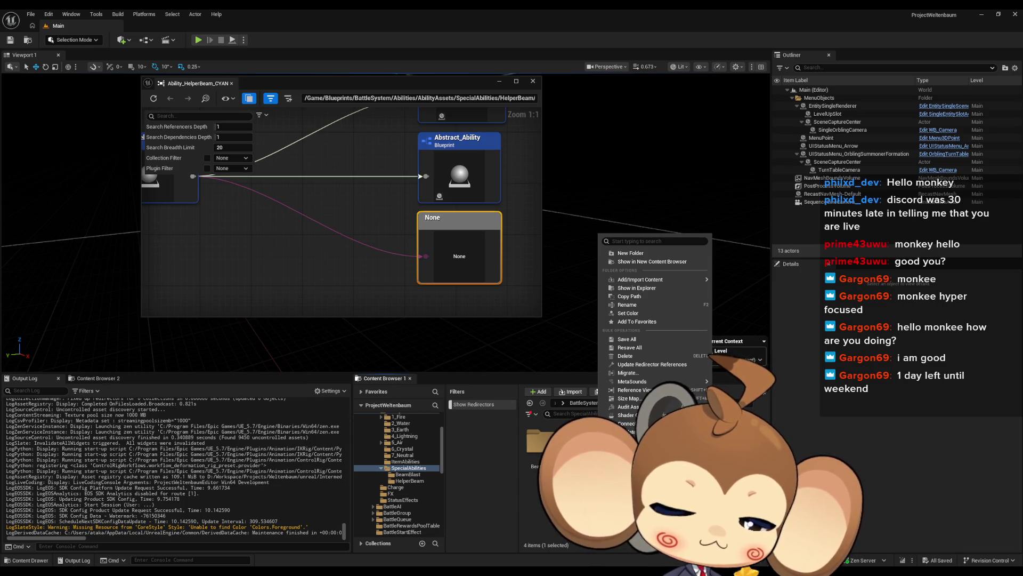
- Update redirector references in HelperBeam and rebuild the CYAN asset's reference graph
click(649, 364)
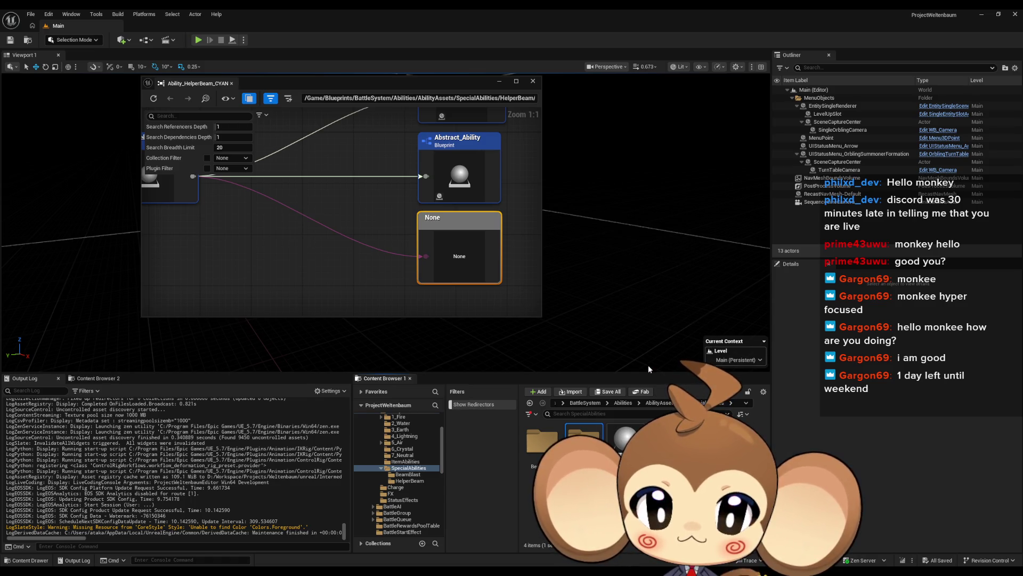
click(153, 99)
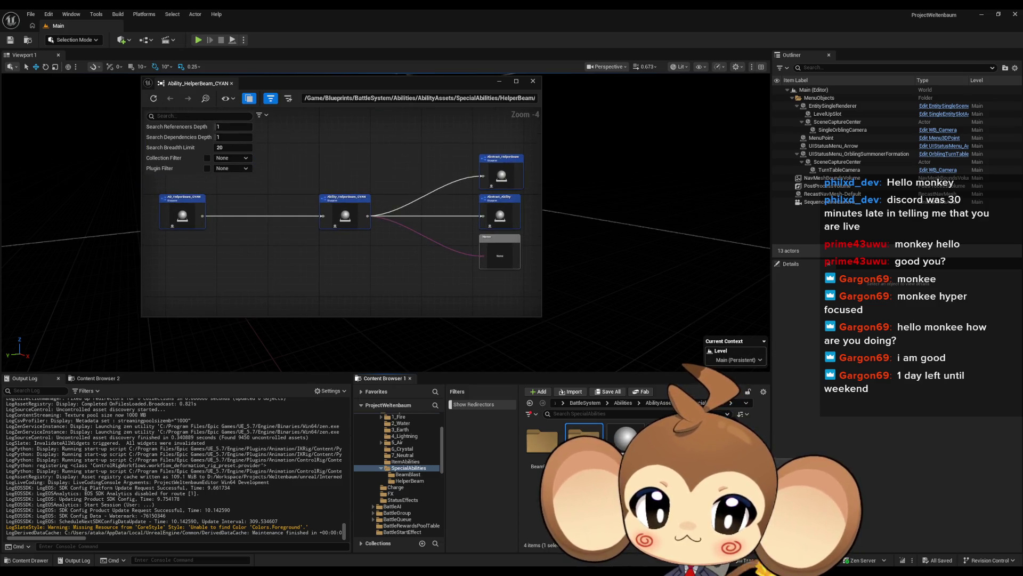
click(409, 480)
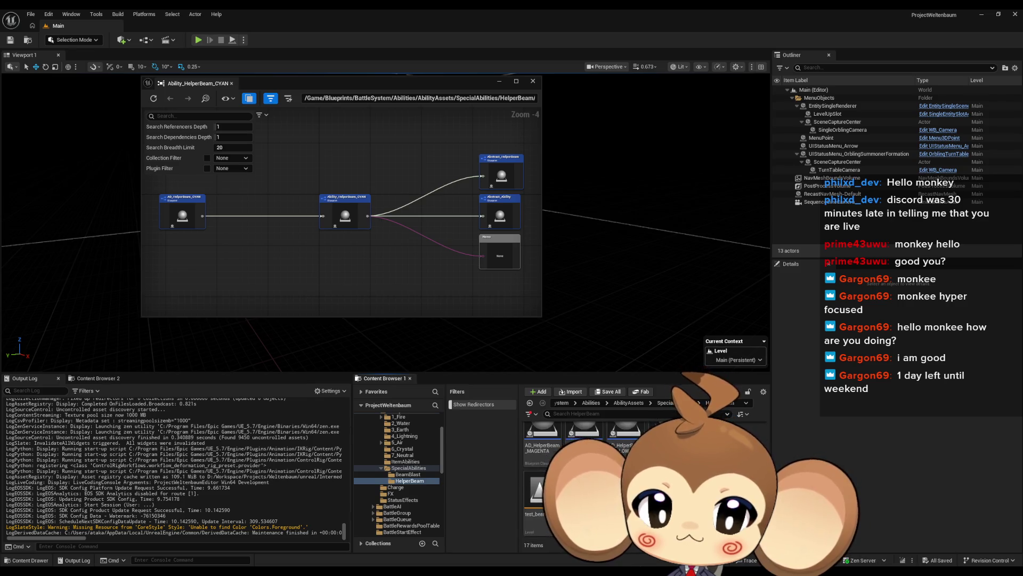
right_click(637, 440)
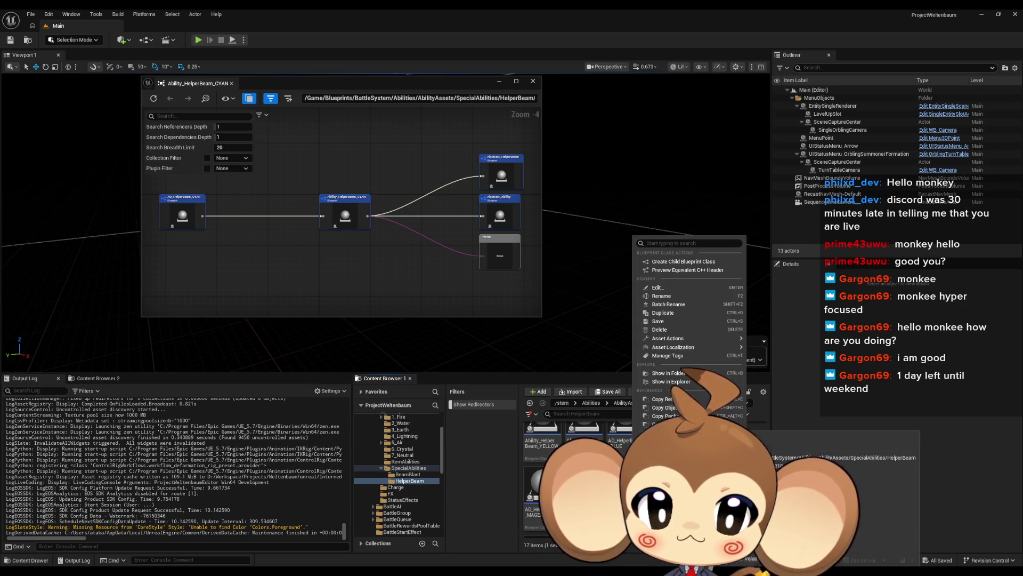
key(Escape)
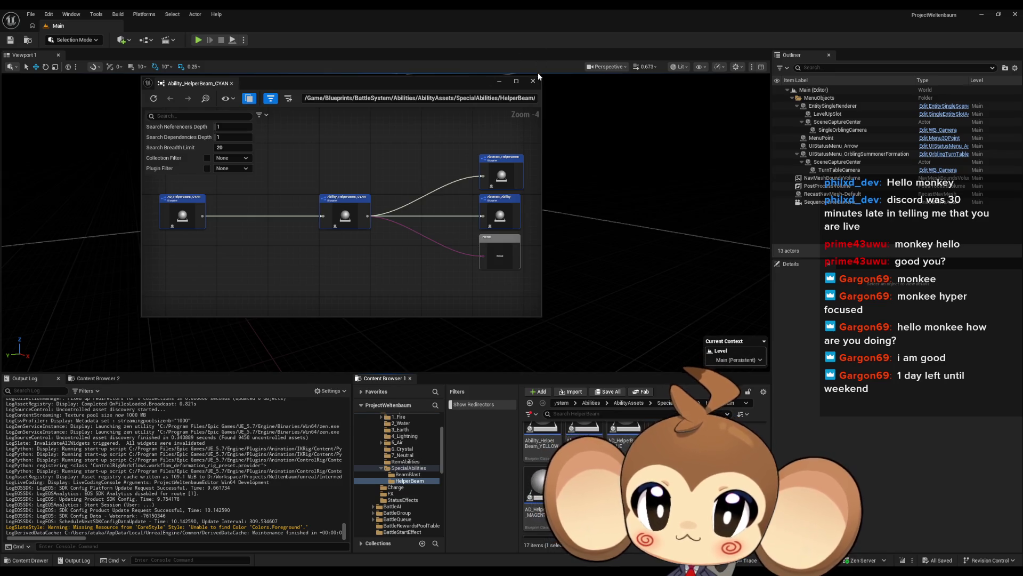
- Close the CYAN reference viewer and rerun Update Redirector References on the HelperBeam folder
click(533, 81)
click(672, 403)
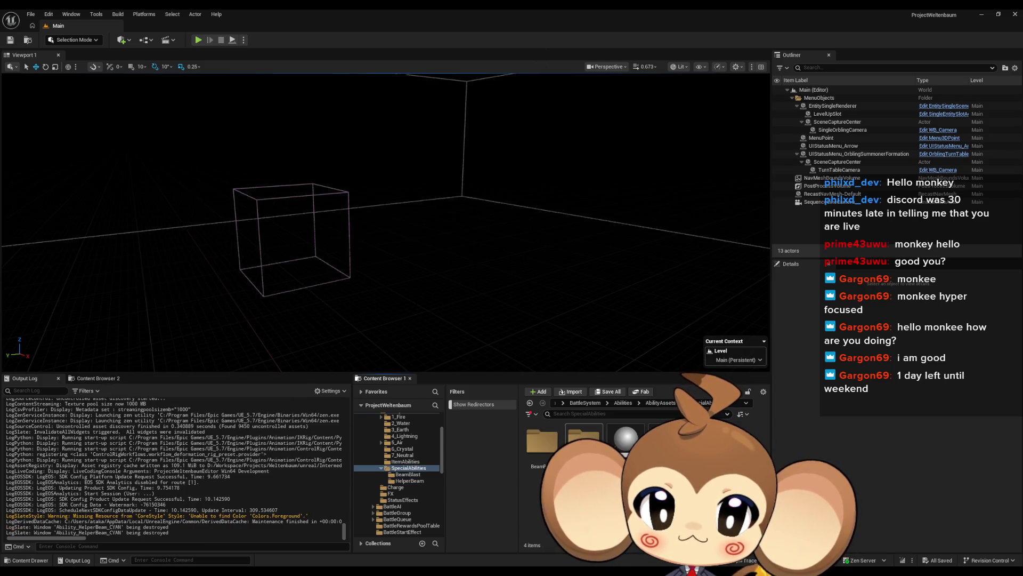
right_click(587, 440)
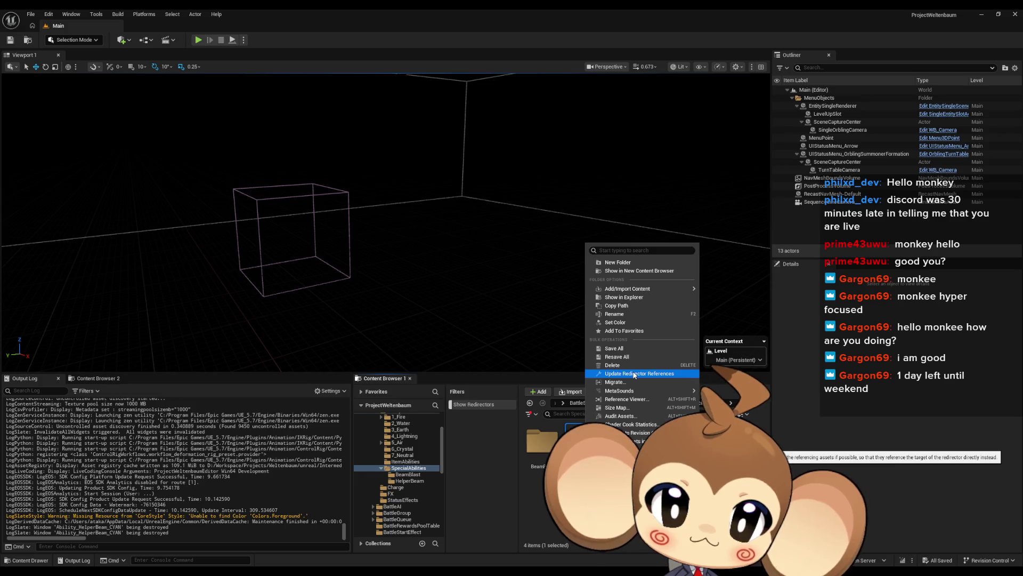
click(635, 374)
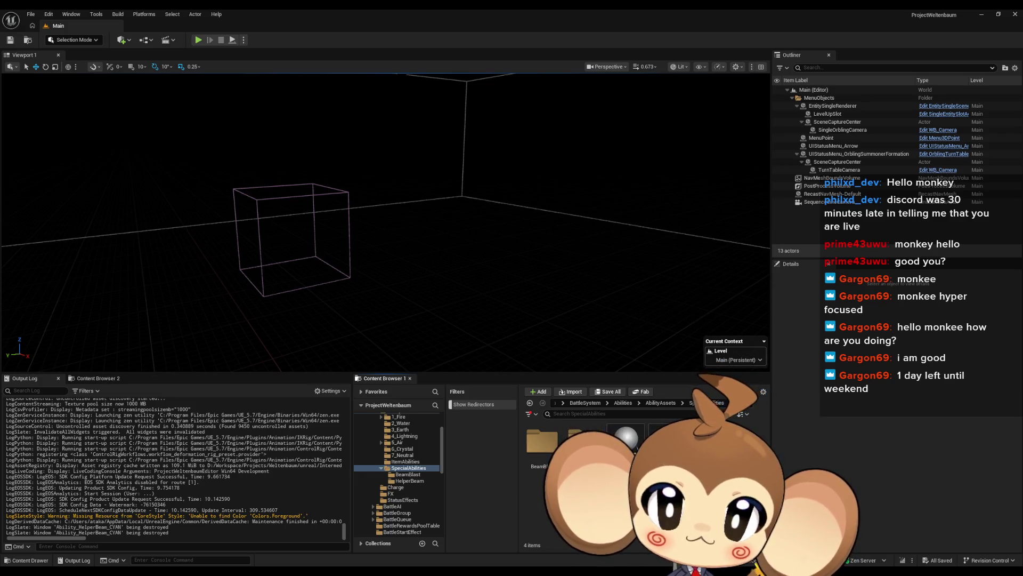
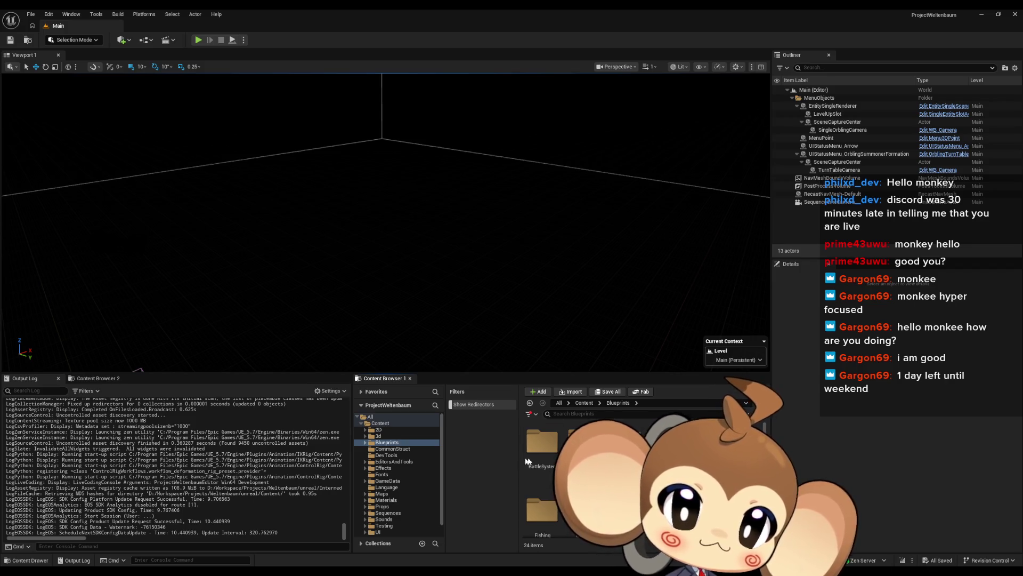
- Navigate to BattleSystem > Abilities > AbilityAssets > SpecialAbilities > HelperBeam in the Content Browser
double_click(546, 457)
double_click(546, 457)
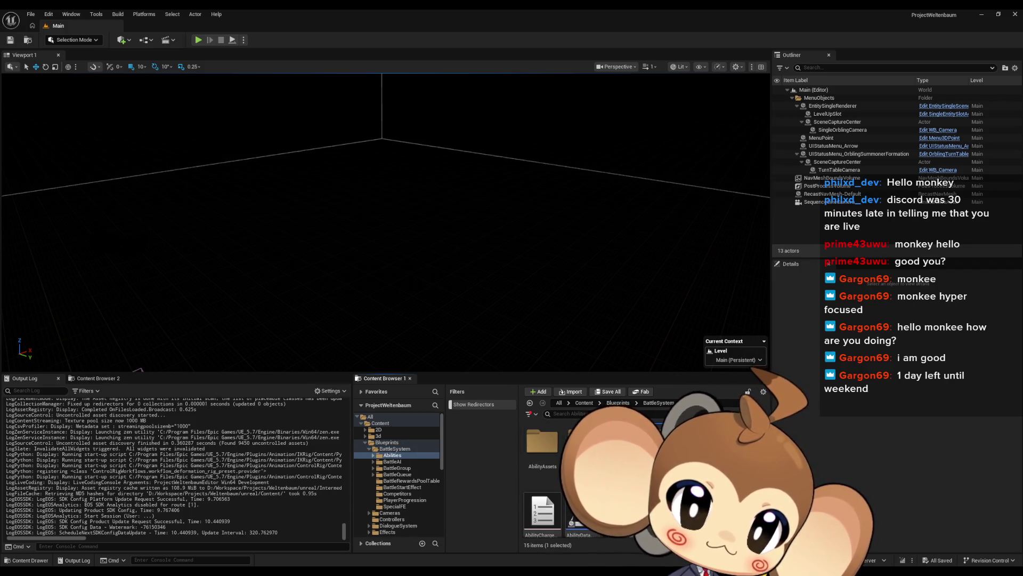
double_click(658, 448)
click(402, 461)
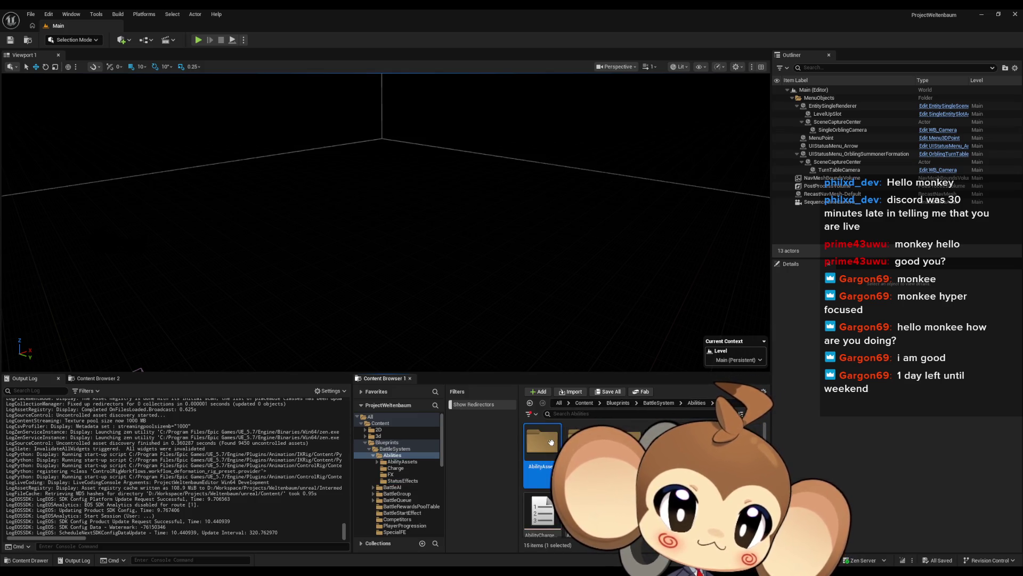
double_click(678, 511)
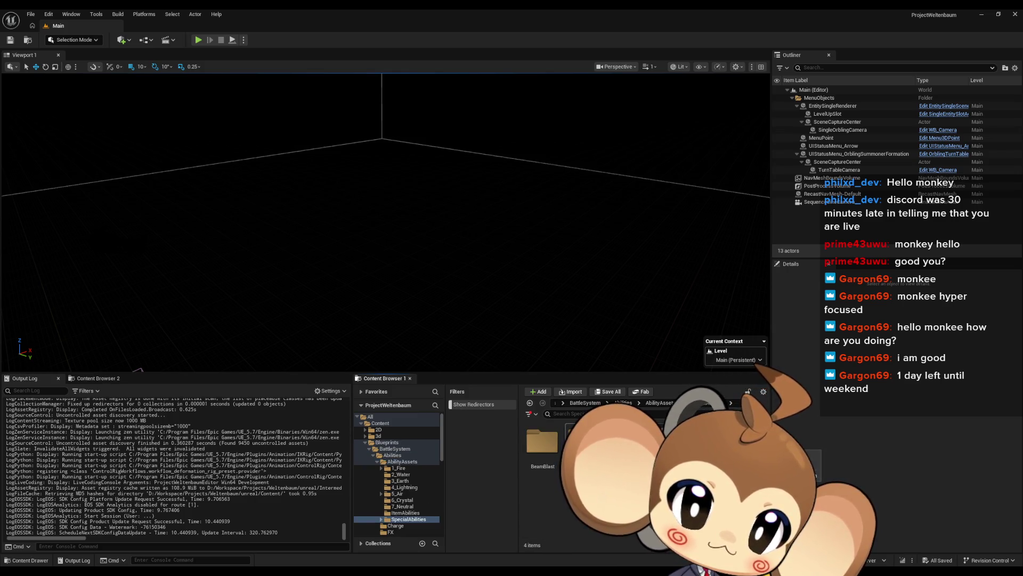
double_click(584, 445)
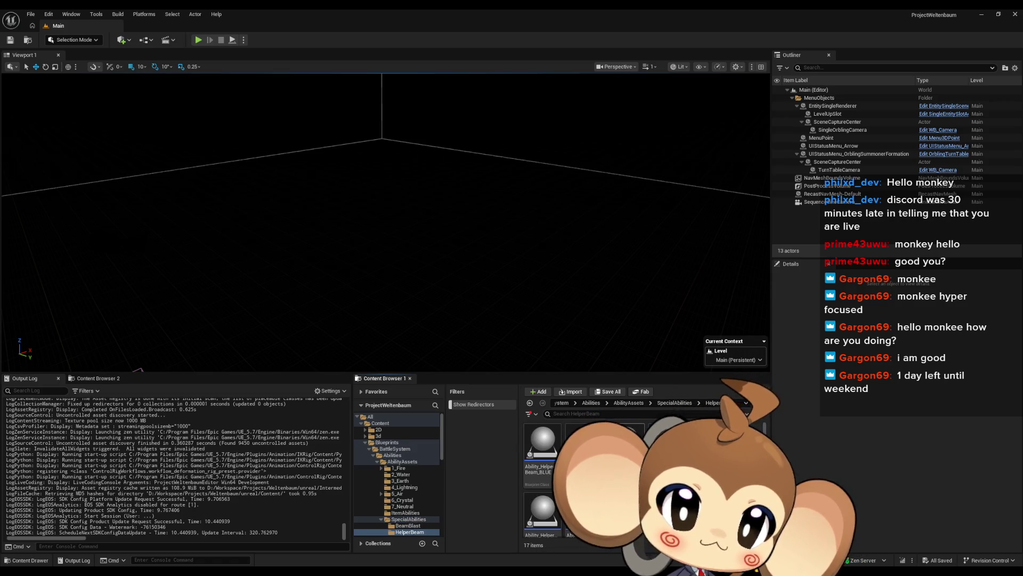
- Open the Reference Viewer for Ability_HelperBeam_CYAN, then switch to the Reddit thread
right_click(584, 445)
click(629, 393)
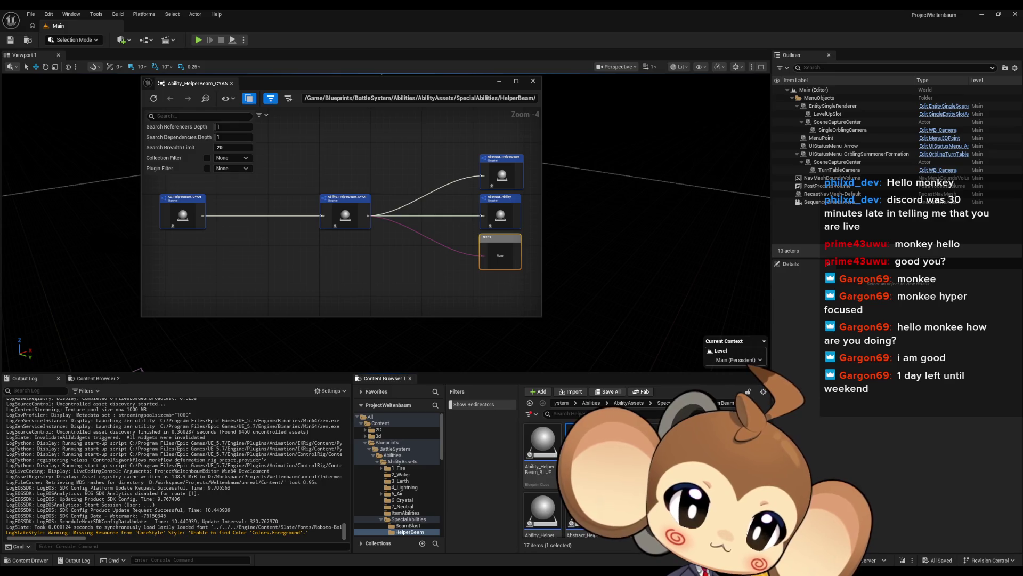
key(alt+Tab)
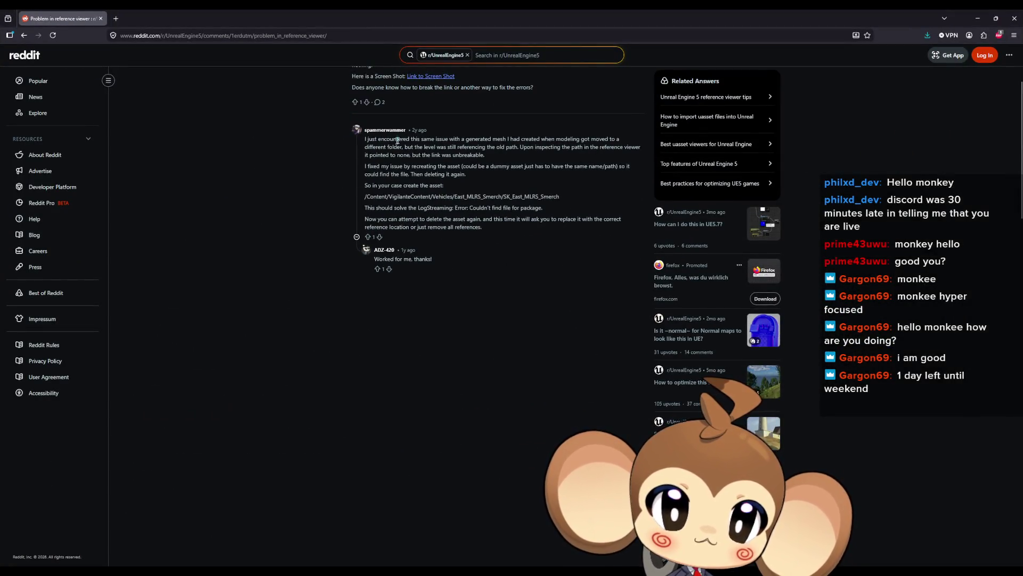
- Highlight the Reddit answer about recreating the missing asset, then minimize Firefox
mouse_move(397, 140)
mouse_down()
mouse_move(619, 139)
mouse_move(477, 154)
mouse_move(432, 147)
mouse_move(630, 149)
mouse_move(425, 148)
mouse_move(414, 155)
mouse_move(479, 155)
mouse_move(394, 158)
mouse_move(403, 167)
mouse_move(611, 166)
mouse_move(439, 169)
mouse_move(415, 174)
mouse_move(465, 174)
mouse_move(403, 185)
mouse_move(446, 190)
mouse_move(382, 196)
mouse_move(529, 197)
mouse_up()
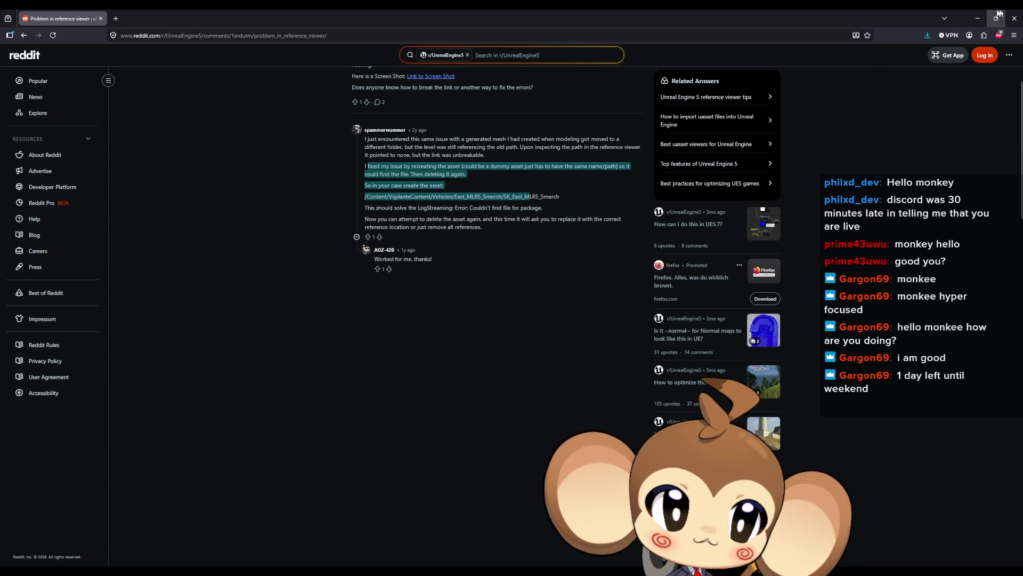
click(977, 18)
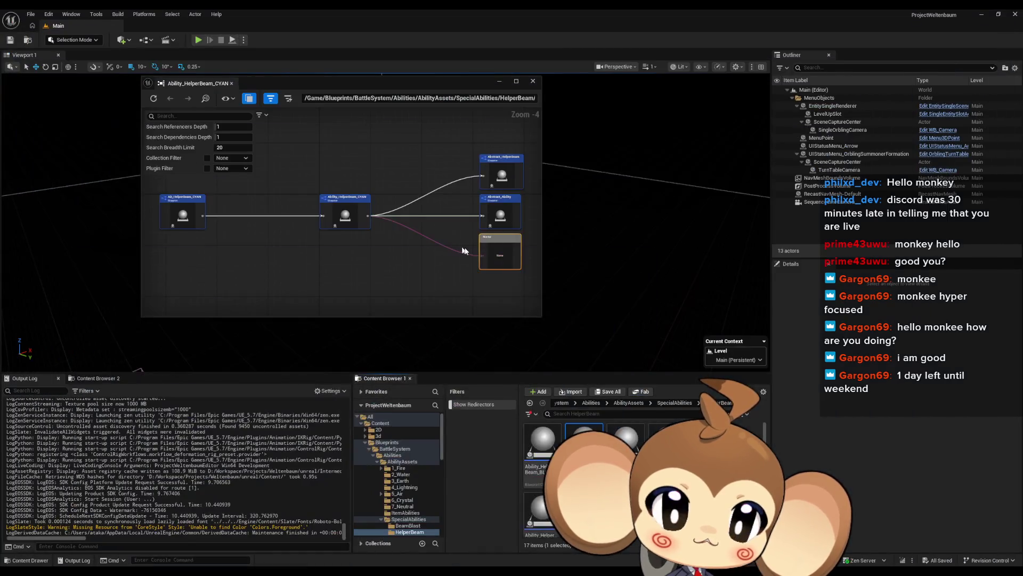
right_click(508, 250)
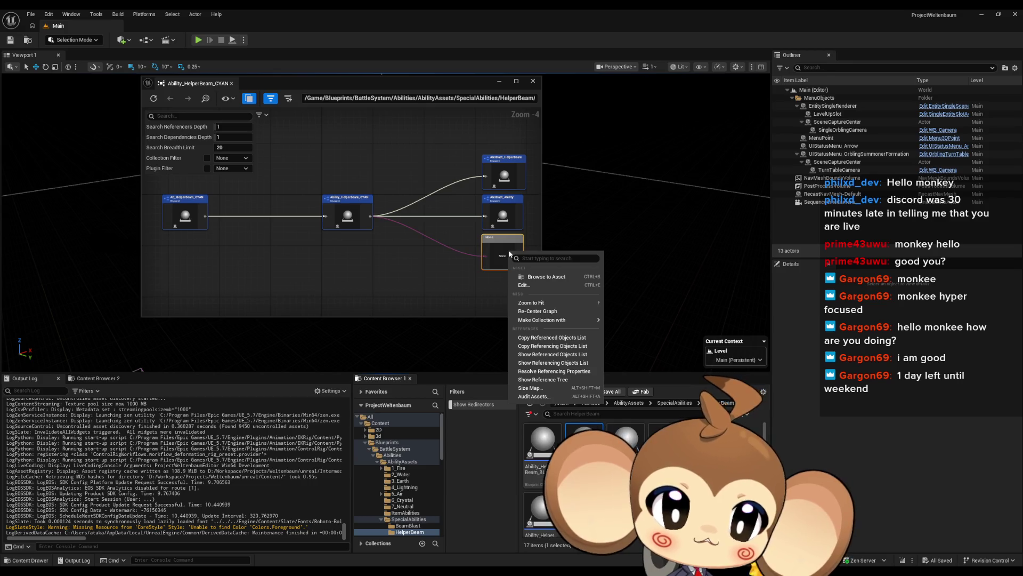
click(532, 282)
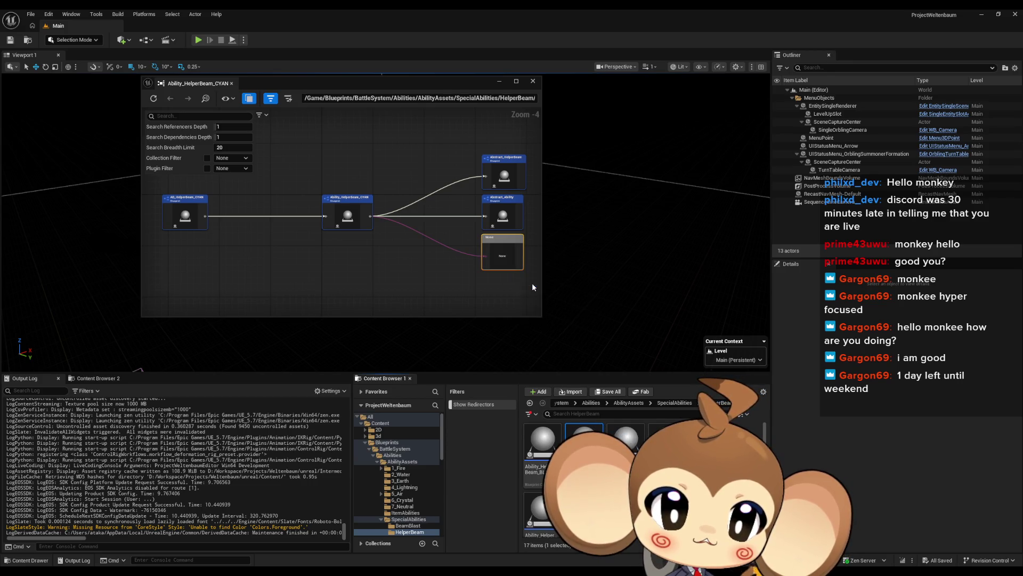
right_click(510, 263)
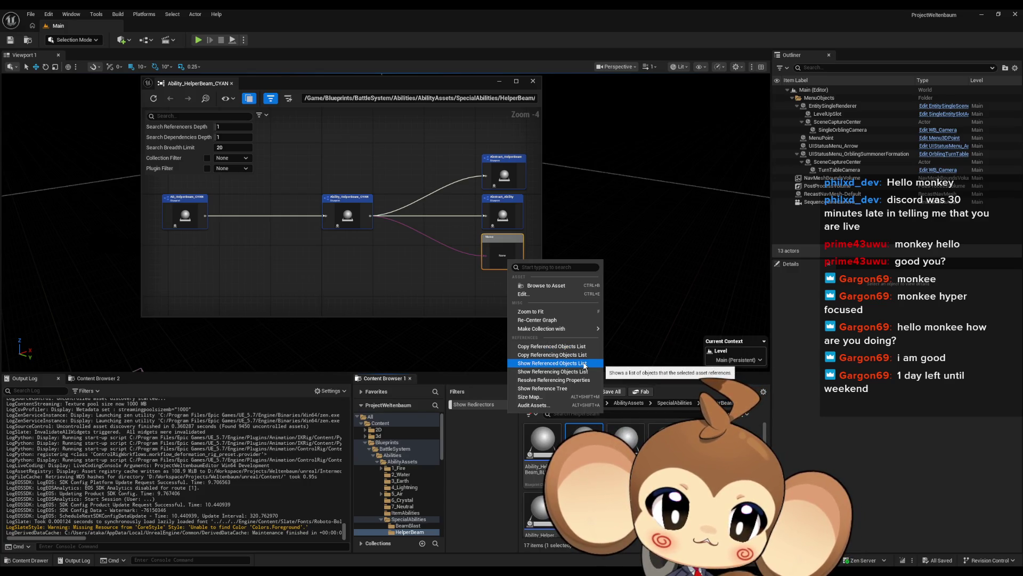
click(584, 364)
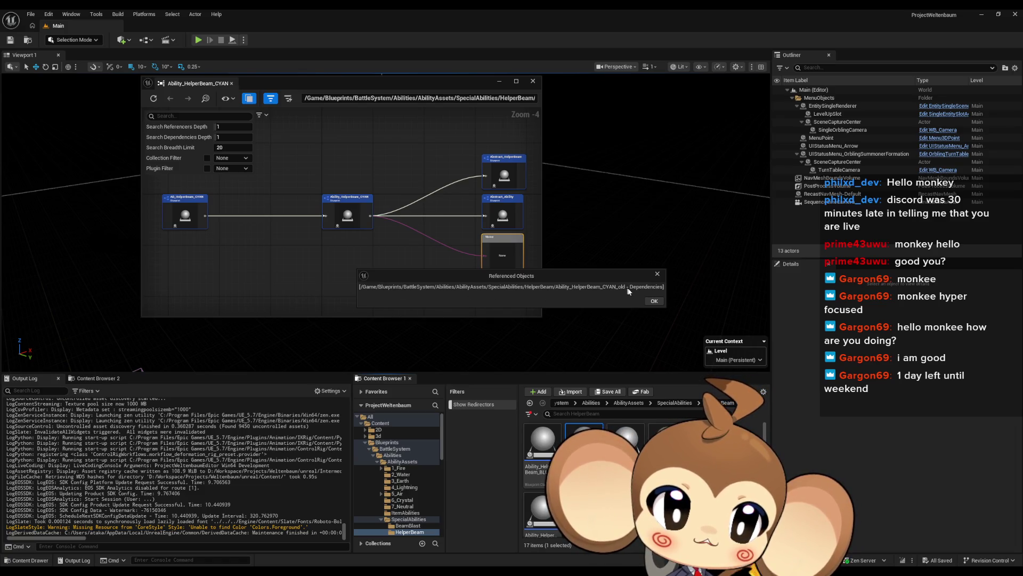
click(659, 274)
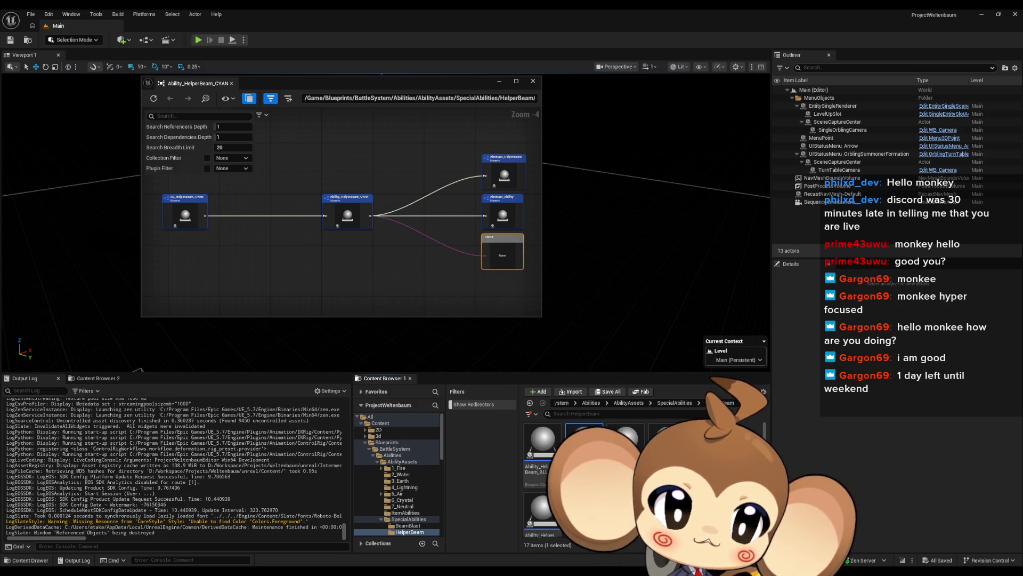
key(ctrl+d)
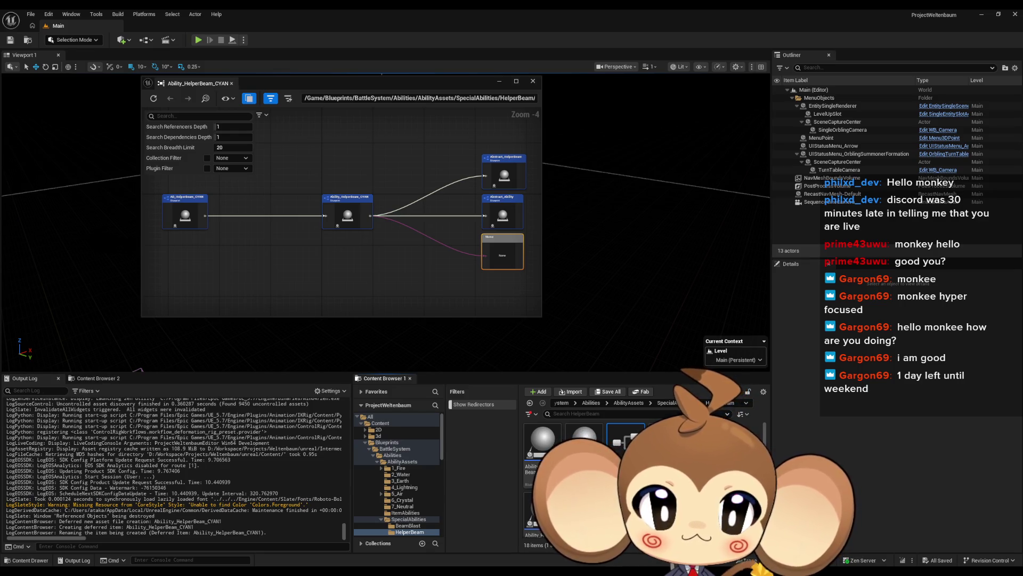
- Confirm the duplicate's name and force delete Ability_HelperBeam_CYAN_old, refreshing the reference graph
key(Return)
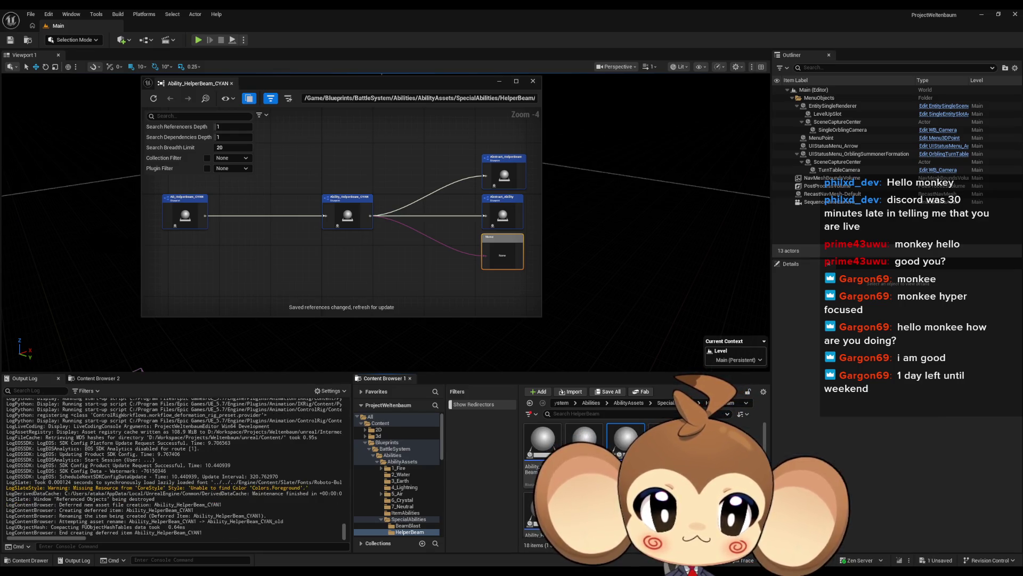
click(154, 98)
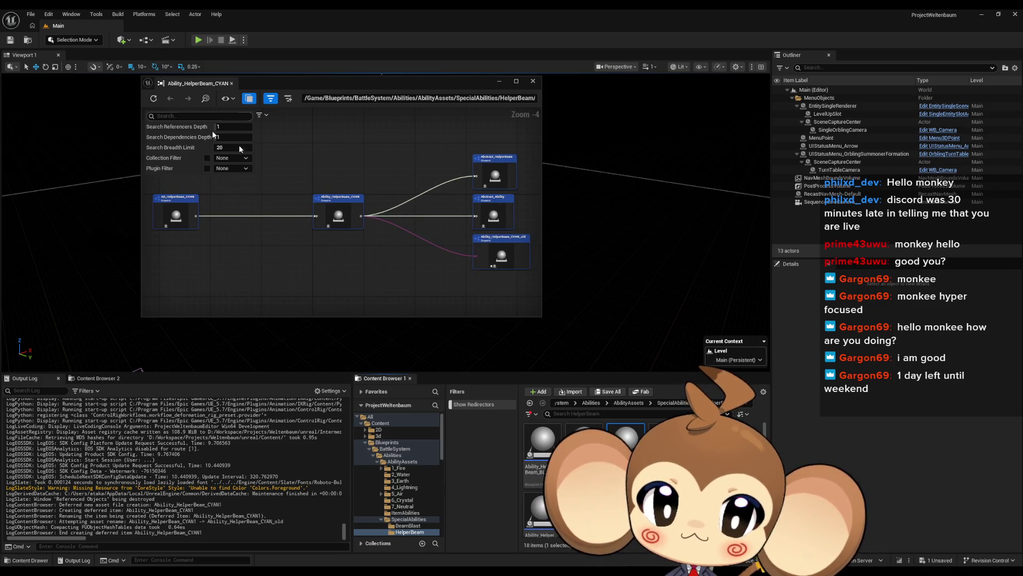
key(Delete)
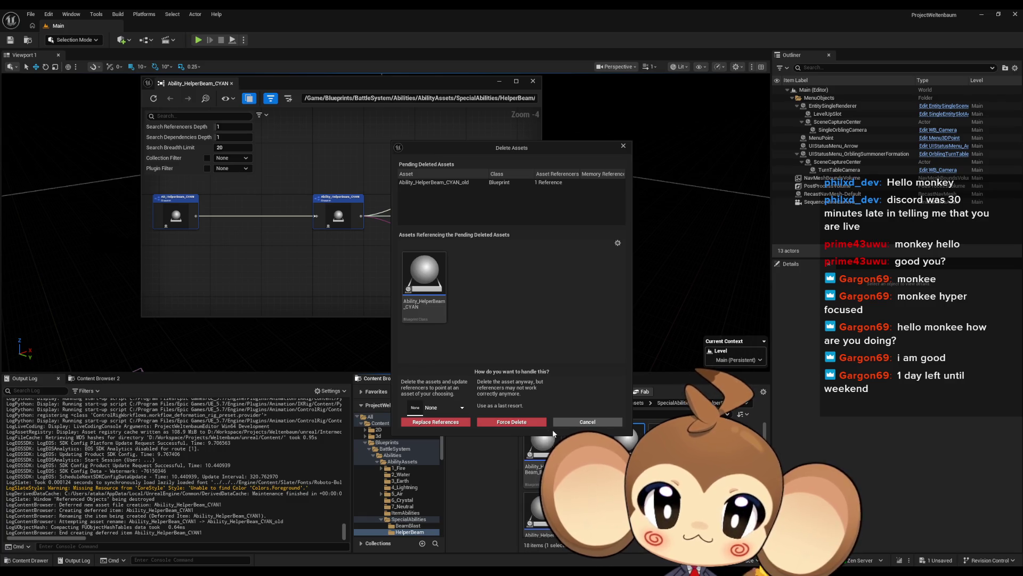
click(522, 421)
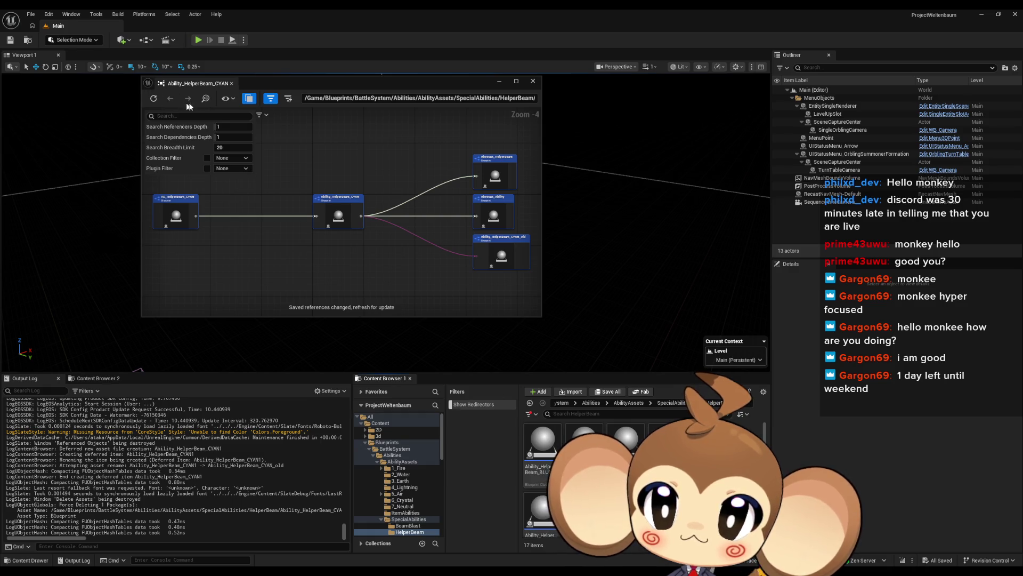
click(154, 99)
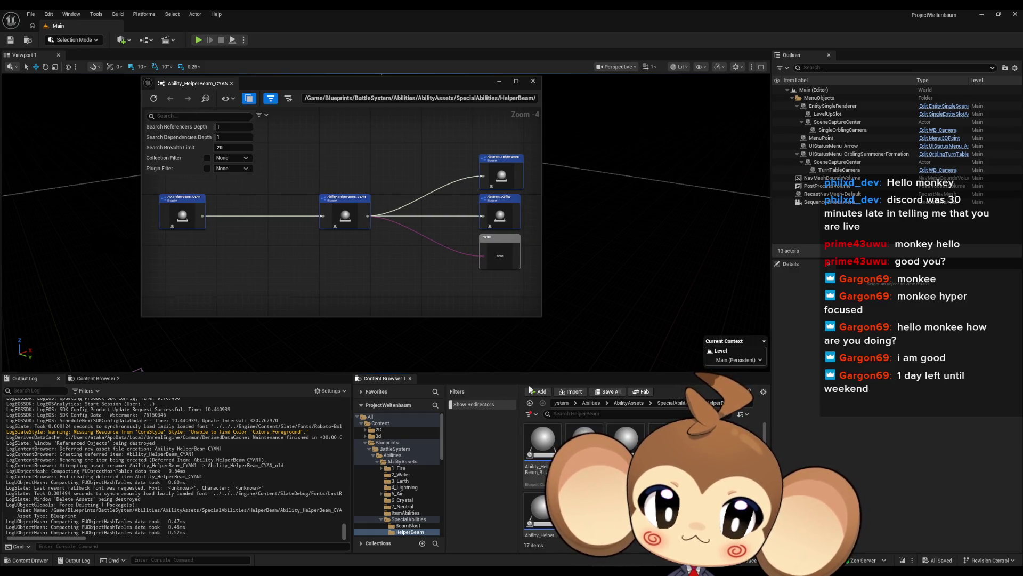
- Duplicate the next helper beam assets, including GREEN, confirming each copy's name
click(570, 435)
key(ctrl+d)
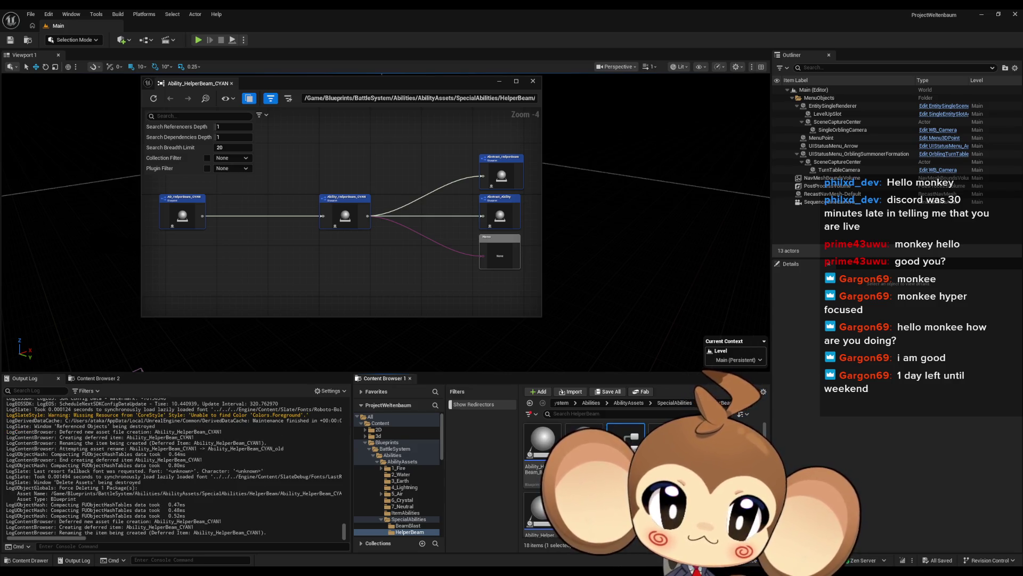
key(Return)
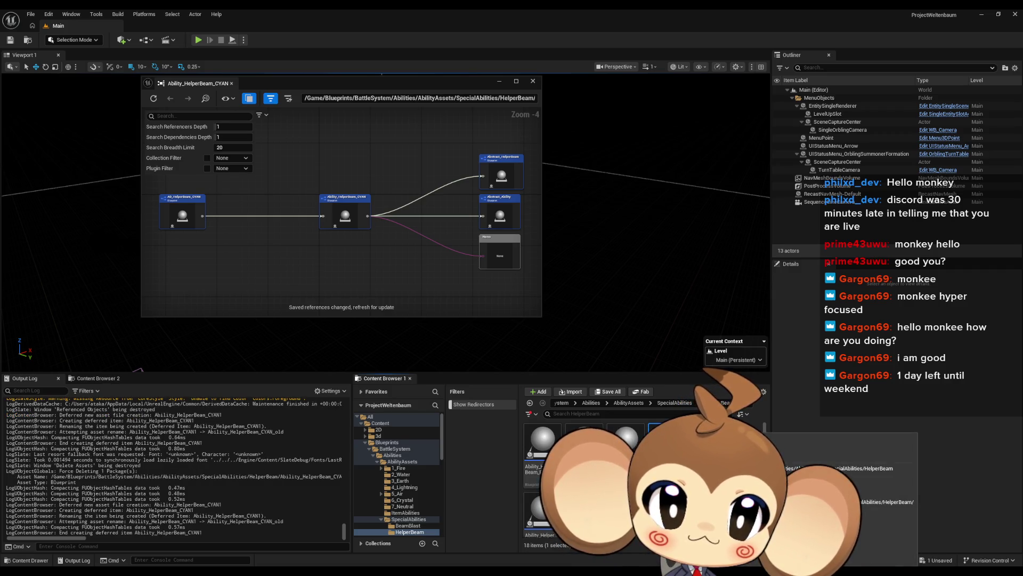
key(ctrl+d)
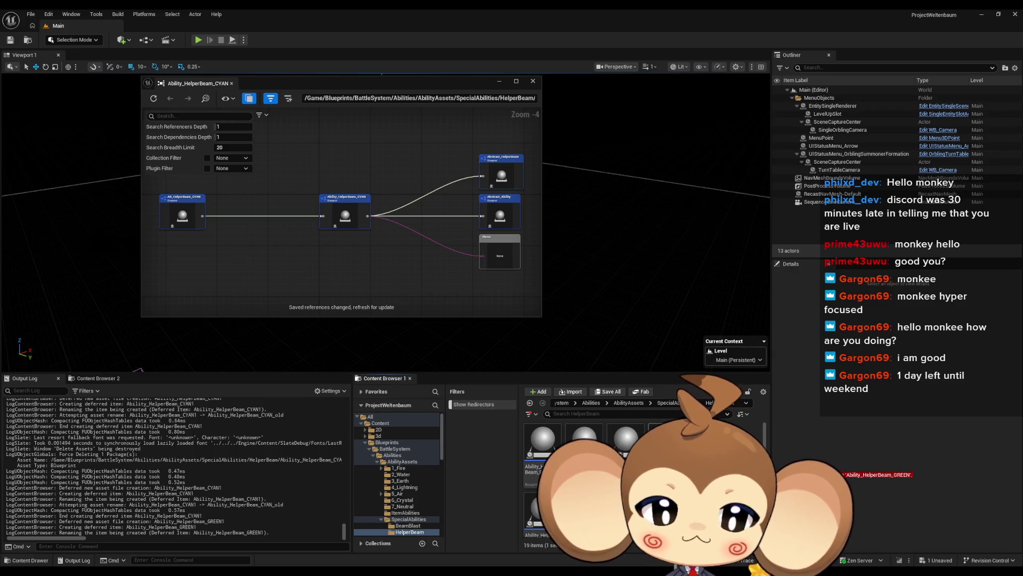
key(Return)
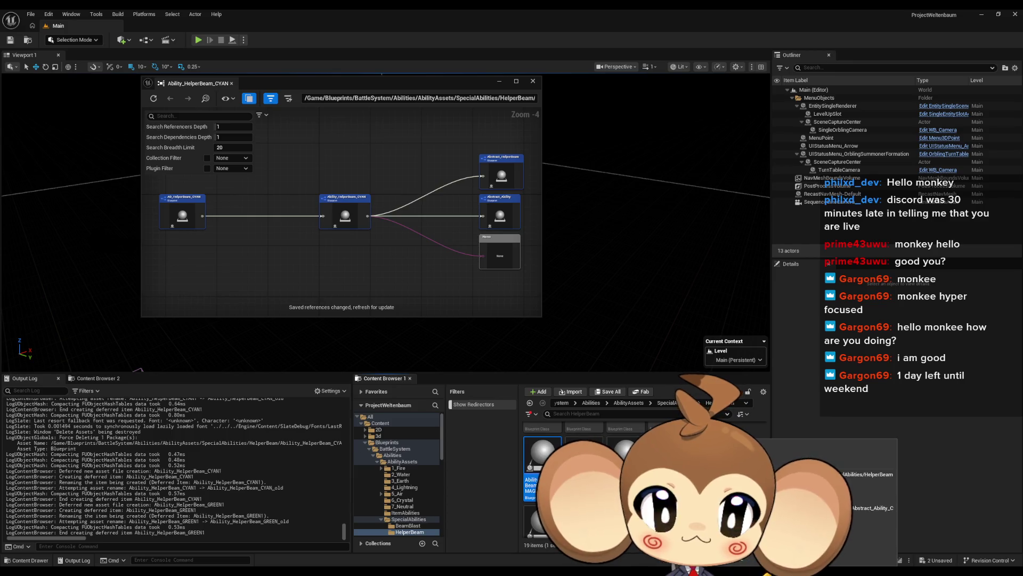
scroll(640, 480, up, 1)
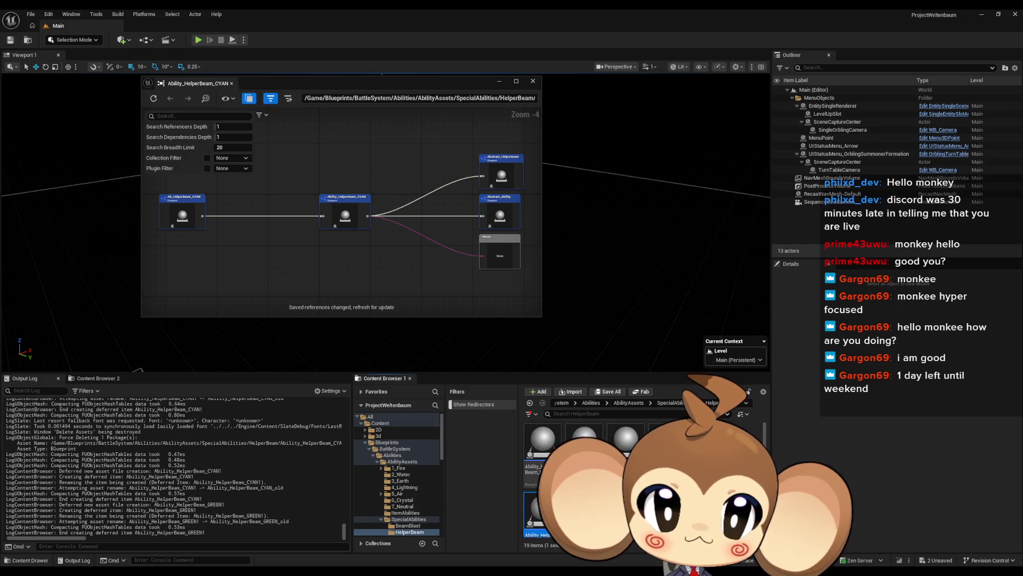
scroll(640, 469, down, 2)
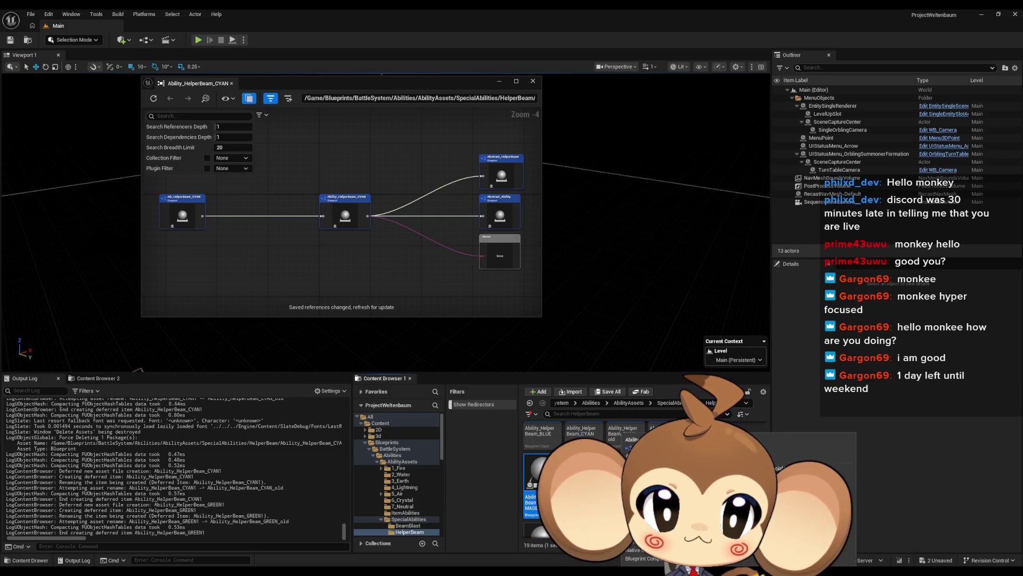
- Duplicate the MAGENTA, RED and YELLOW helper beam assets with Ctrl+D, confirming each name
key(ctrl+d)
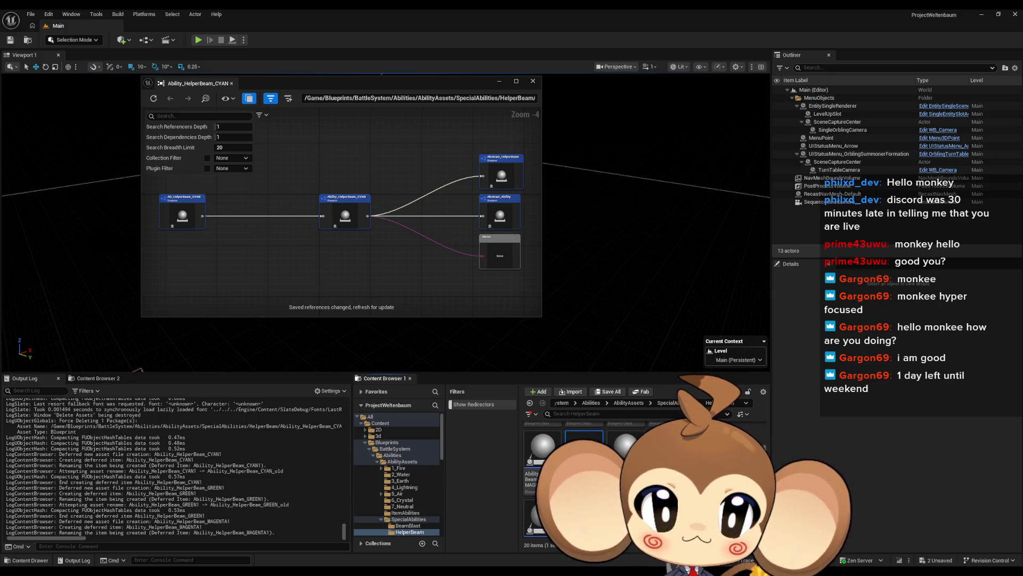
key(Return)
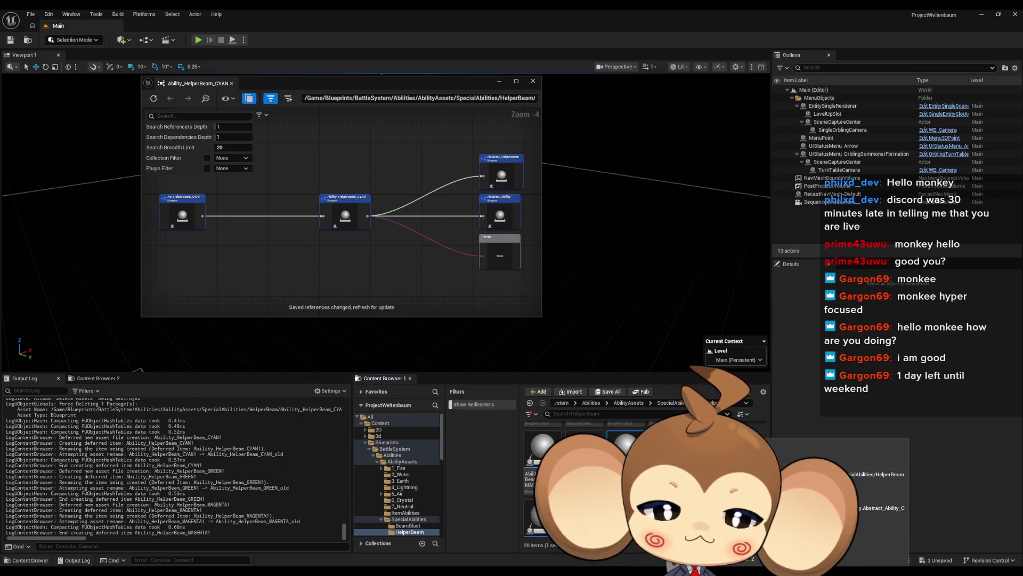
key(ctrl+d)
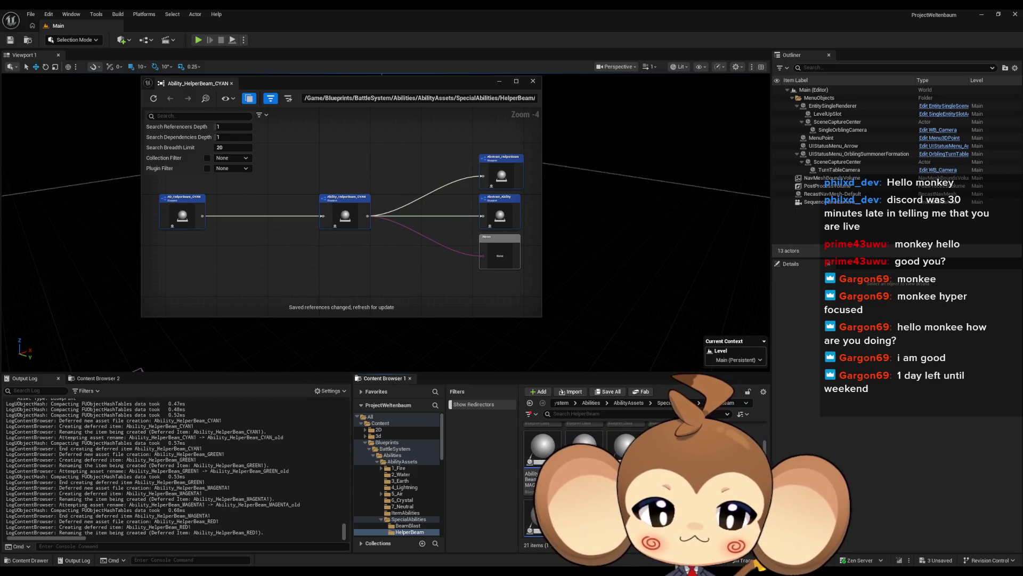
key(Return)
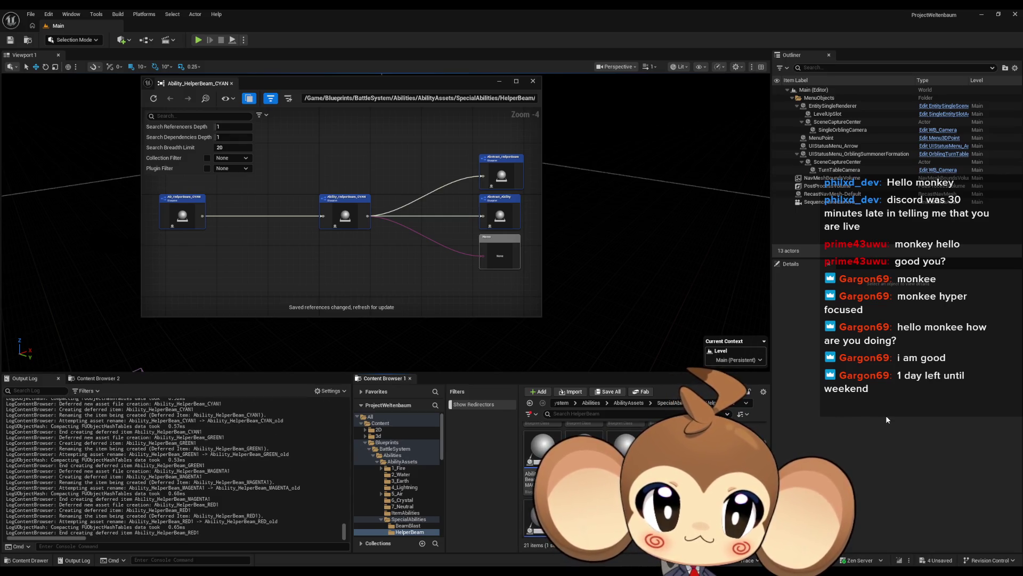
key(ctrl+d)
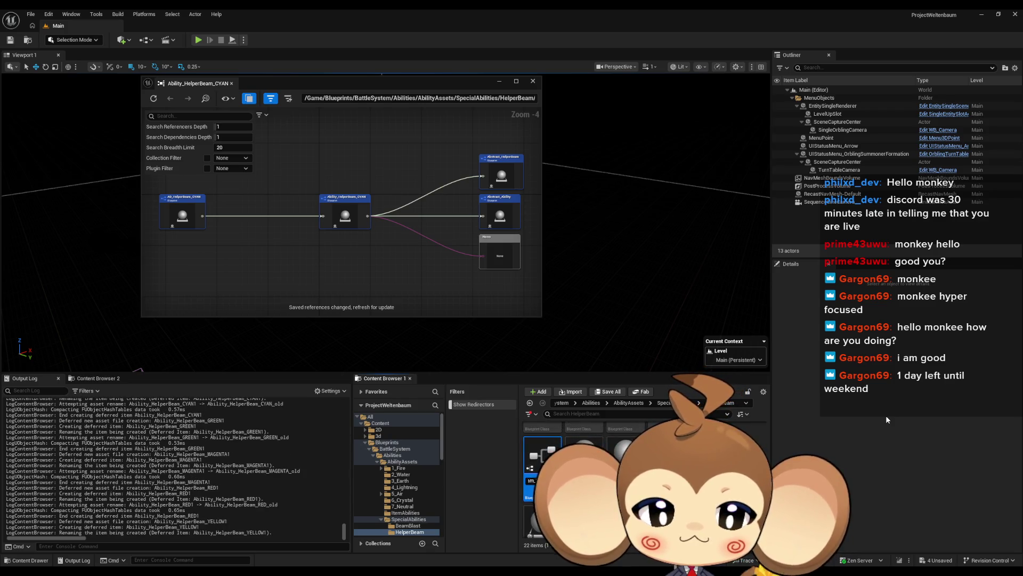
key(Return)
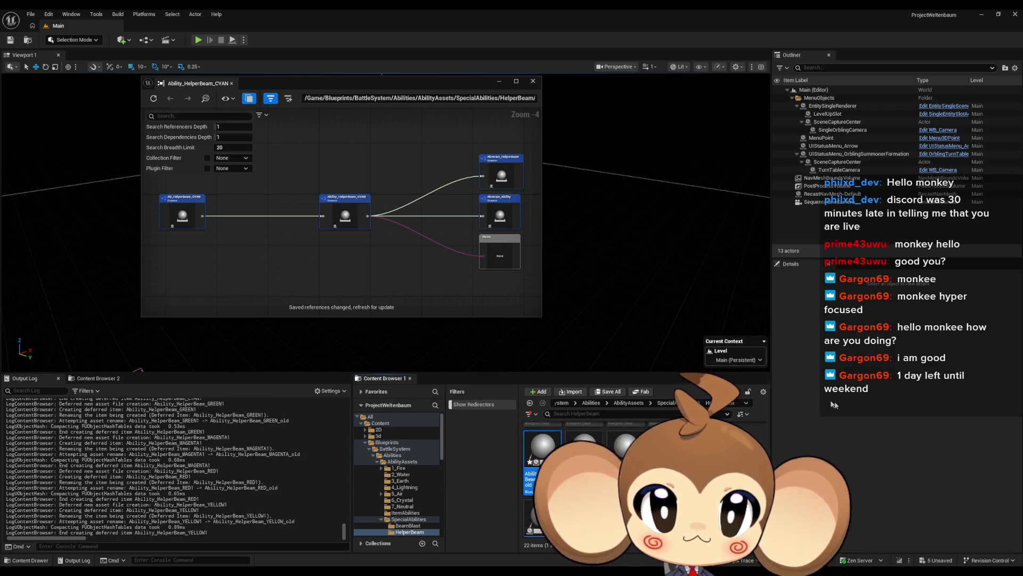
- Show the YELLOW beam asset's reference graph and save all assets
right_click(551, 459)
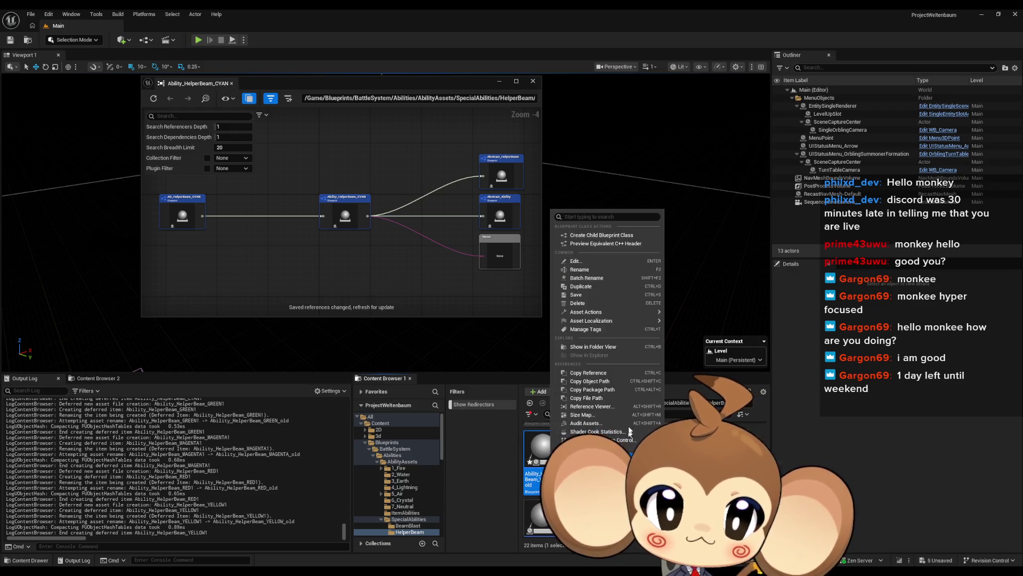
click(603, 406)
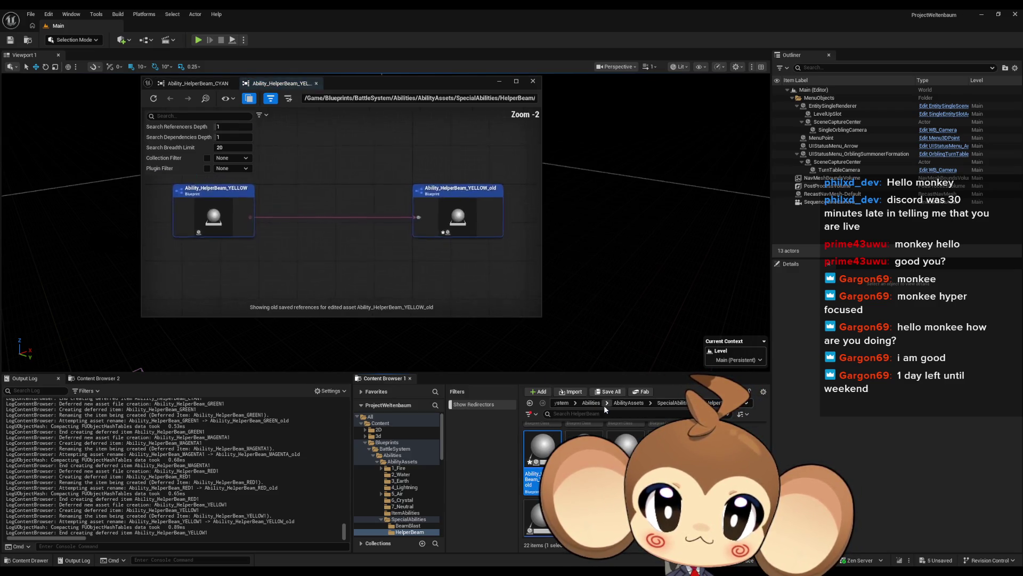
click(30, 14)
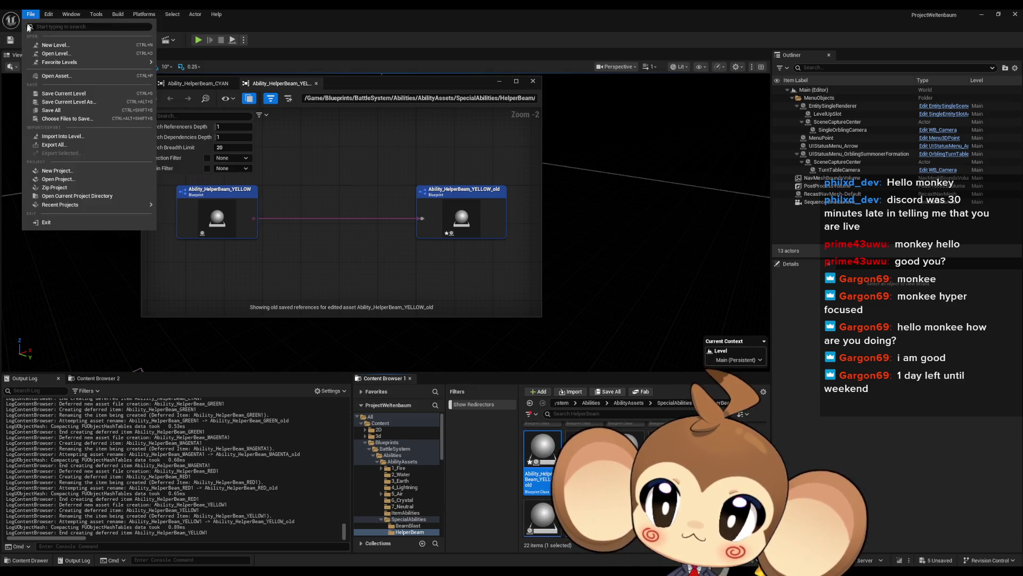
click(59, 108)
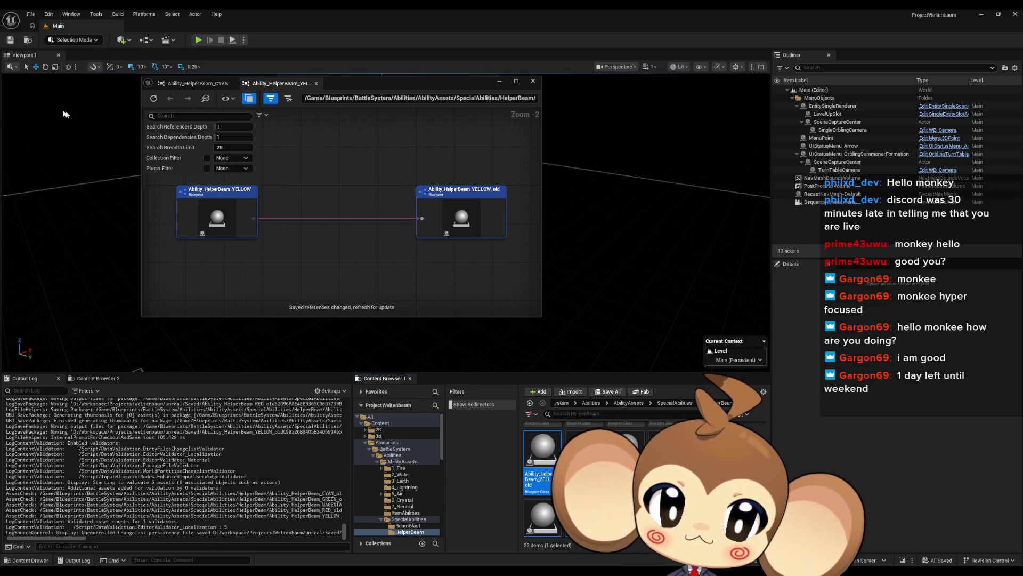
- Update redirector references for the HelperBeam folder and refresh the reference graph
click(674, 403)
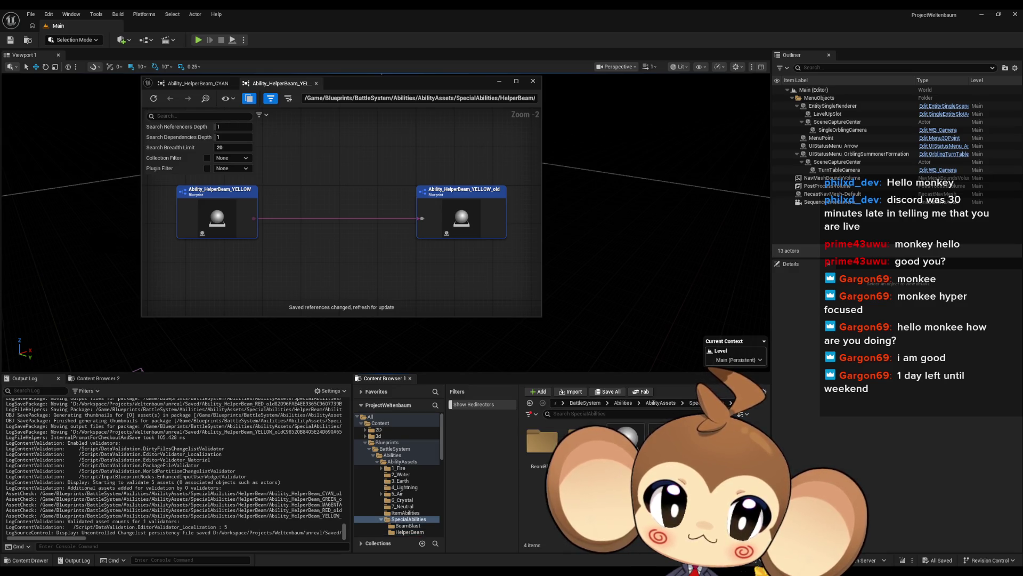
right_click(583, 440)
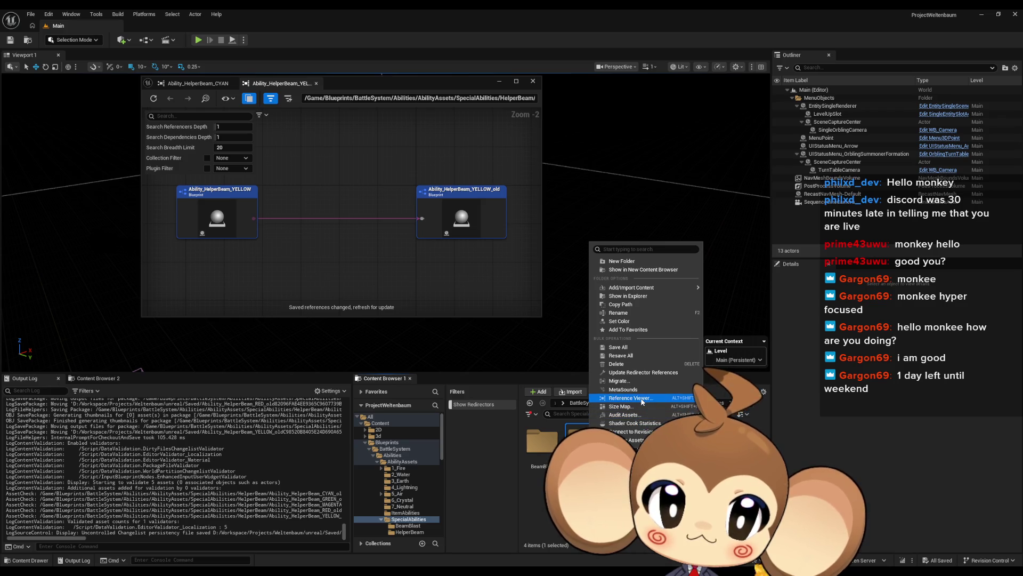
click(644, 373)
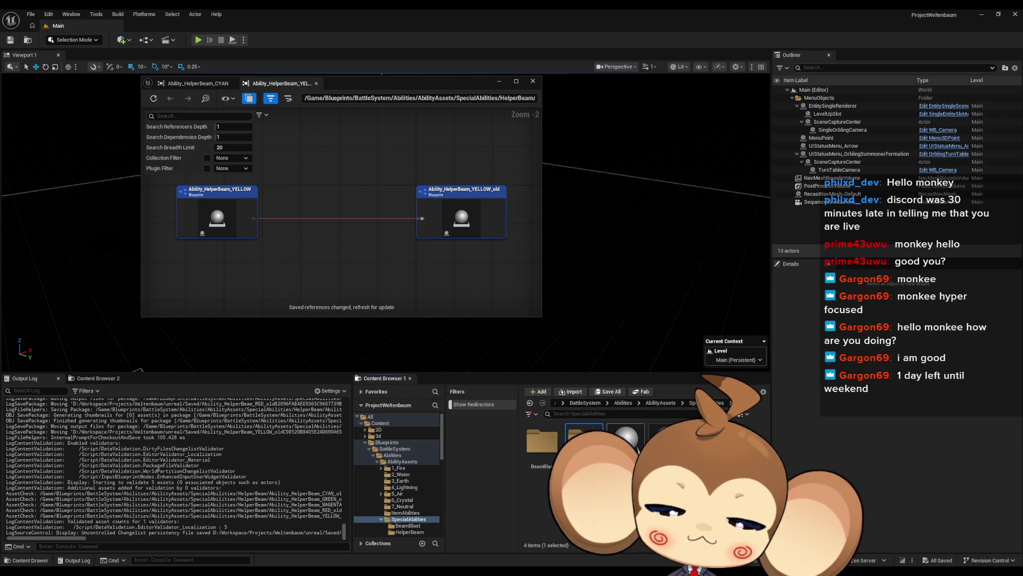
click(154, 99)
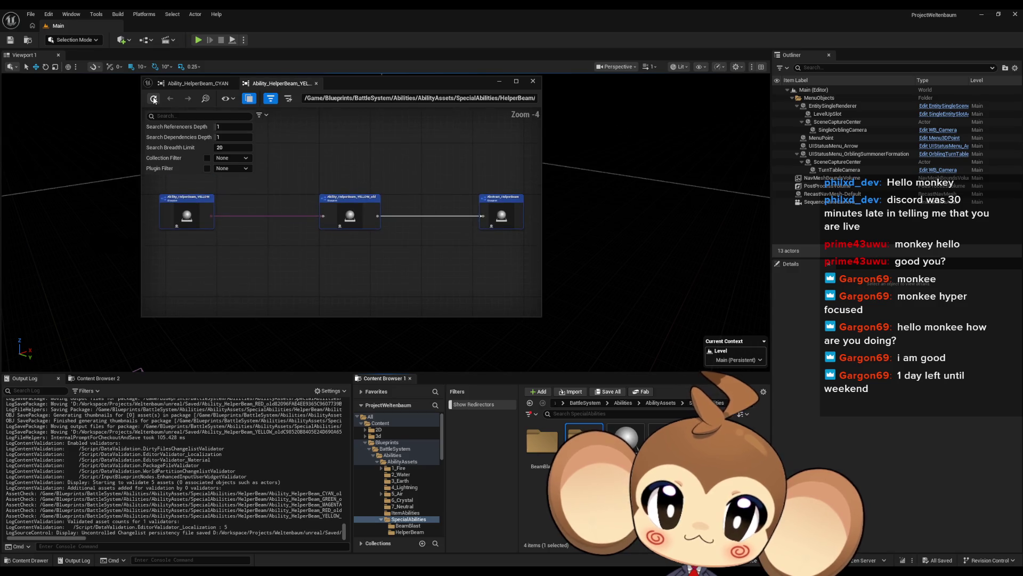
- Inspect the Abstract_HelperBeam node in the graph, then reopen the HelperBeam folder
drag(491, 244, 308, 293)
click(319, 256)
drag(171, 228, 293, 238)
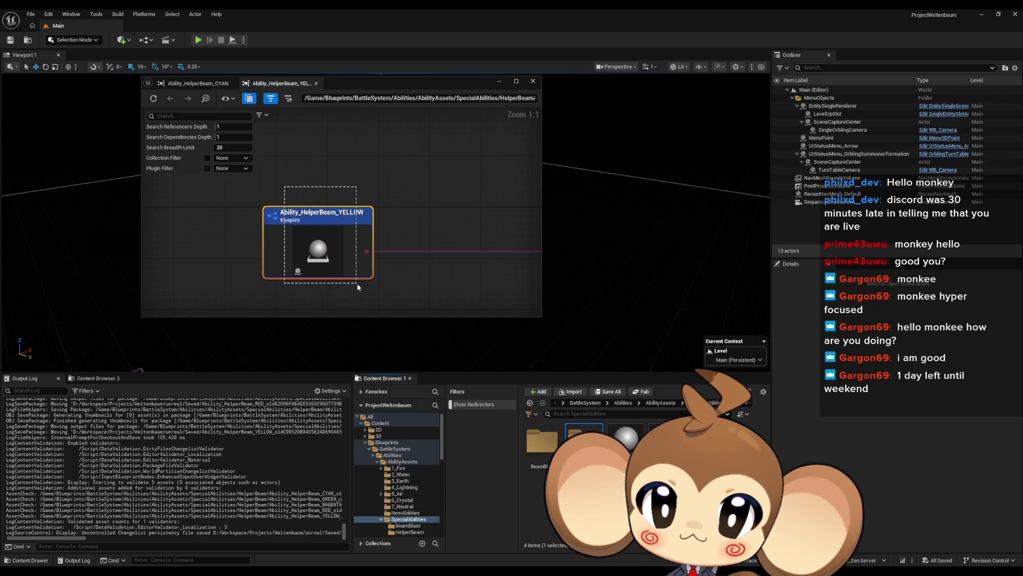
double_click(584, 440)
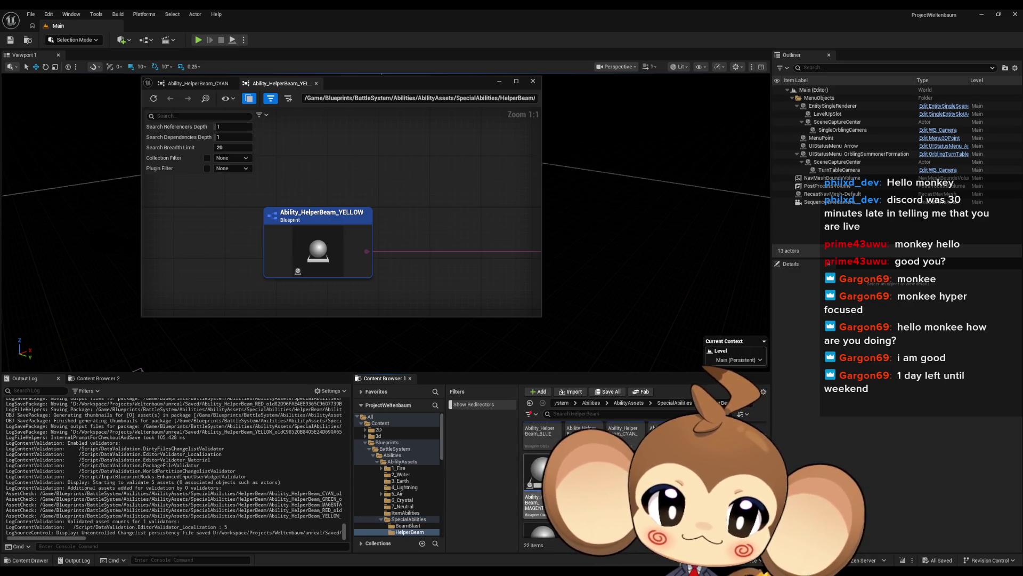
- Open Ability_HelperBeam_MAGENTA and its parent Abstract_HelperBeam, then minimize the Blueprint editor
double_click(547, 478)
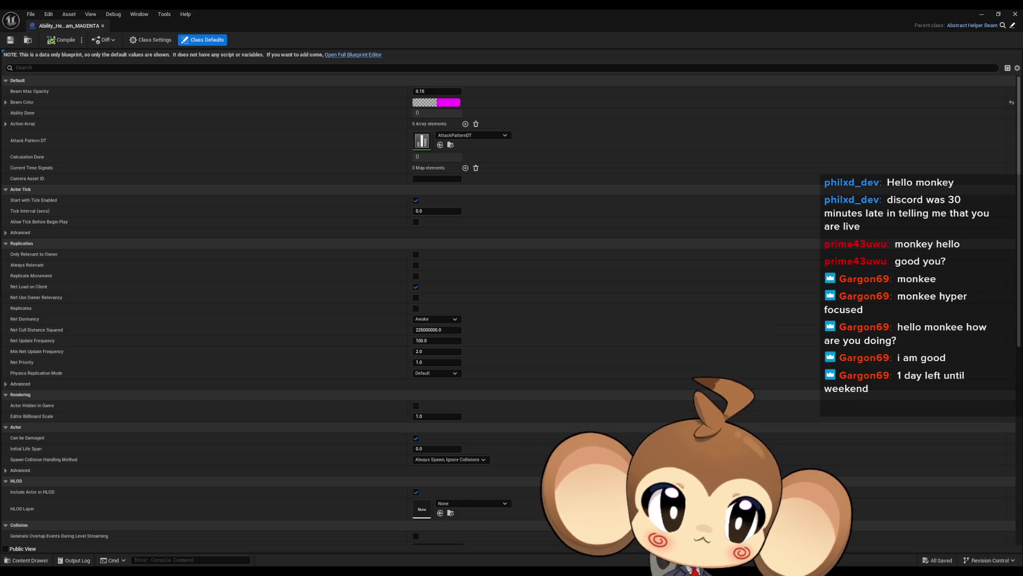
click(1012, 26)
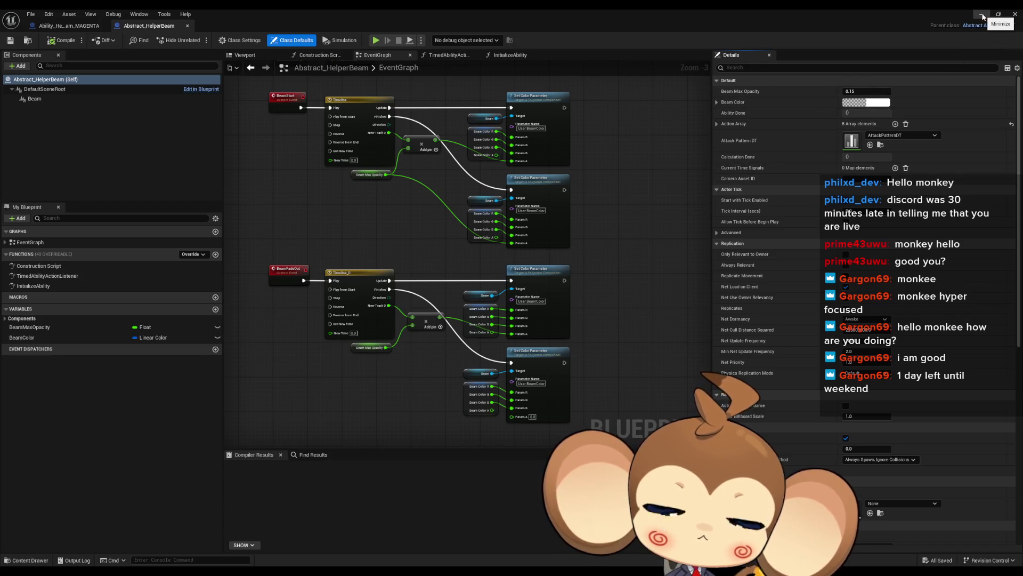
click(982, 16)
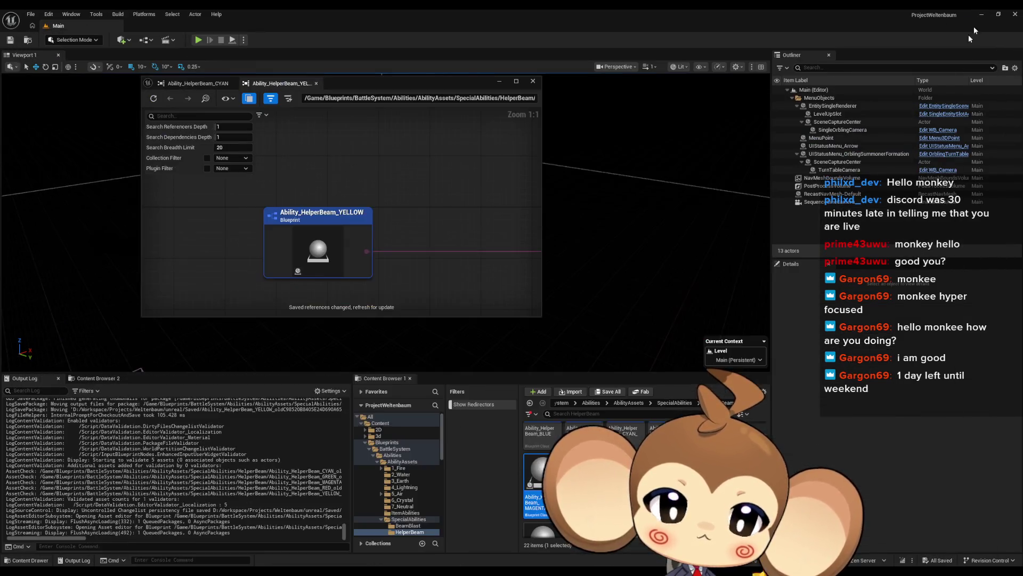
- Open Ability_HelperBeam_MAGENTA_old and its parent Abstract_HelperBeam, then minimize the Blueprint editor
double_click(535, 471)
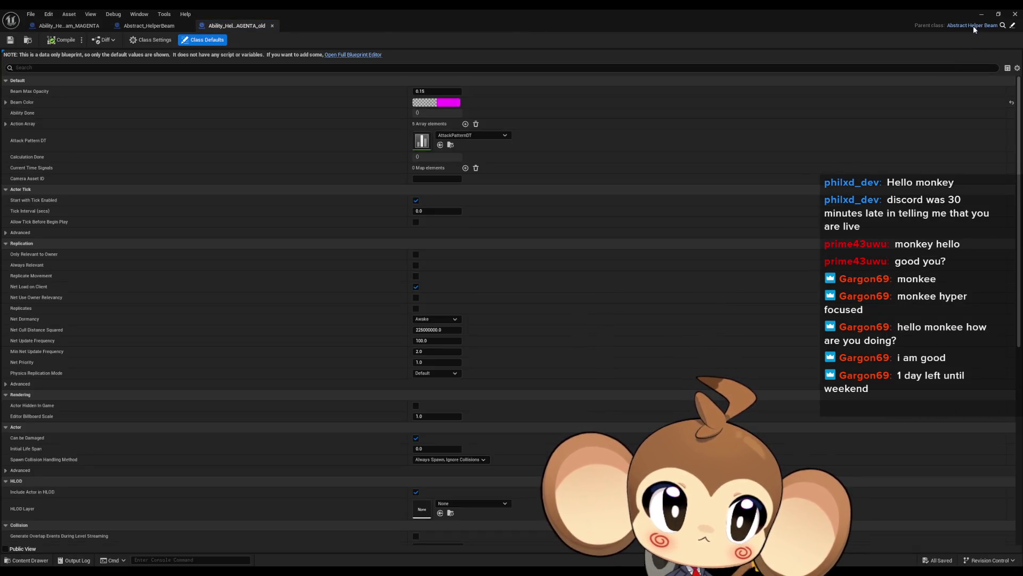
click(1014, 26)
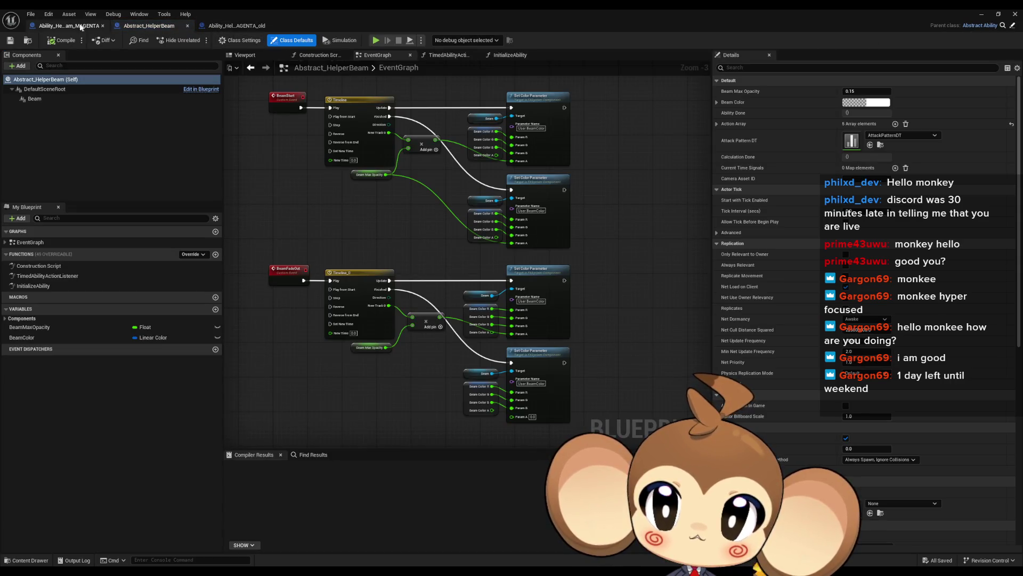
click(80, 26)
click(1014, 26)
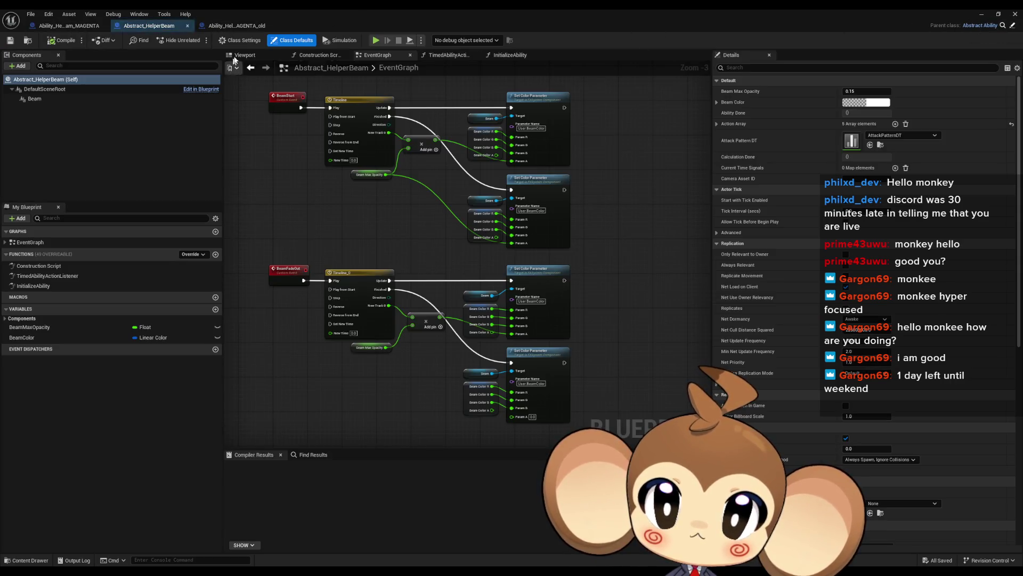
key(ctrl+Tab)
click(1013, 26)
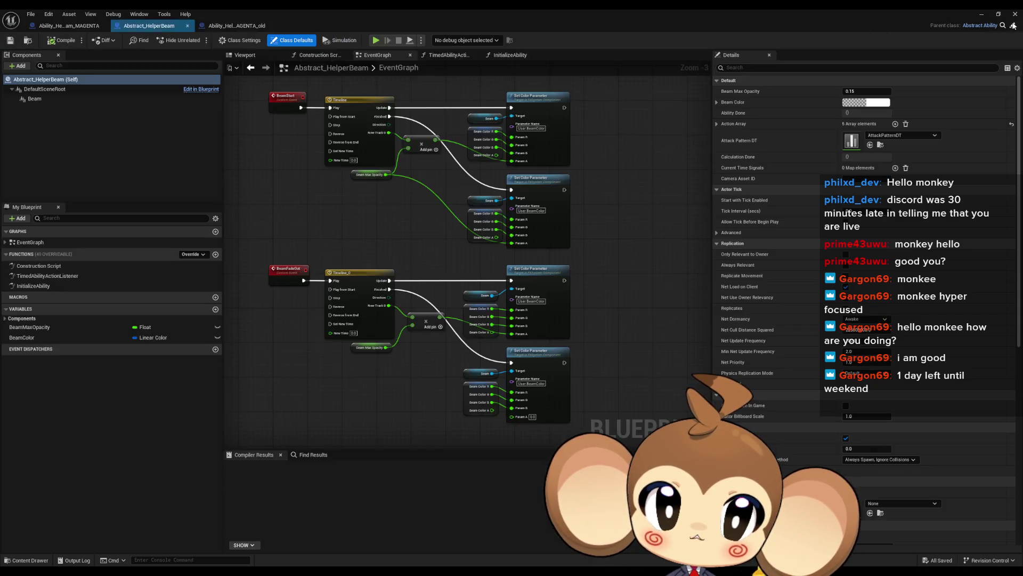
click(982, 14)
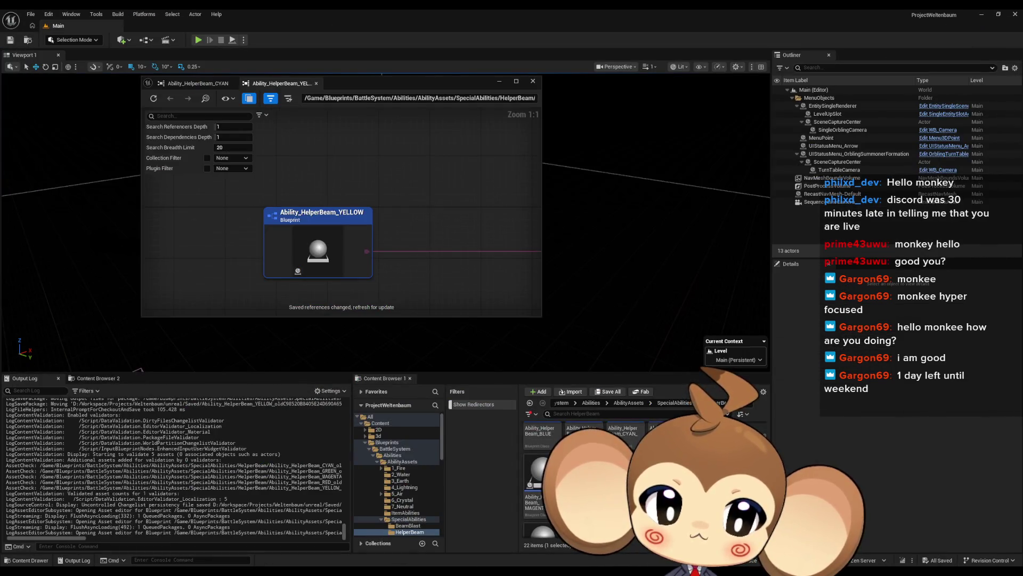
- Open Ability_HelperBeam_MAGENTA's Reference Viewer and inspect its MAGENTA_old node and references
right_click(594, 474)
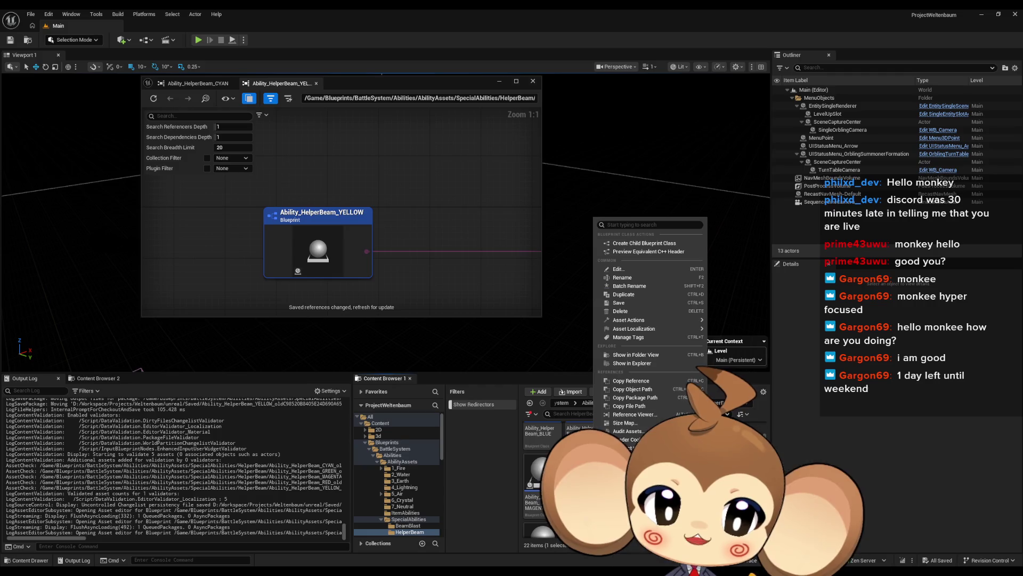
click(640, 414)
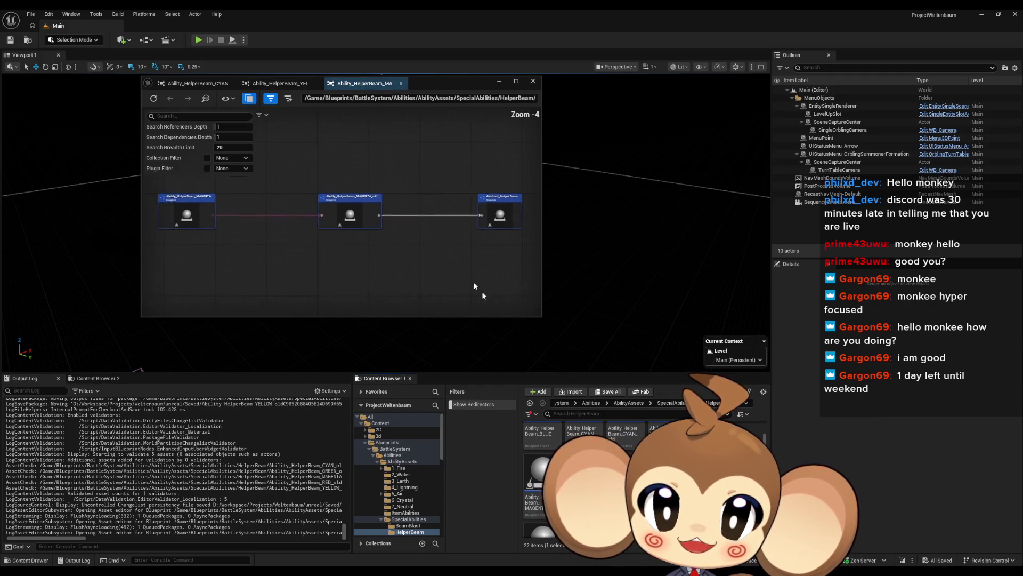
double_click(230, 218)
scroll(388, 299, up, 3)
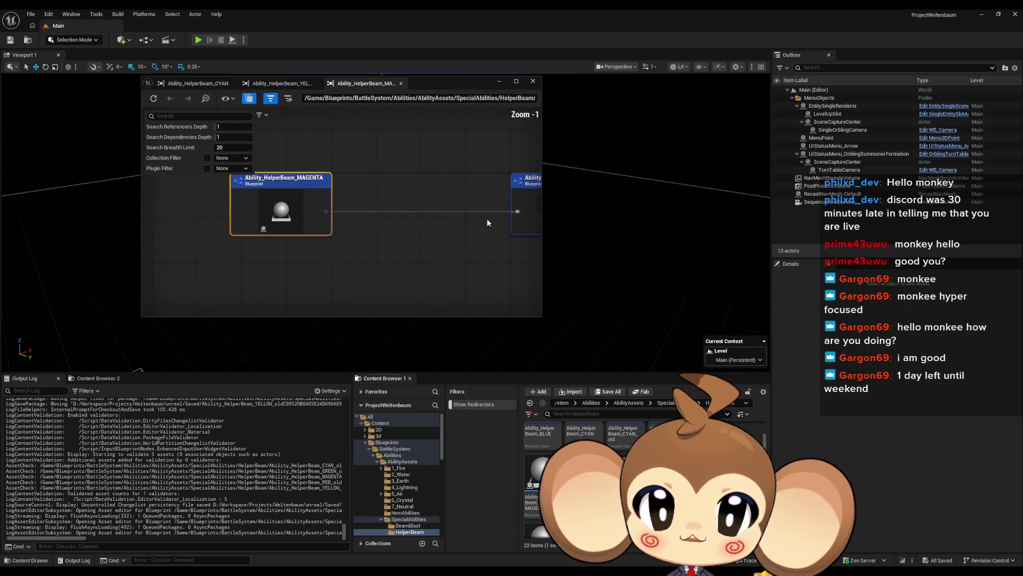
click(493, 224)
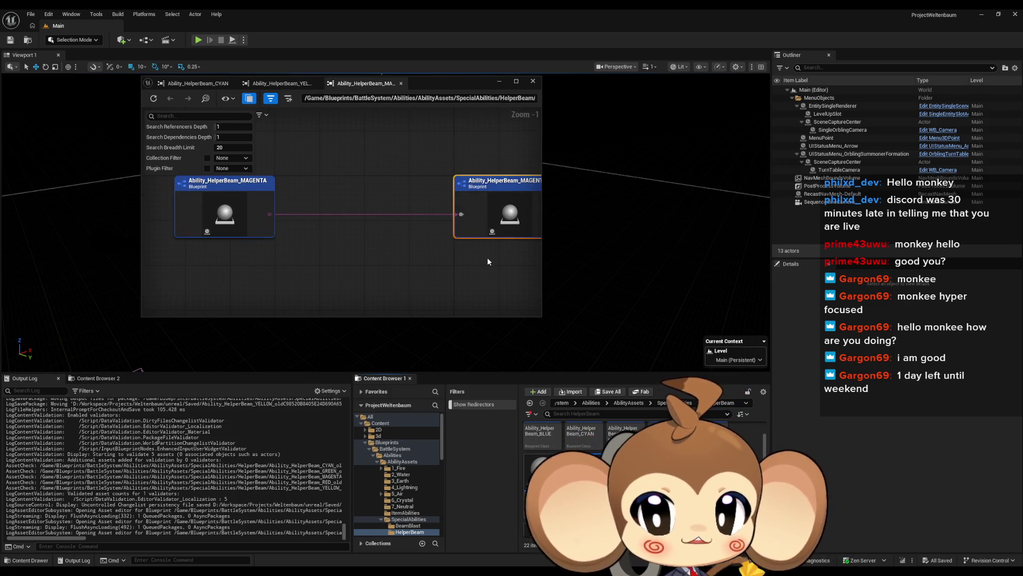
scroll(421, 274, down, 2)
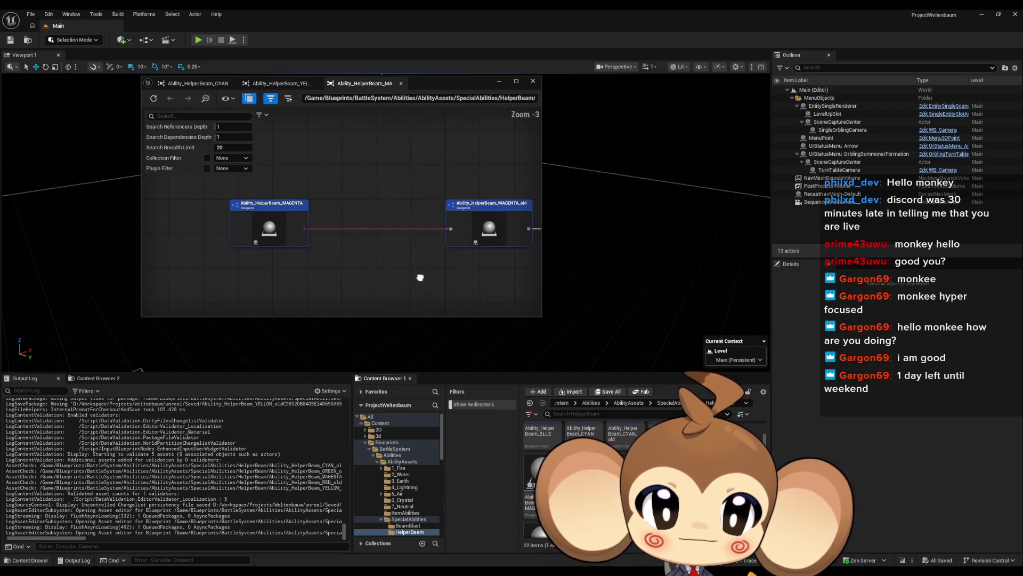
drag(421, 279, 341, 299)
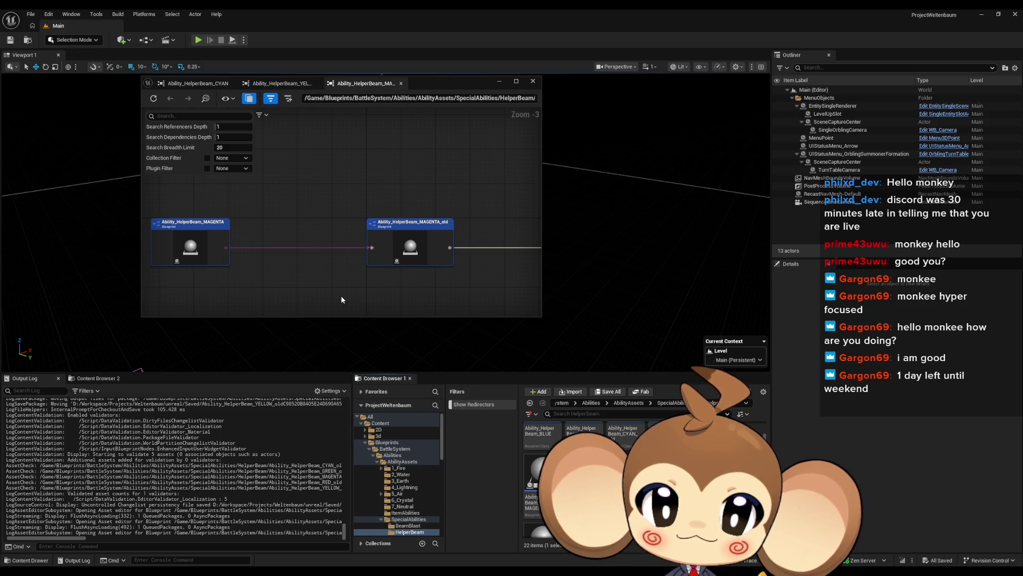
mouse_move(471, 275)
mouse_down()
mouse_move(274, 263)
mouse_move(490, 260)
mouse_up()
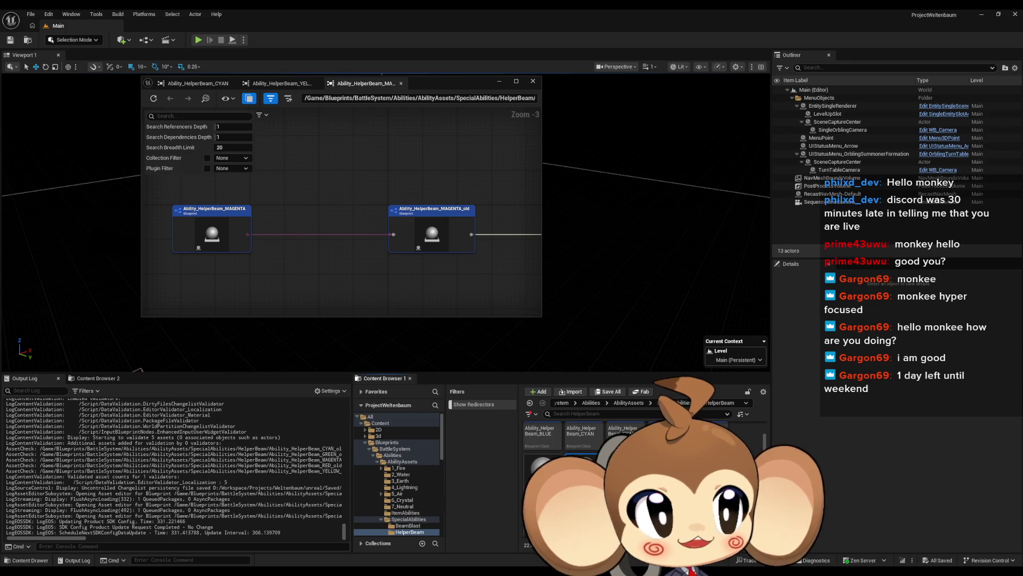
mouse_move(168, 178)
mouse_down()
mouse_move(288, 217)
mouse_move(459, 297)
mouse_up()
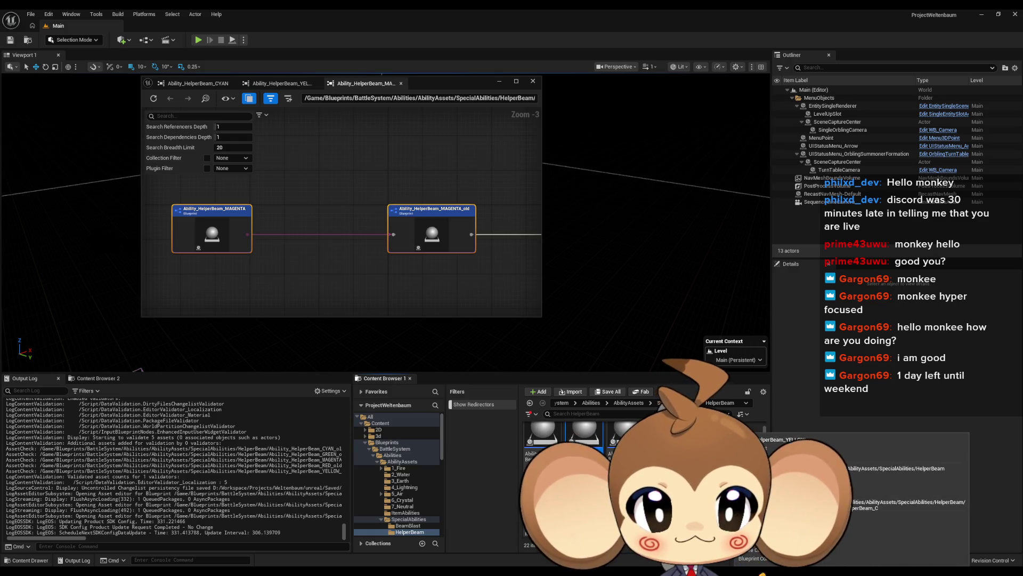
- Save all assets, then duplicate Ability_HelperBeam_BLUE as Ability_HelperBeam_BLUE_old
click(31, 15)
click(56, 118)
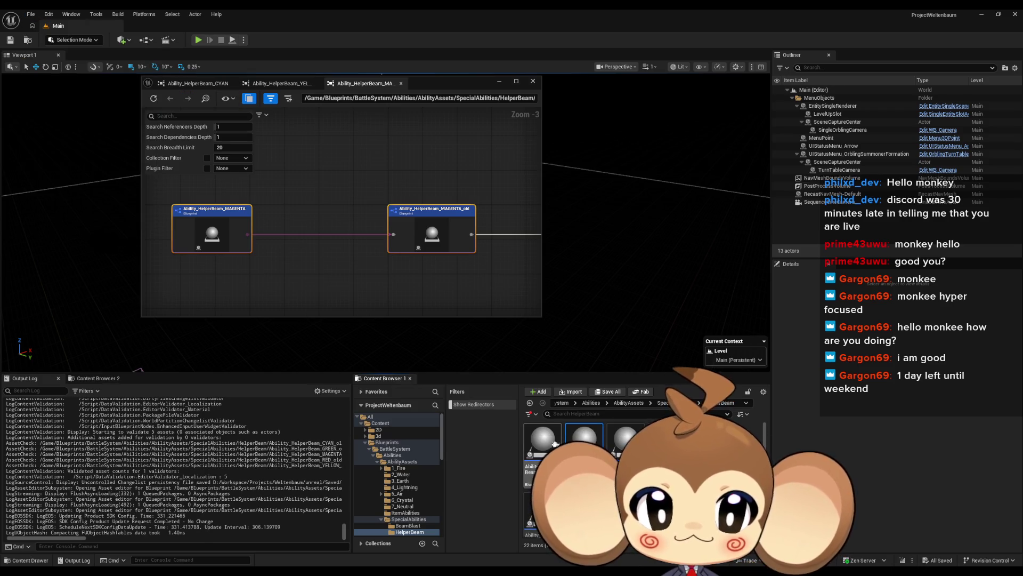
click(585, 440)
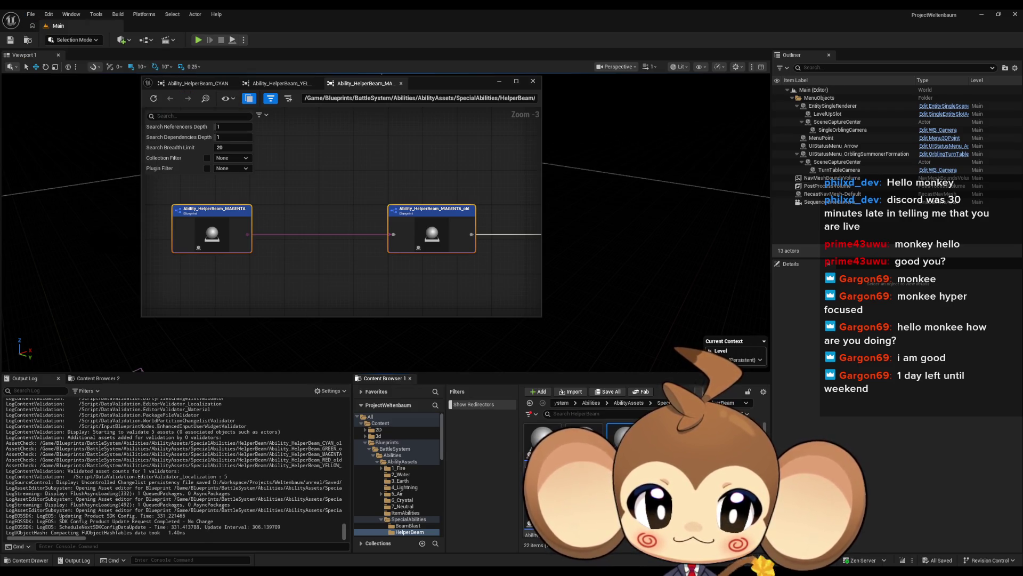
scroll(586, 479, down, 1)
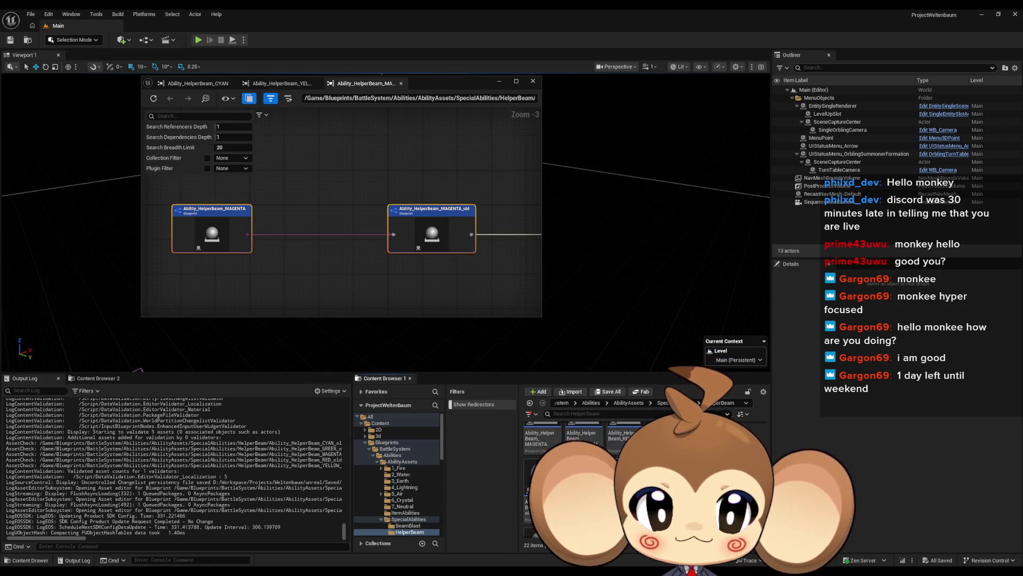
scroll(586, 480, up, 1)
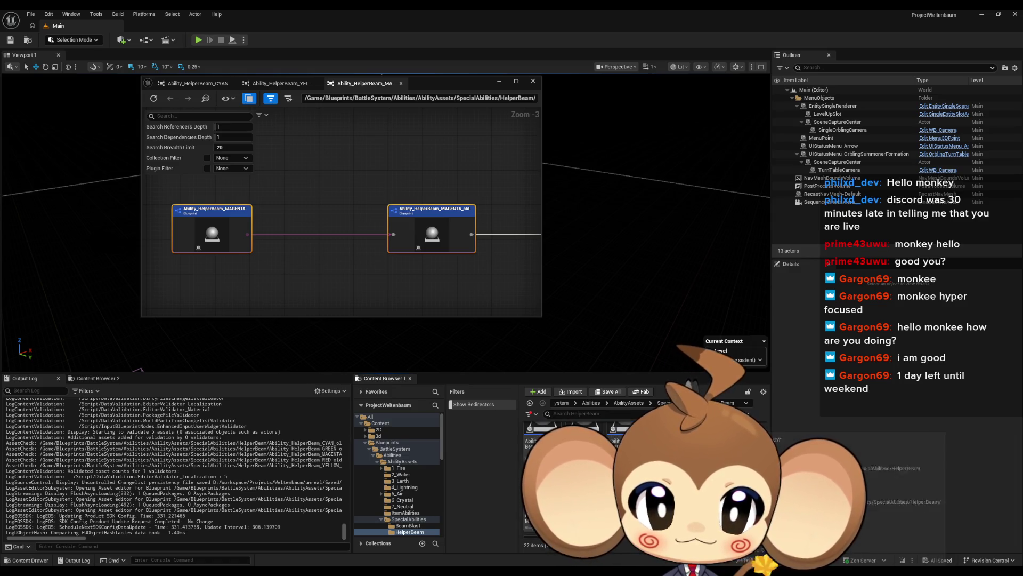
key(ctrl+d)
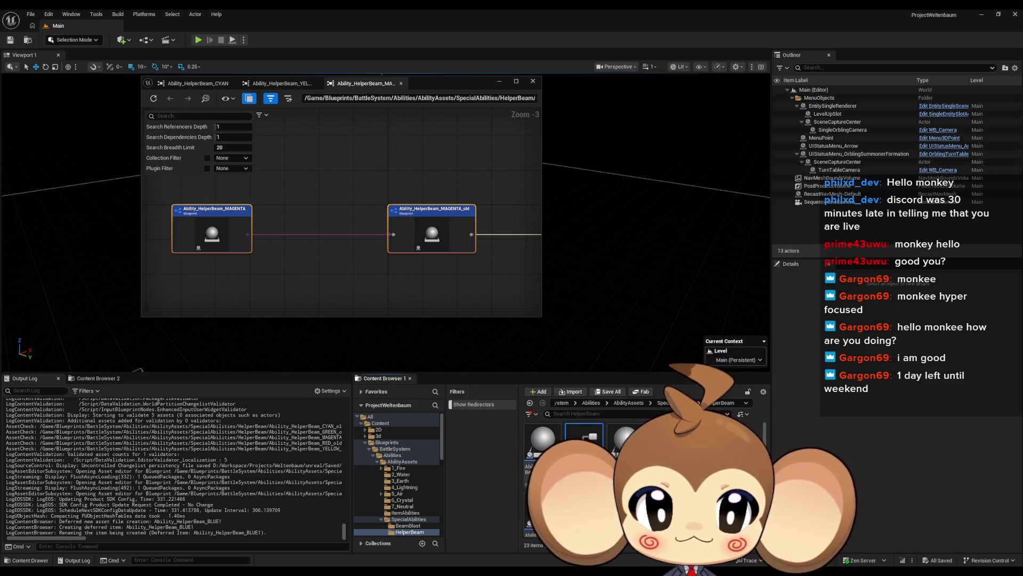
key(Return)
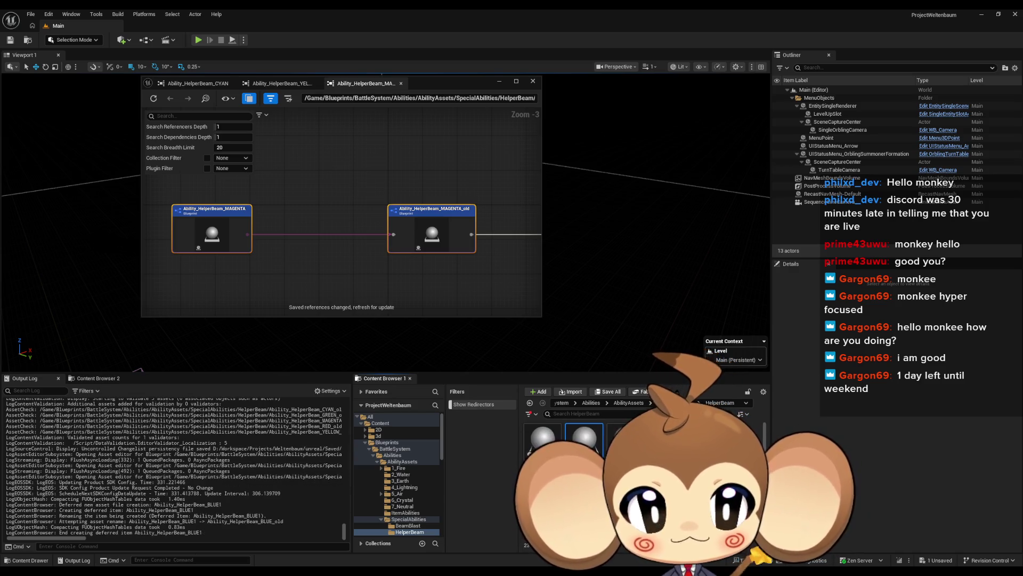
- View the blue beam's references, cancel deleting the old copy, and save all assets
right_click(586, 440)
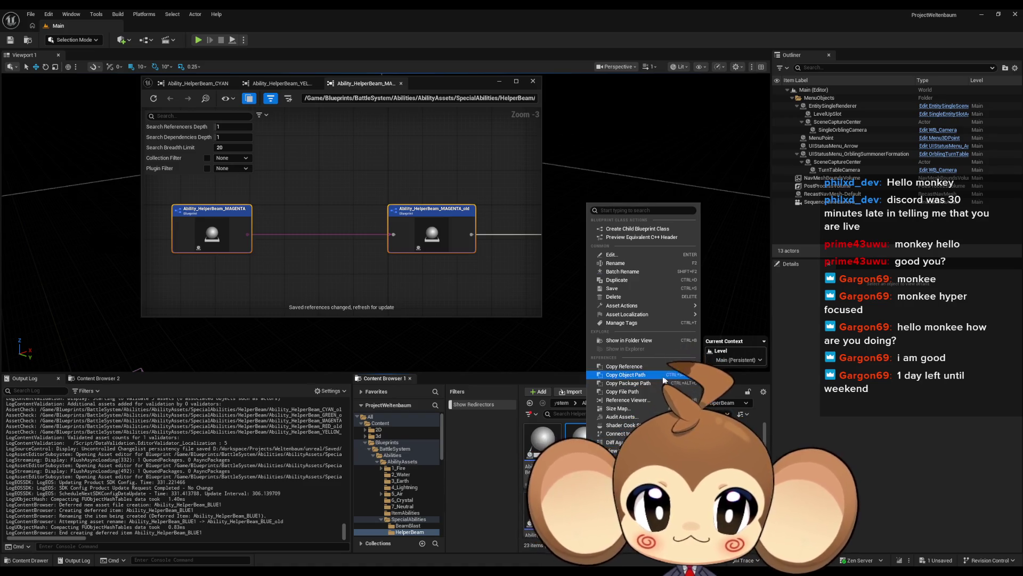
click(641, 400)
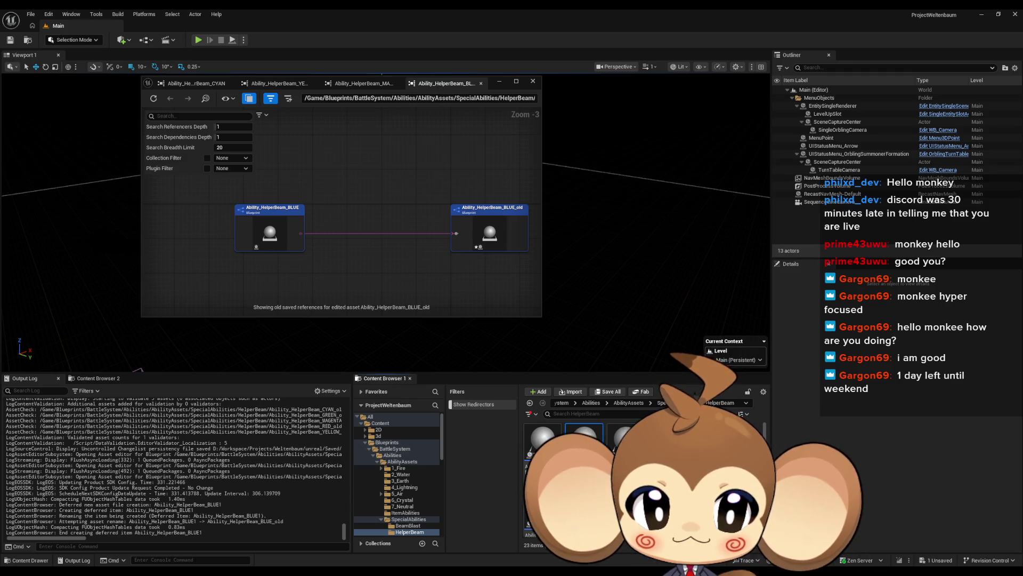
key(Delete)
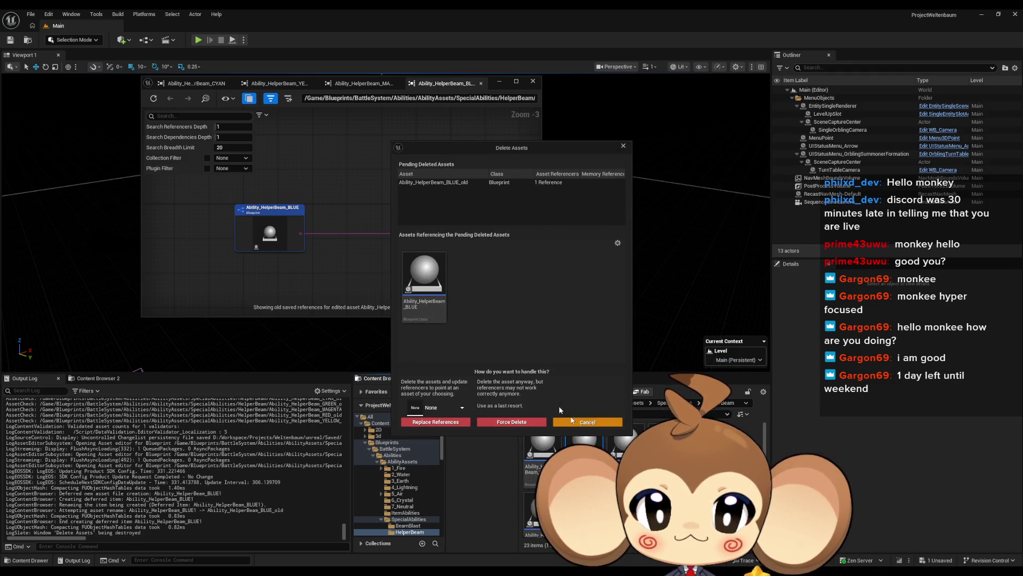
key(Escape)
click(29, 14)
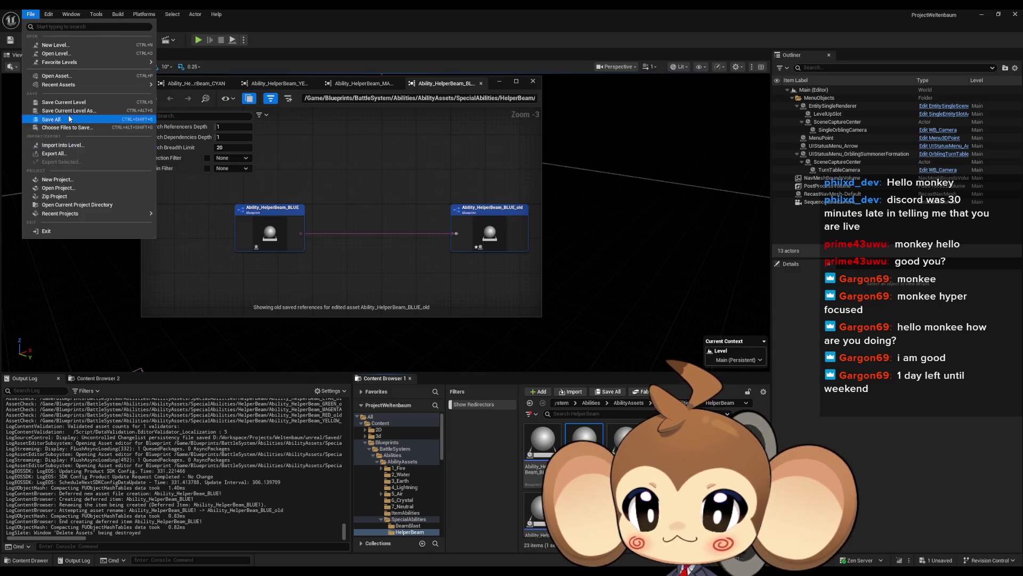
click(58, 118)
click(699, 404)
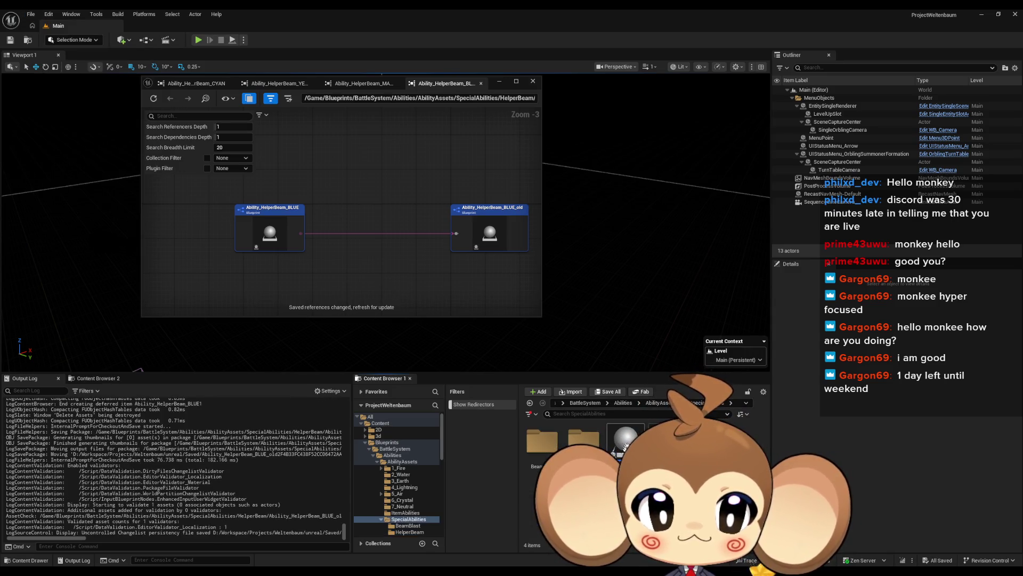
- Quit and relaunch Unreal Editor, then close the empty reference graph
right_click(583, 440)
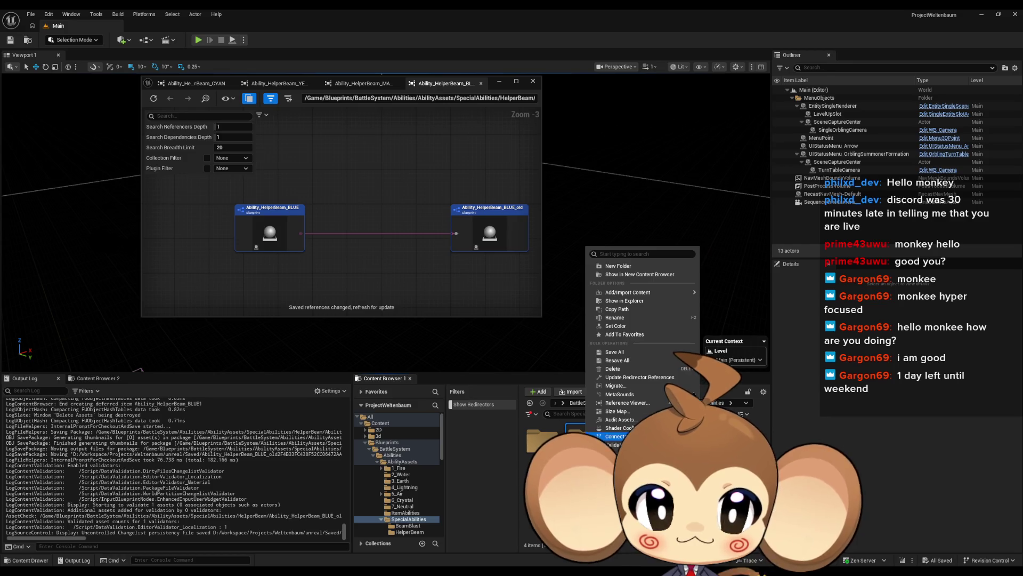
key(Escape)
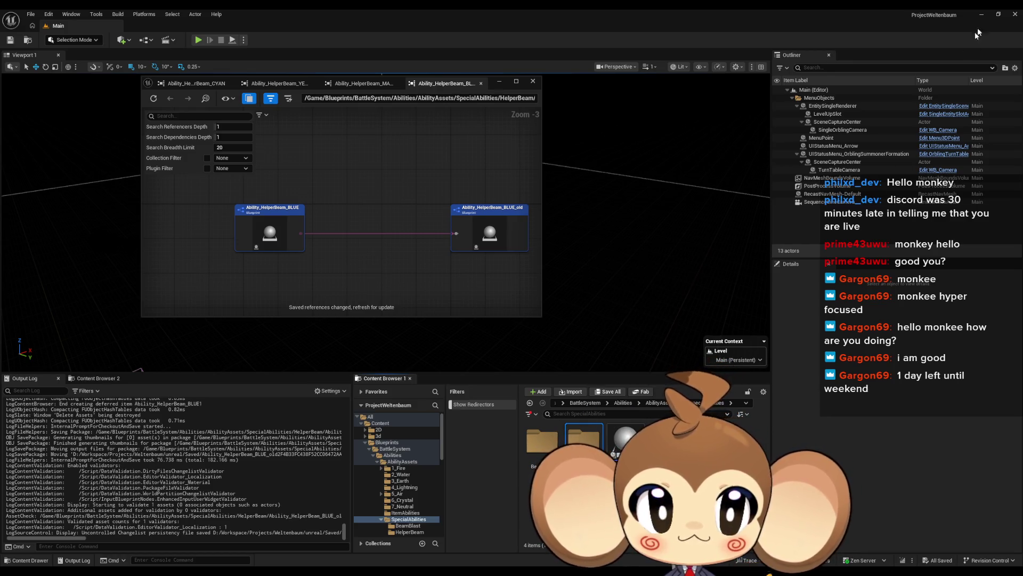
click(1016, 15)
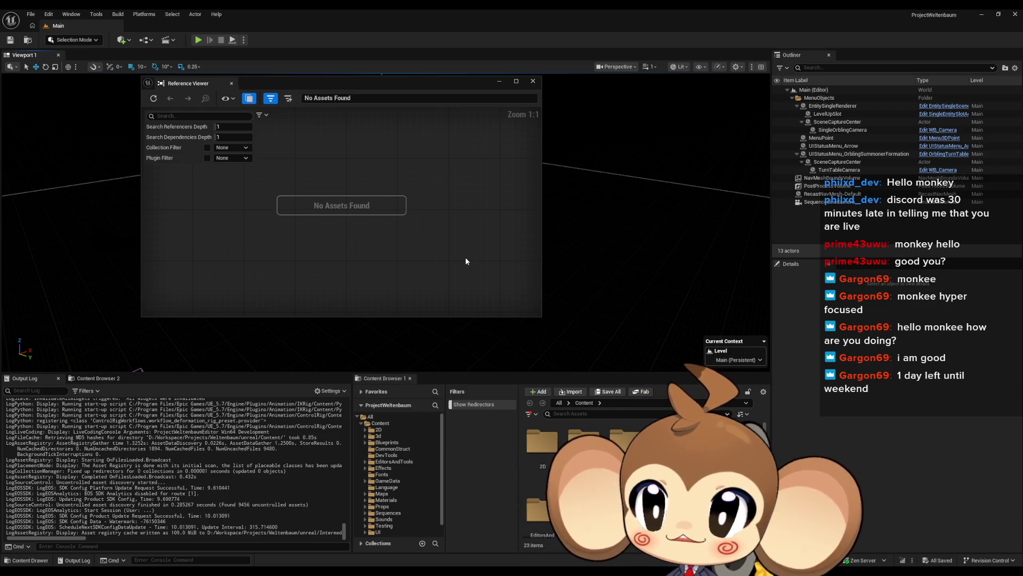
click(532, 82)
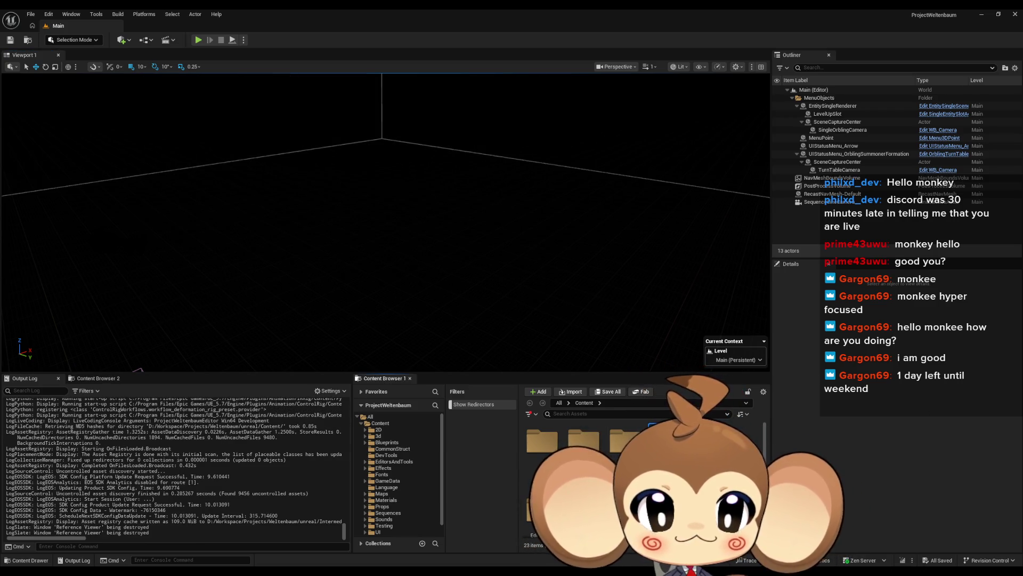
- Navigate Blueprints > BattleSystem > Abilities > AbilityAssets > SpecialAbilities > HelperBeam
double_click(626, 440)
double_click(543, 448)
double_click(543, 448)
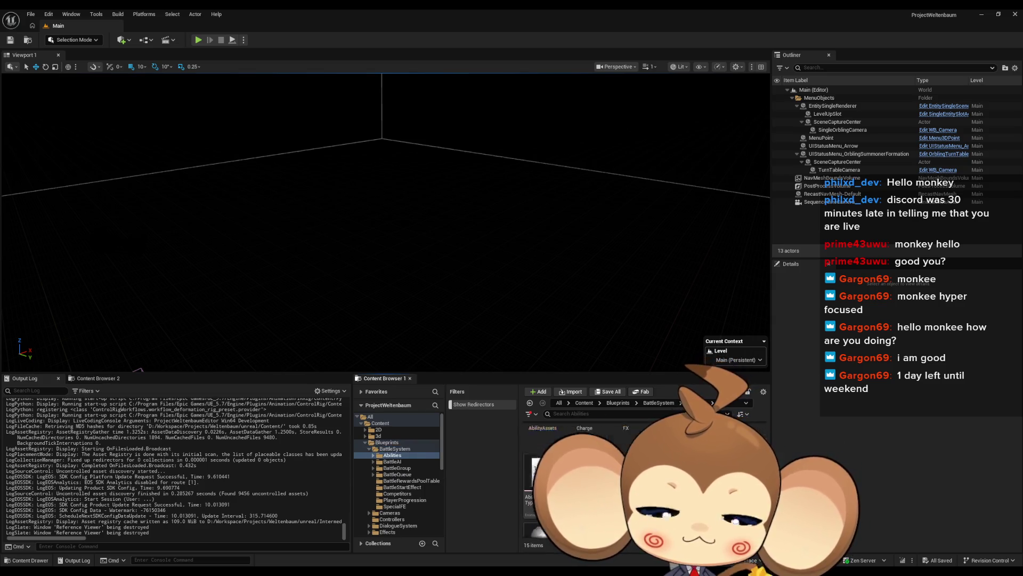
double_click(553, 444)
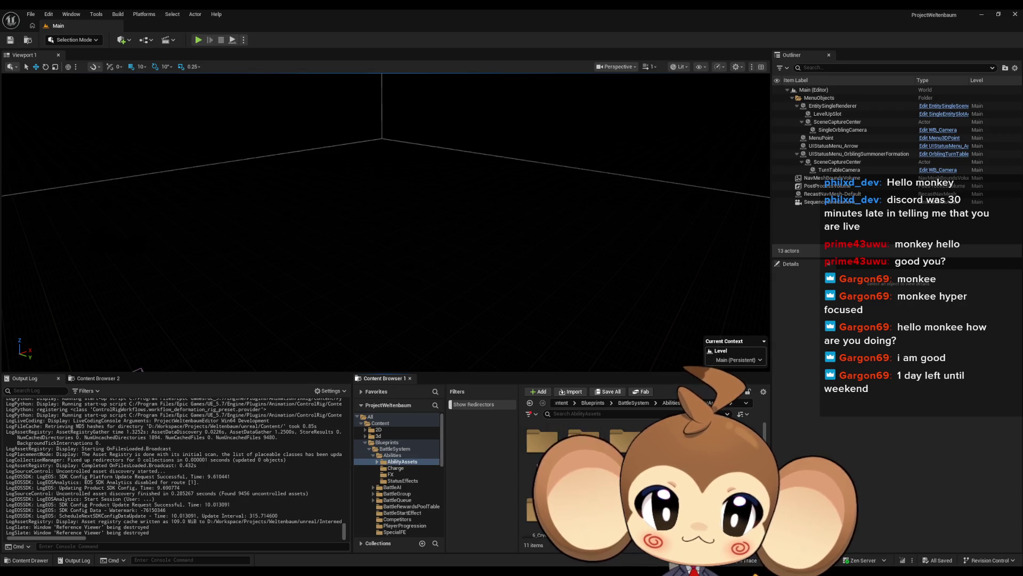
double_click(667, 509)
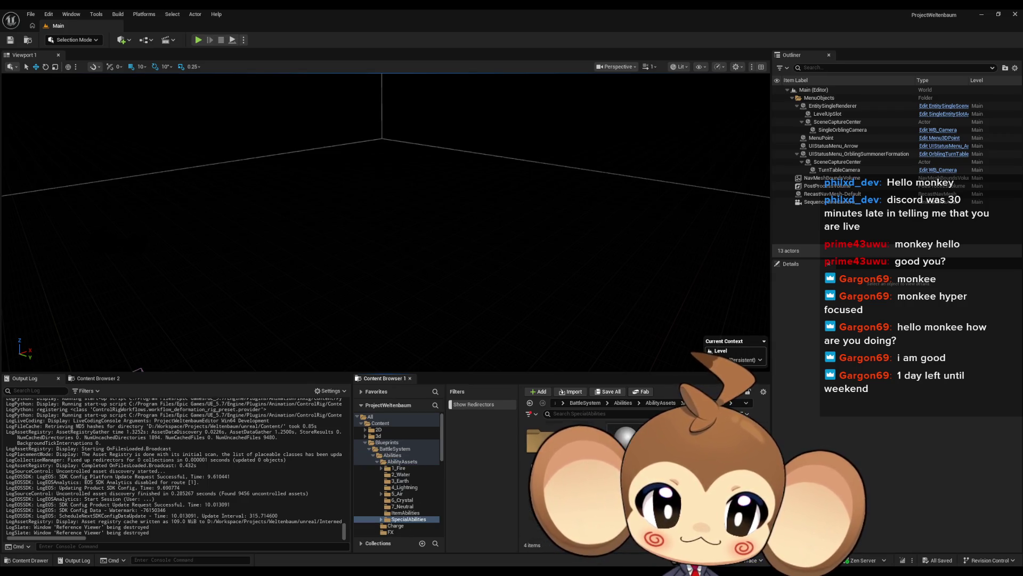
double_click(582, 441)
- Check Ability_HelperBeam_BLUE_old's references, attempt deleting it, and cancel to keep it
right_click(586, 440)
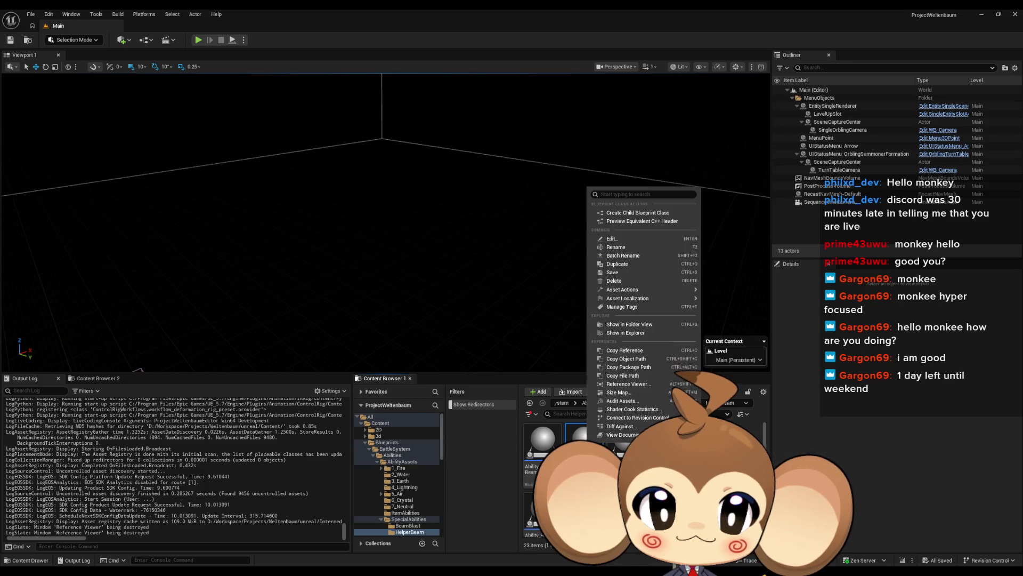
click(637, 381)
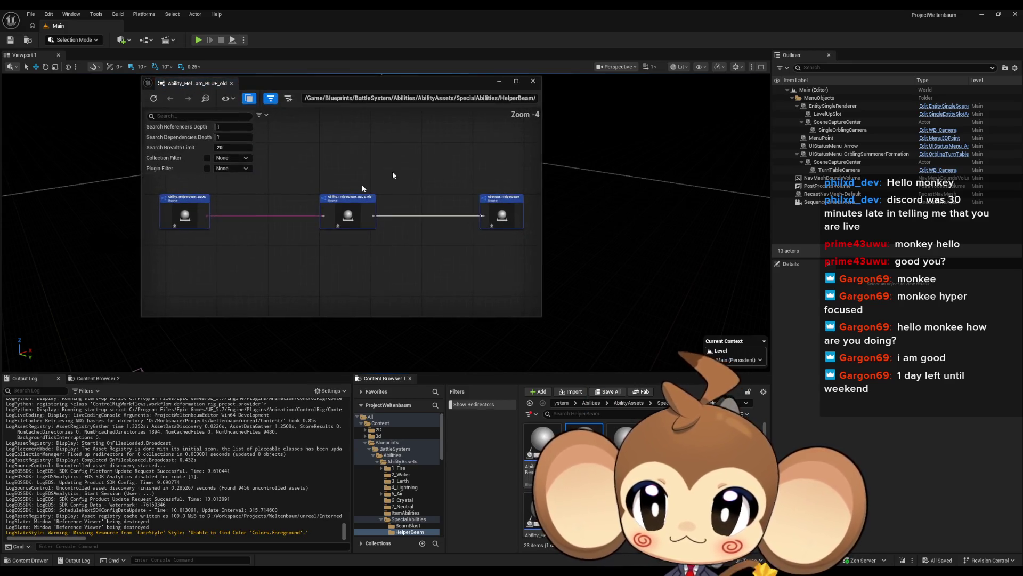
click(531, 82)
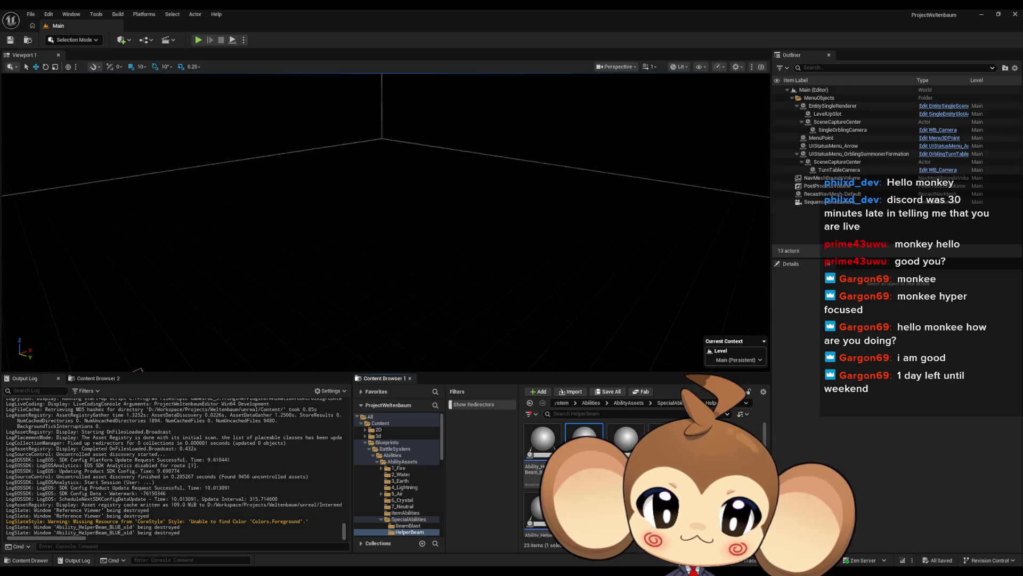
key(Delete)
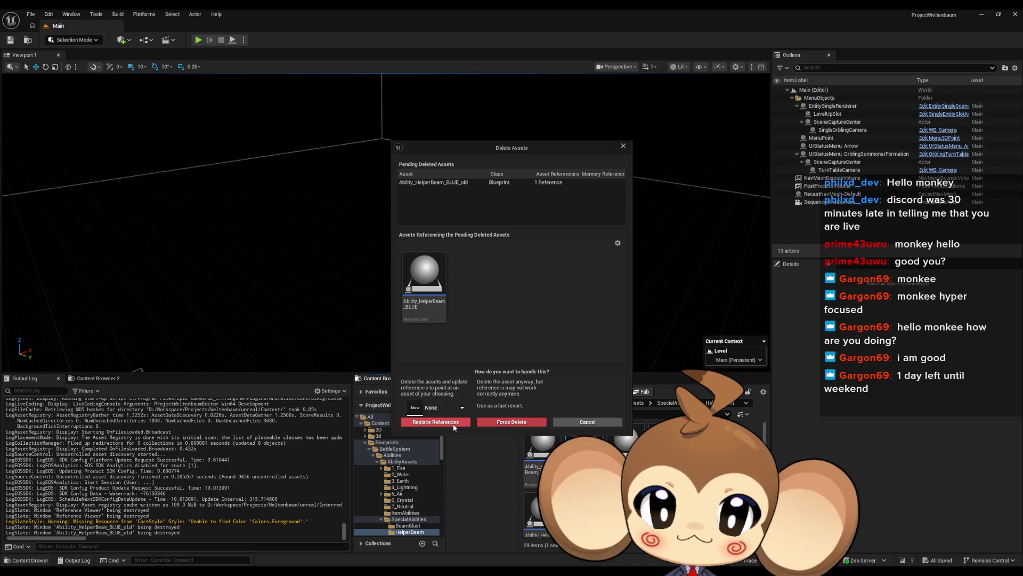
click(462, 410)
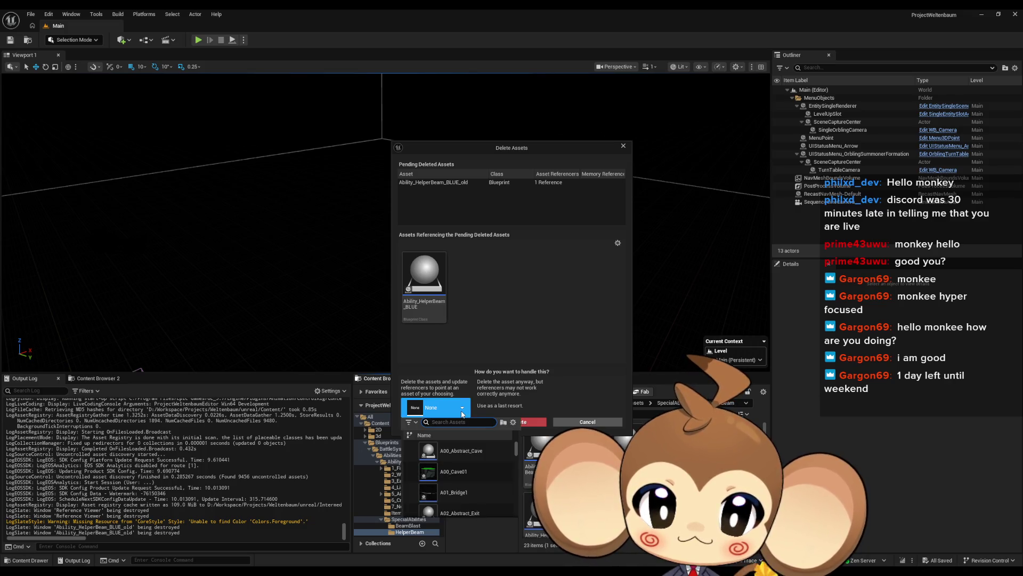
click(589, 413)
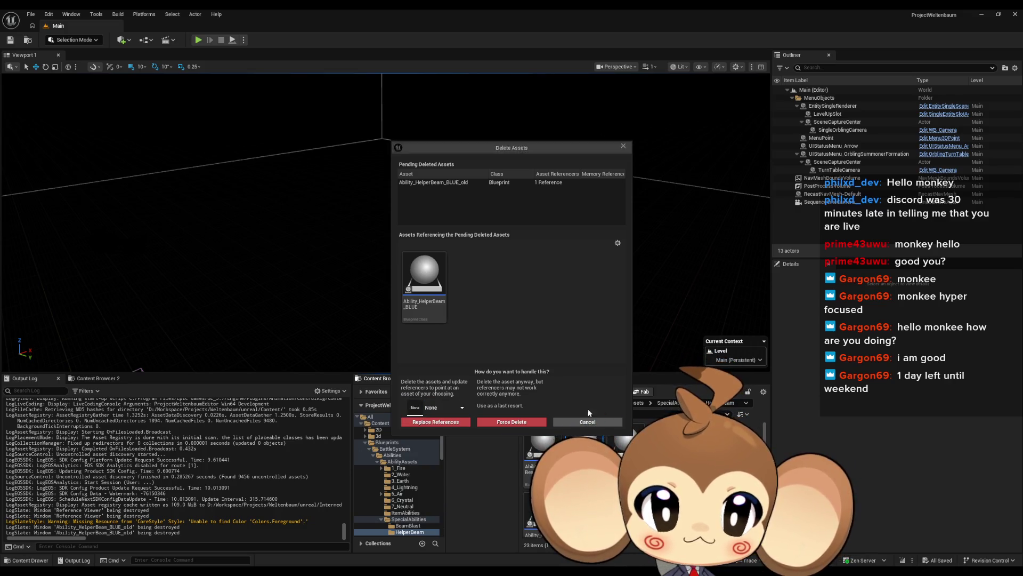
click(588, 421)
right_click(742, 449)
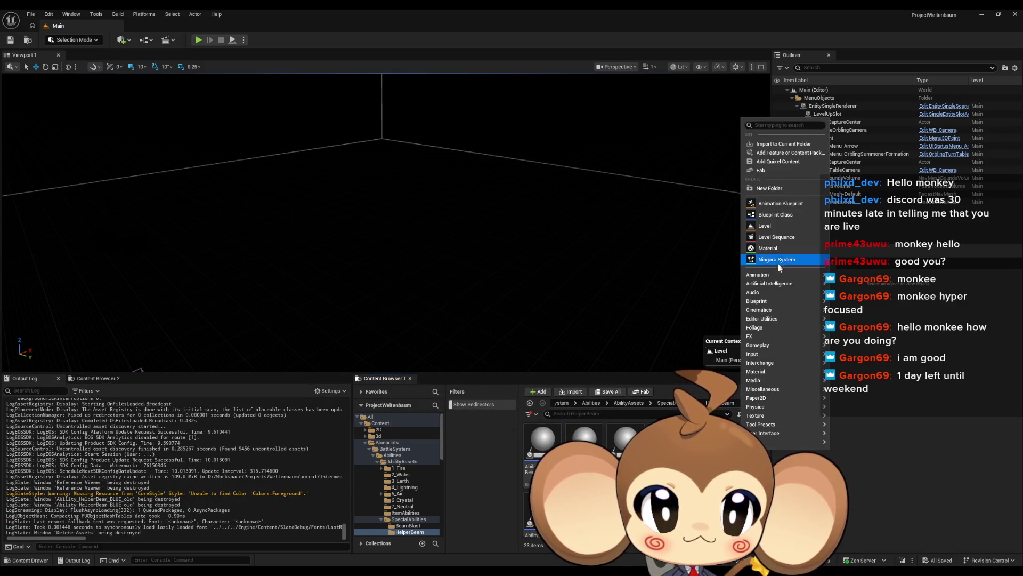
click(584, 438)
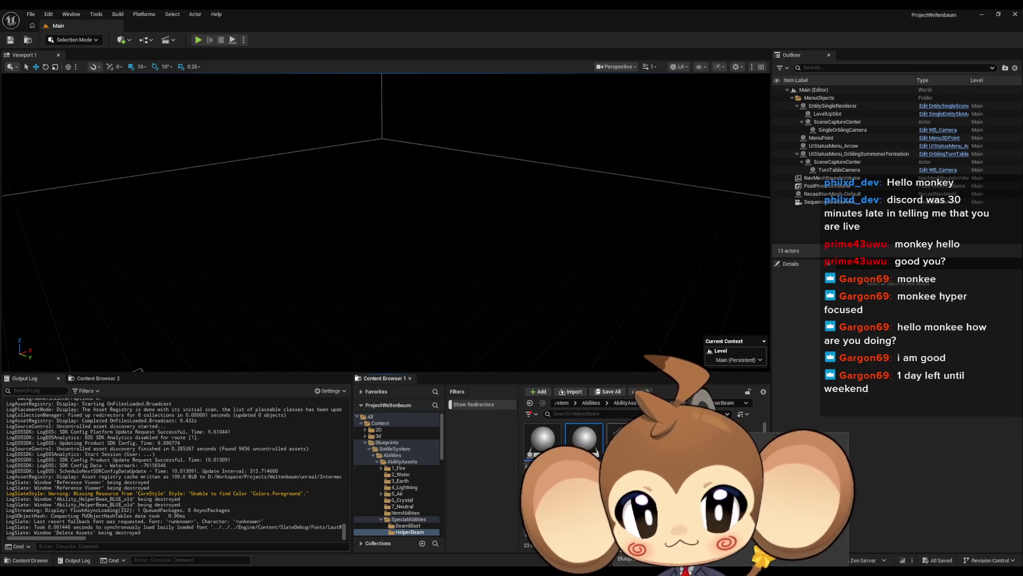
click(536, 449)
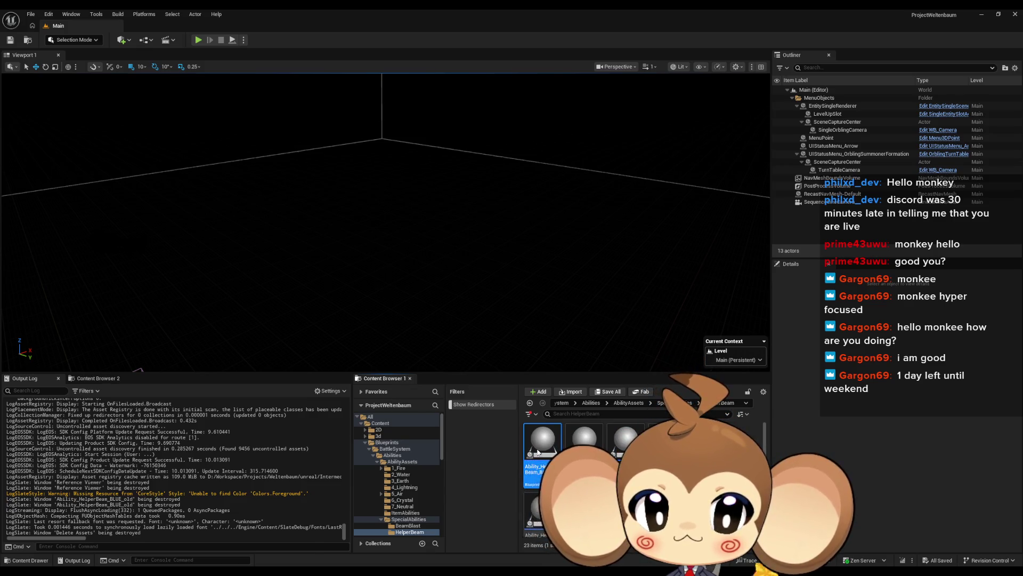
double_click(537, 452)
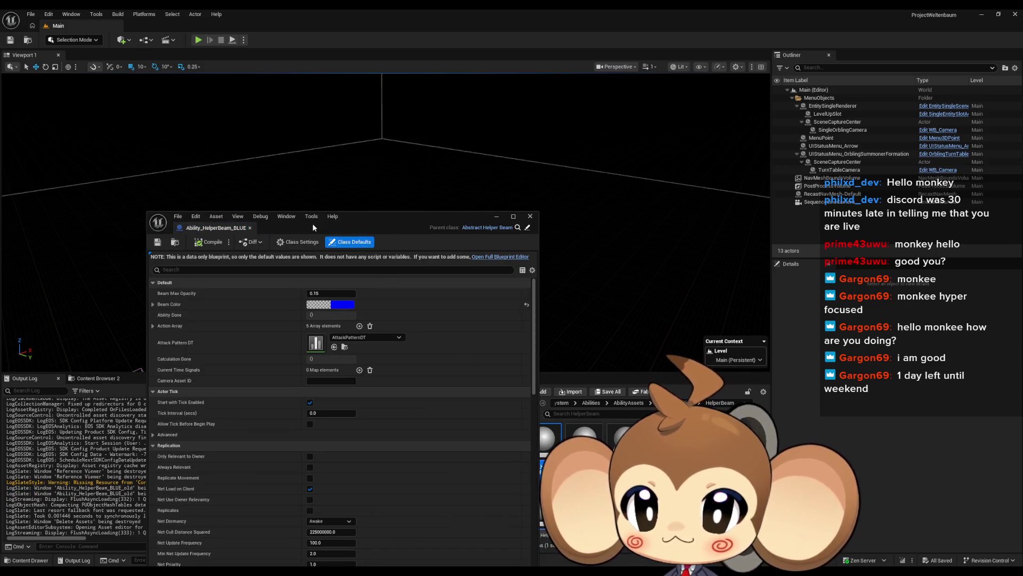
drag(369, 224, 351, 75)
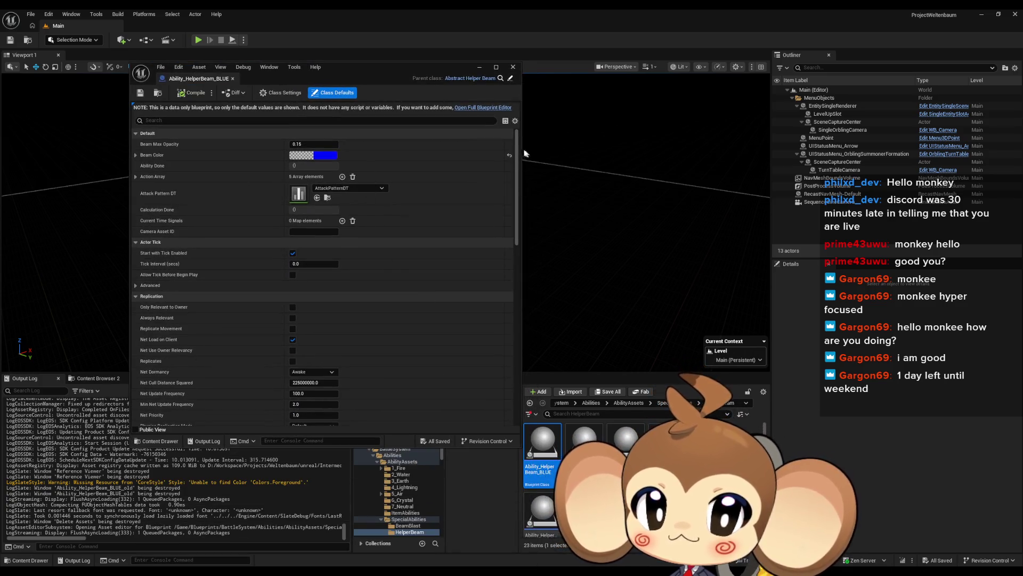
drag(517, 147, 514, 169)
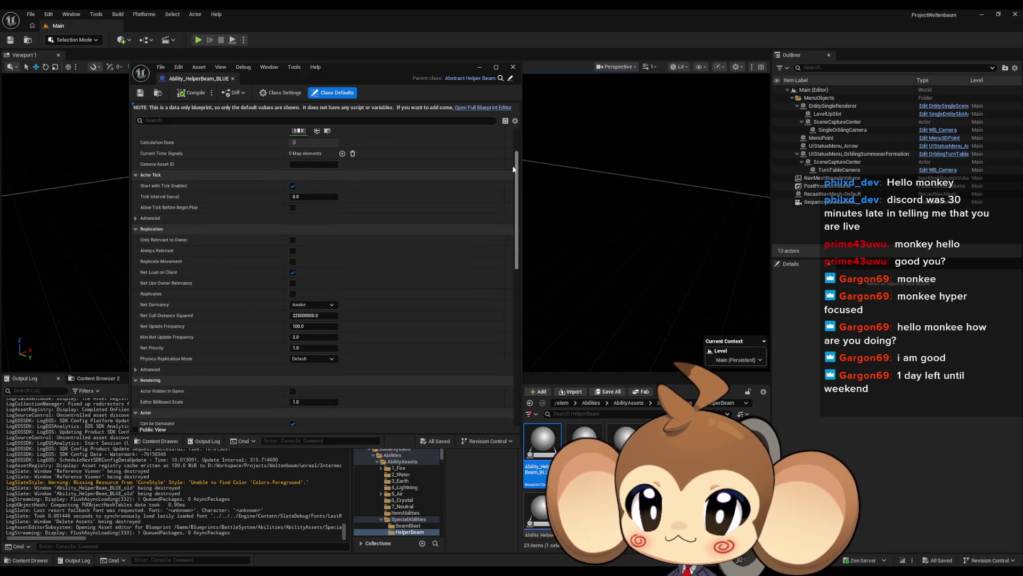
click(280, 93)
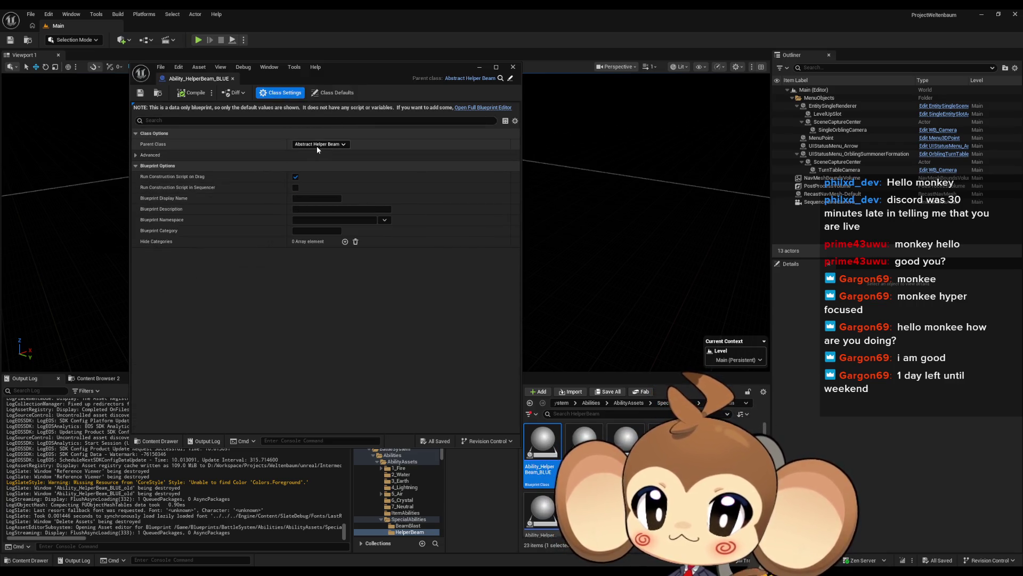
click(136, 154)
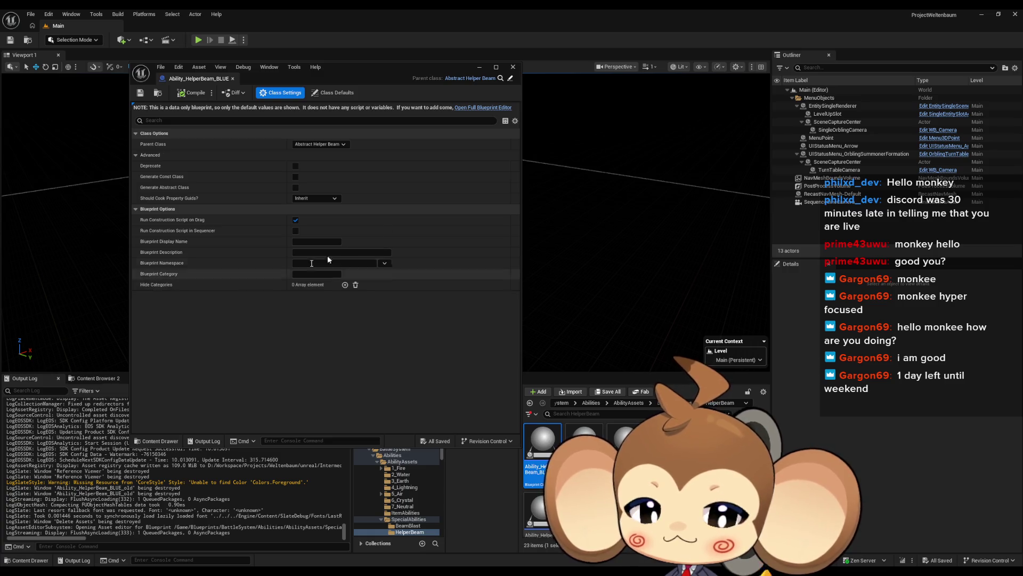
click(512, 70)
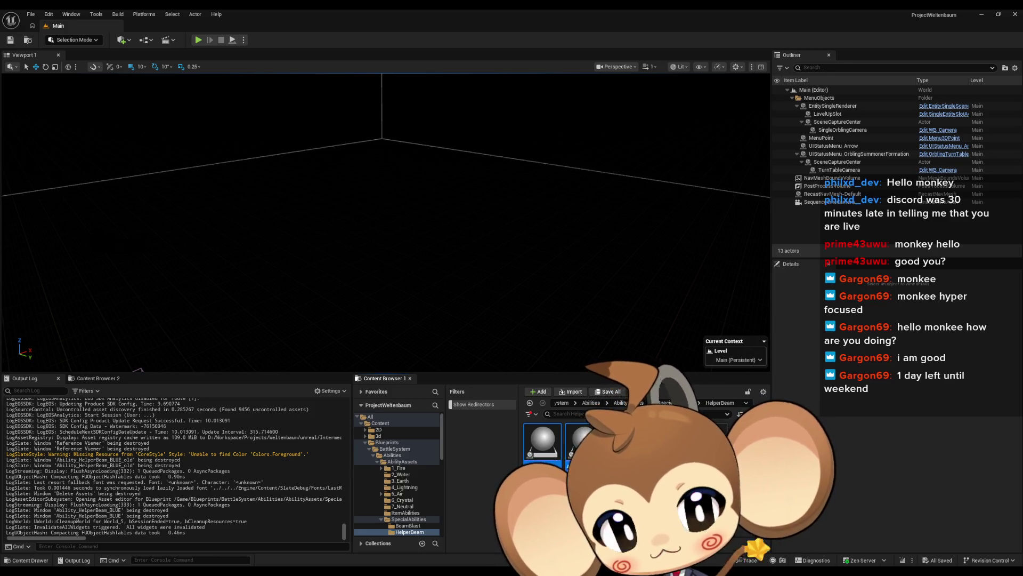
- Attempt deleting Ability_HelperBeam_BLUE and BLUE_old, then cancel the Delete Assets dialog
mouse_move(719, 427)
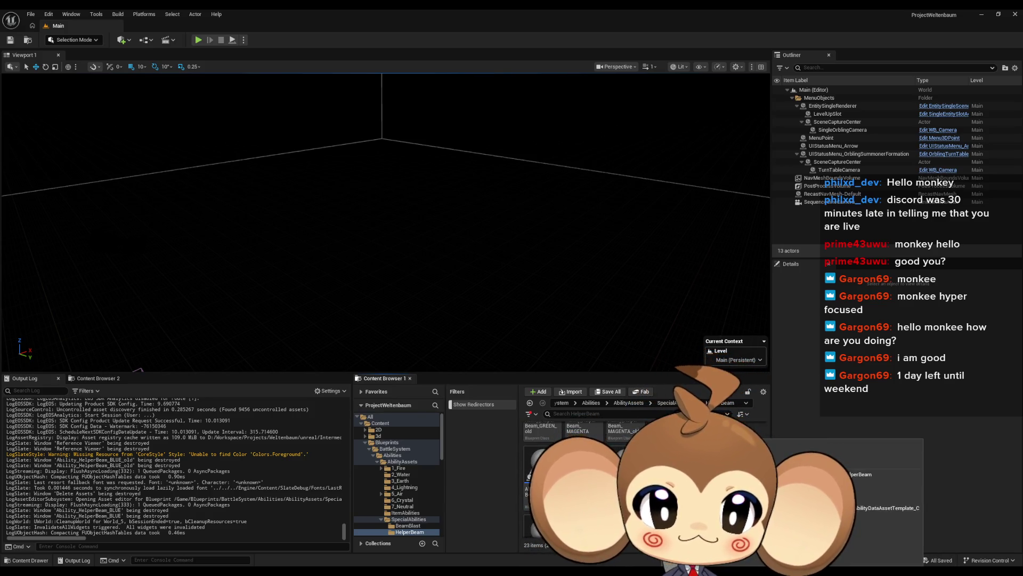
scroll(523, 437, down, 1)
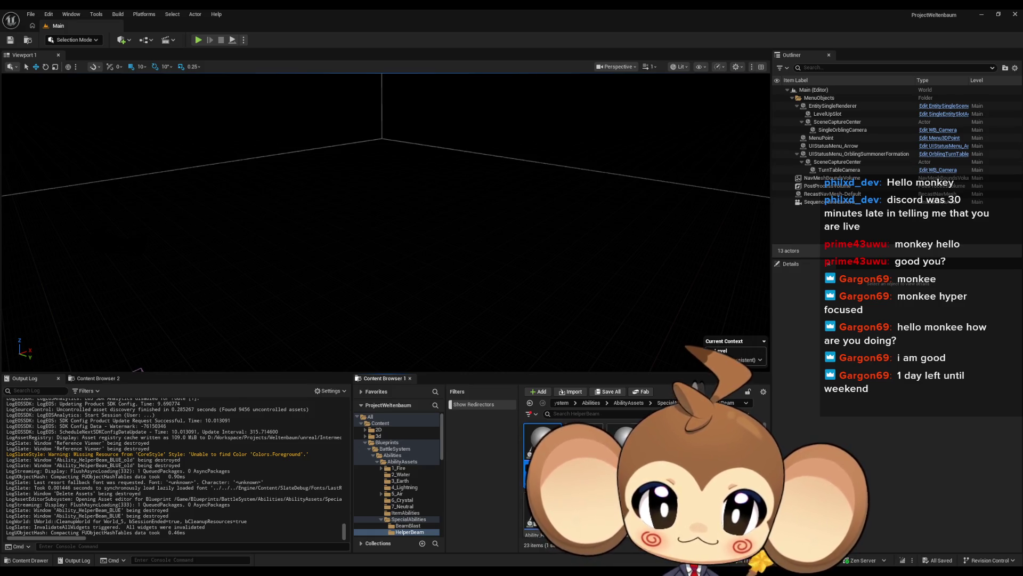
key(Return)
key(Delete)
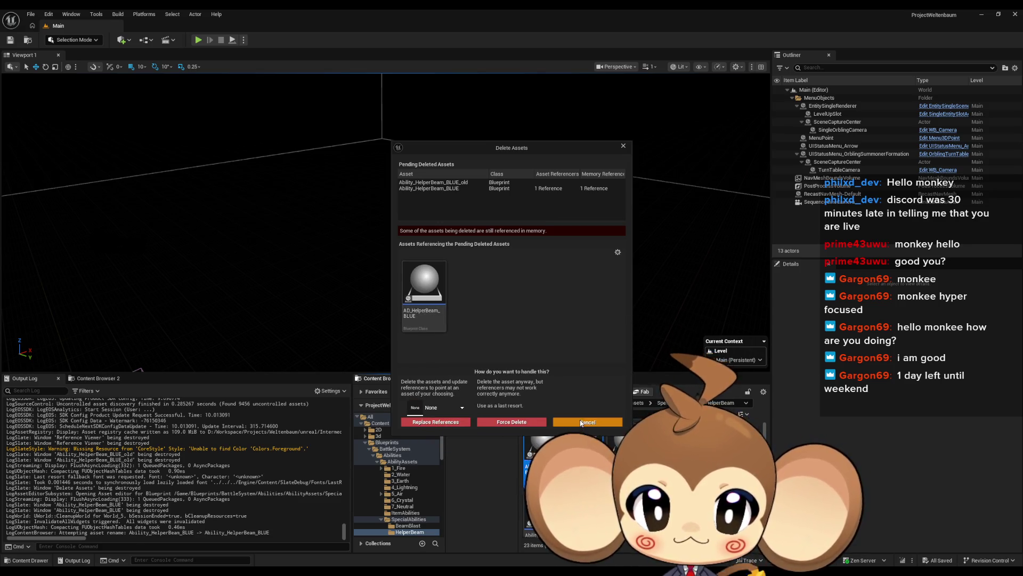
click(581, 422)
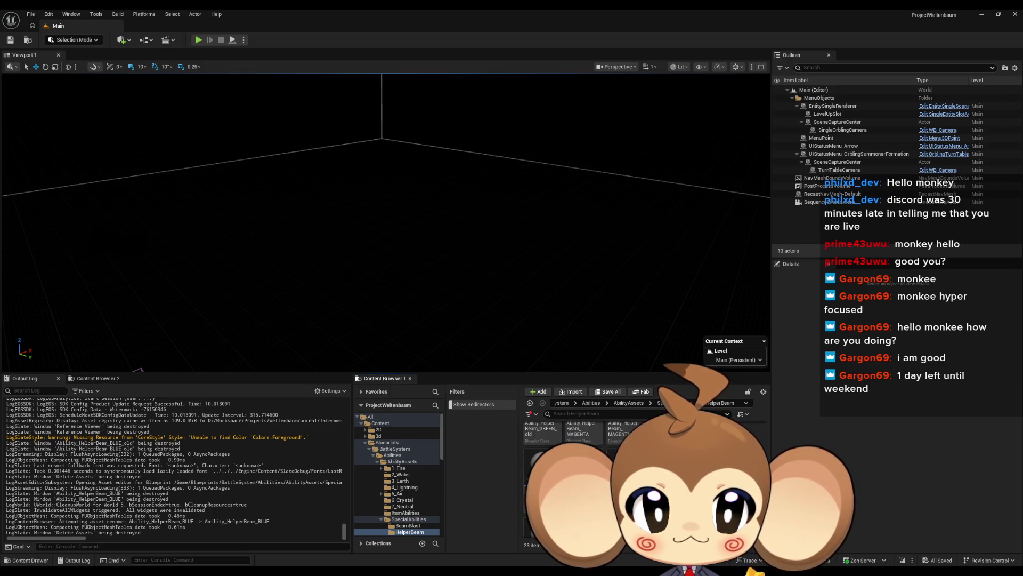
- Open AD_HelperBeam_BLUE, clear its Ability Asset to None, and compile
double_click(565, 469)
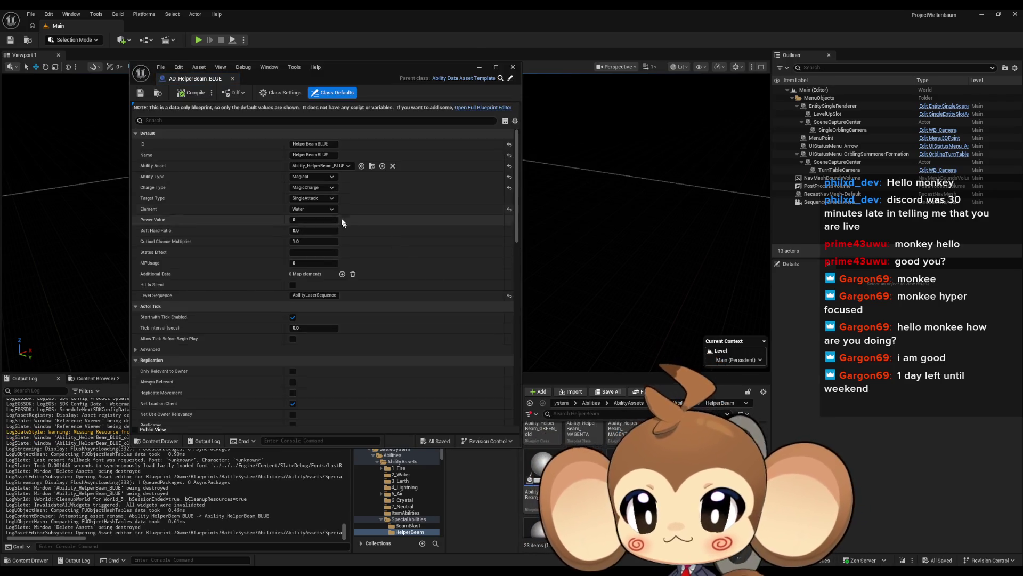
click(392, 166)
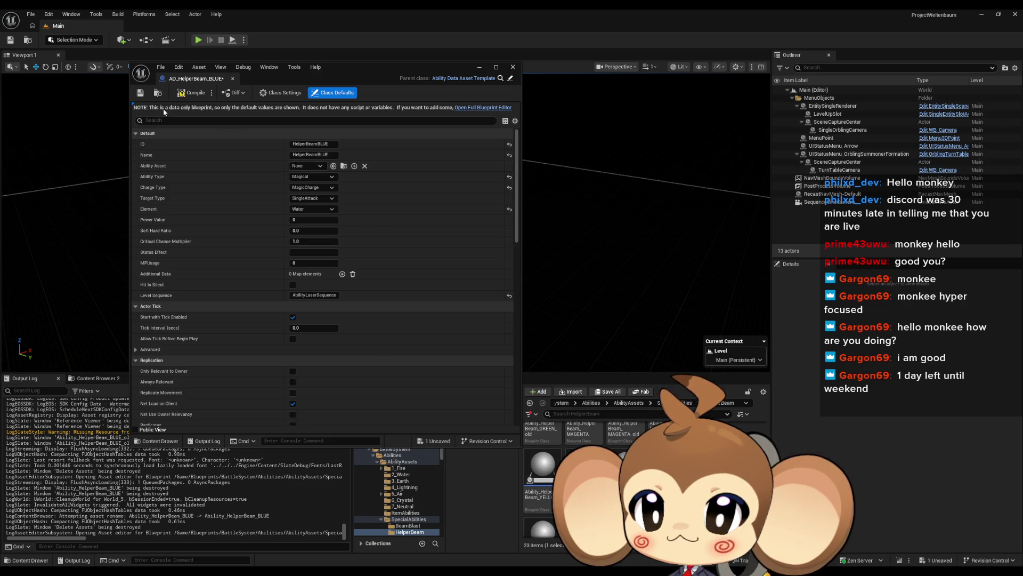
click(187, 94)
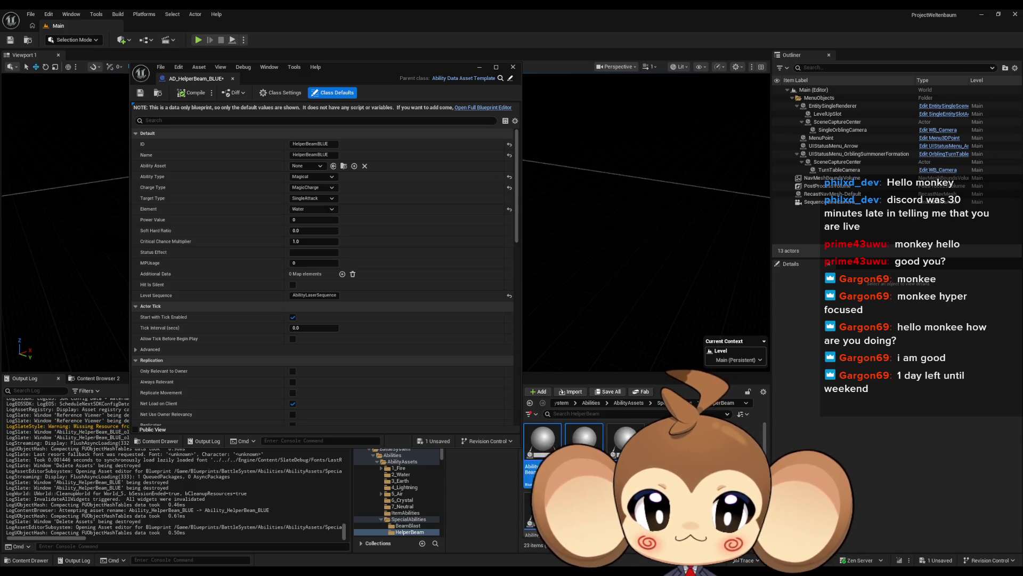
- Cancel the delete prompt for the two HelperBeam blueprints and save the data asset
key(Delete)
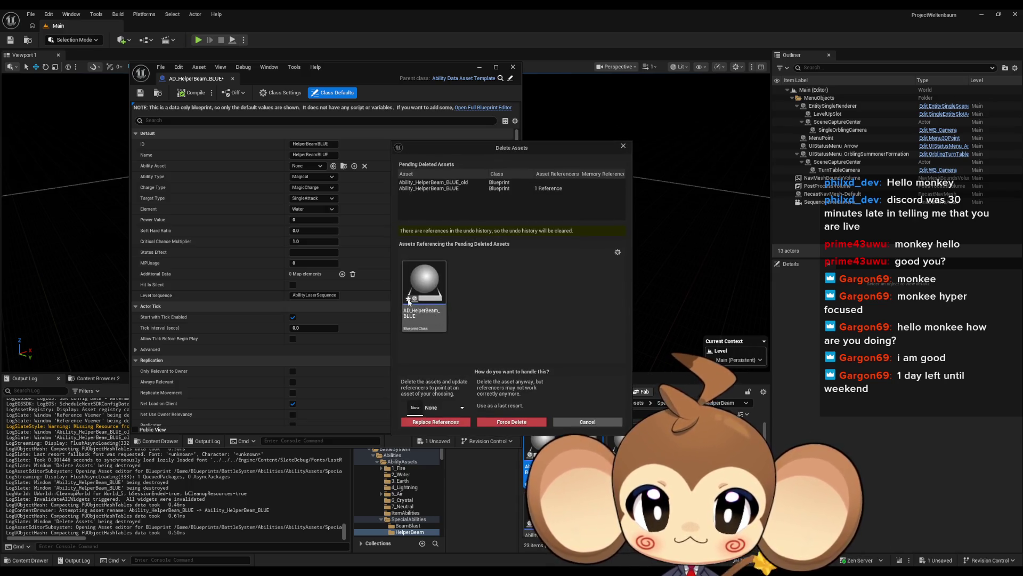
click(587, 422)
click(160, 66)
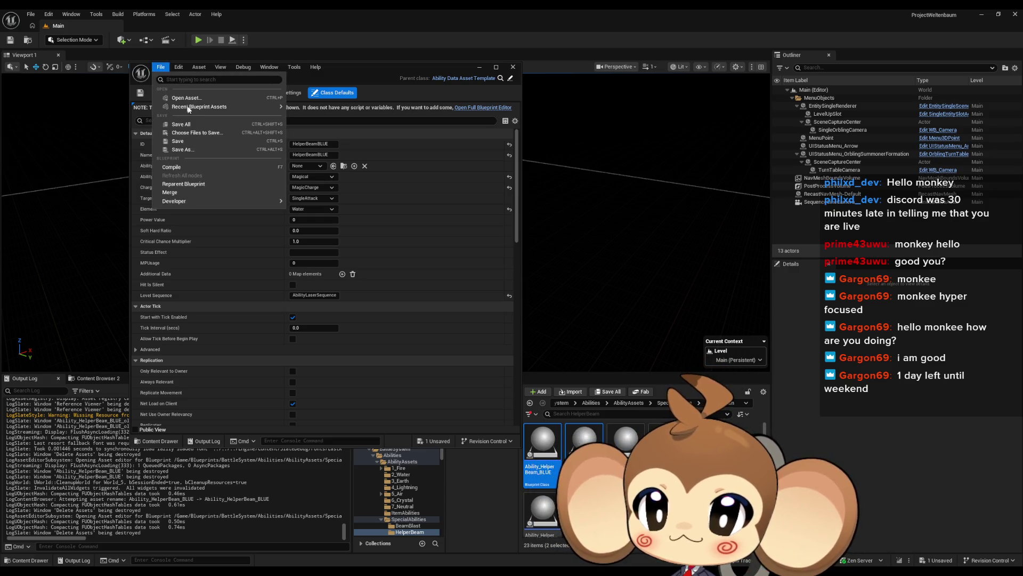
click(191, 141)
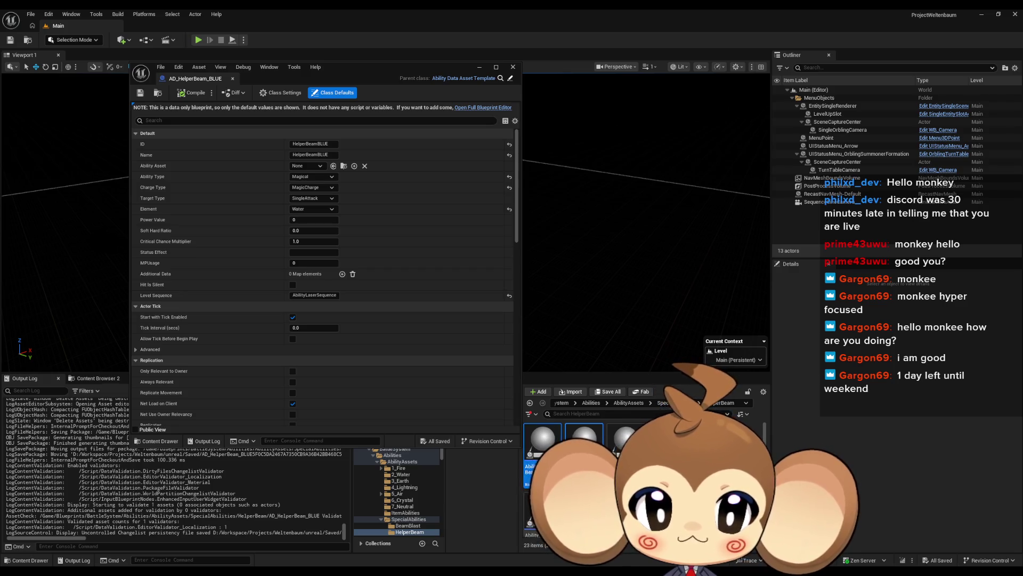
- Retry deleting the two HelperBeam blueprints, then close the AD_HelperBeam_BLUE editor
key(Delete)
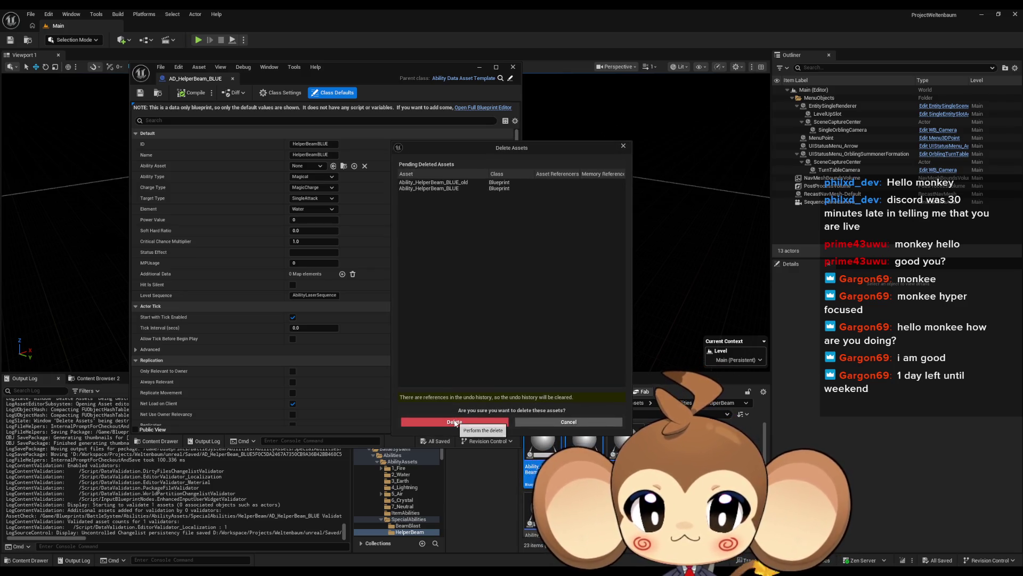
click(569, 422)
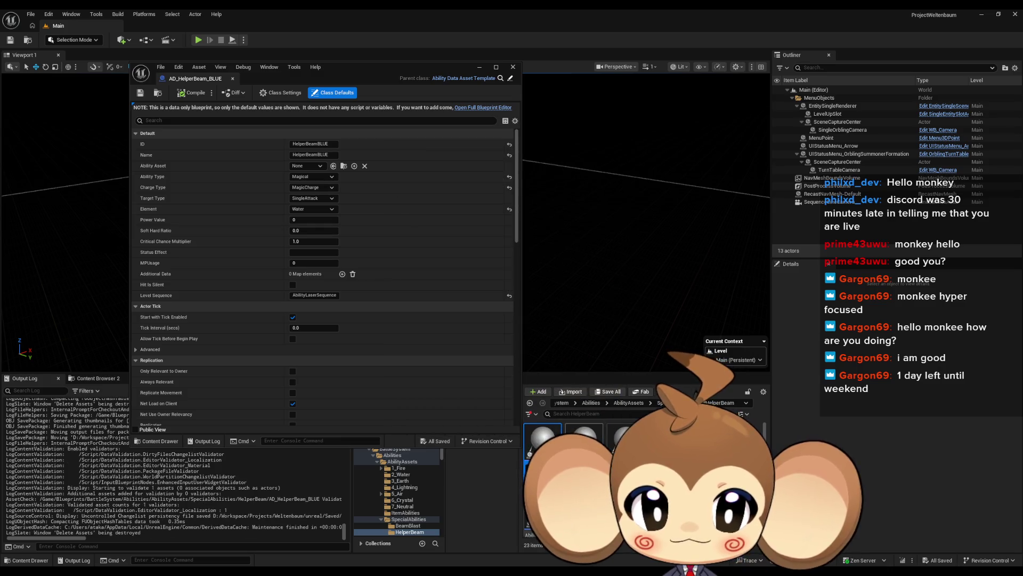
key(Return)
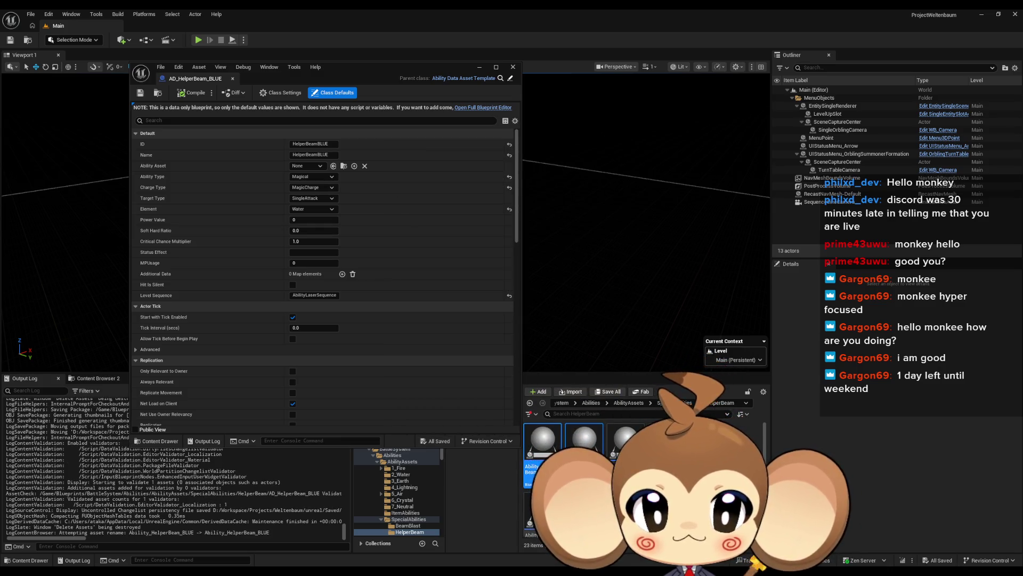
click(317, 78)
click(207, 81)
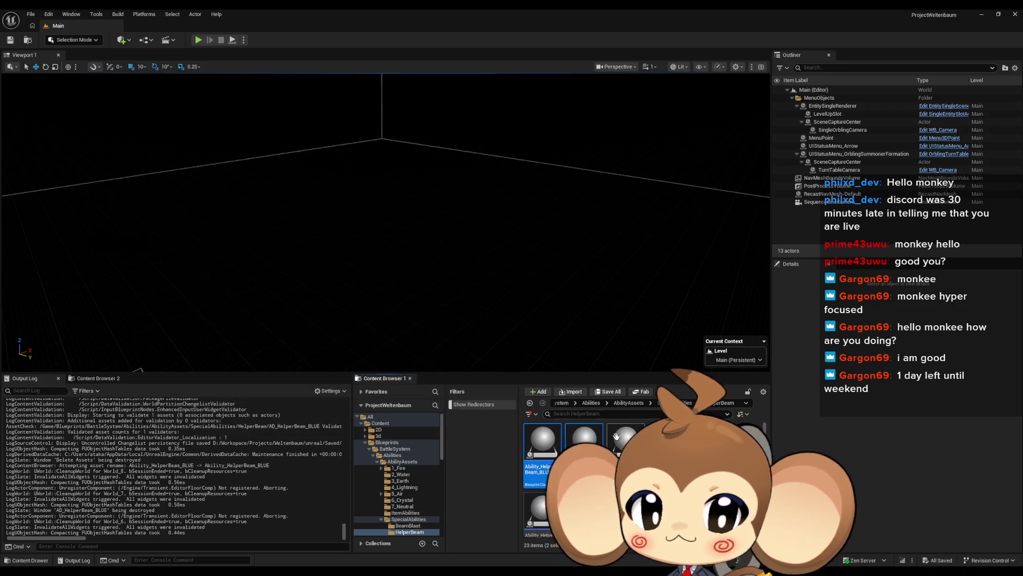
- Delete Ability_HelperBeam_BLUE and Ability_HelperBeam_BLUE_old from the HelperBeam folder
ctrl+click(543, 447)
key(Delete)
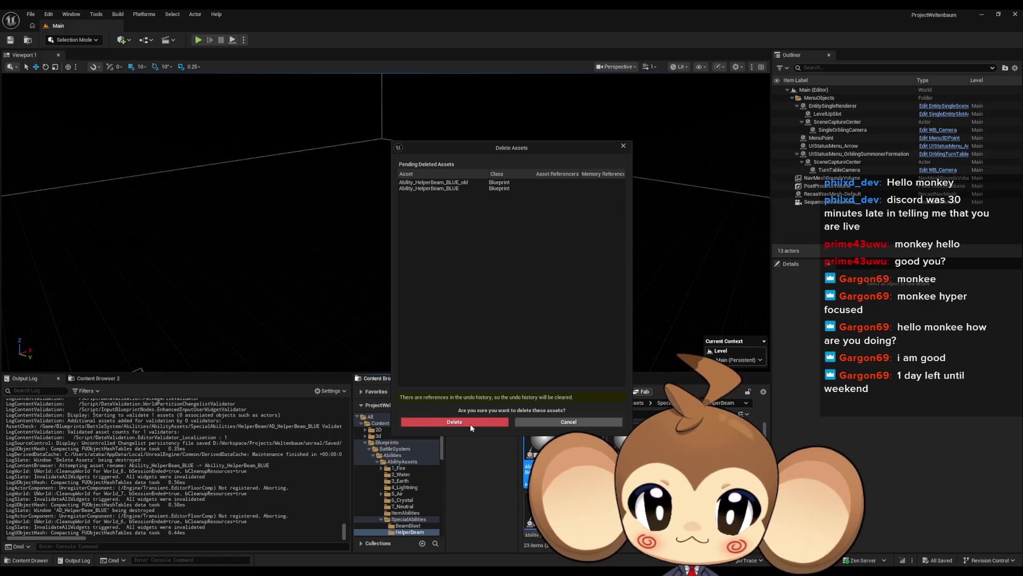
click(568, 421)
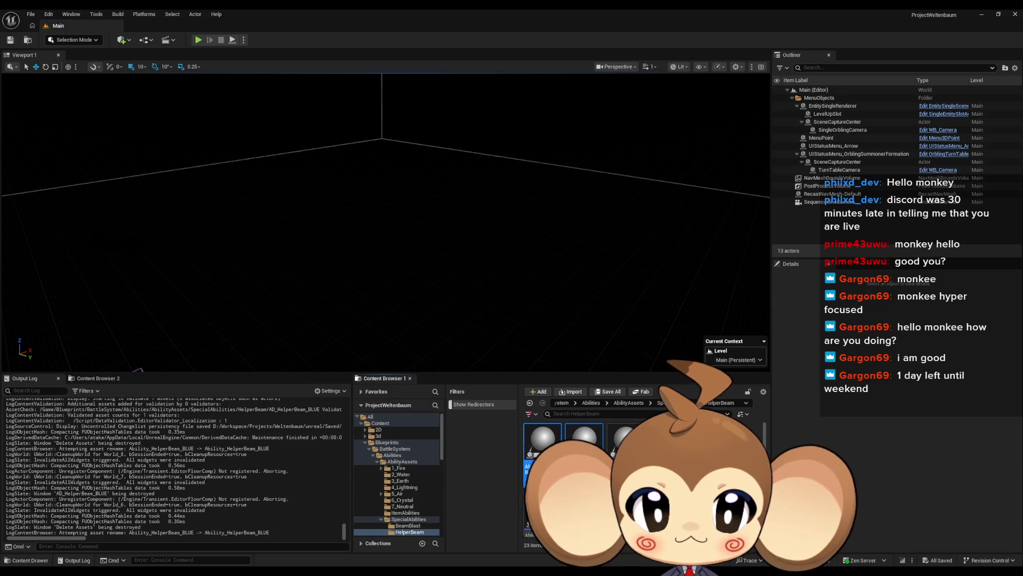
key(Delete)
click(472, 421)
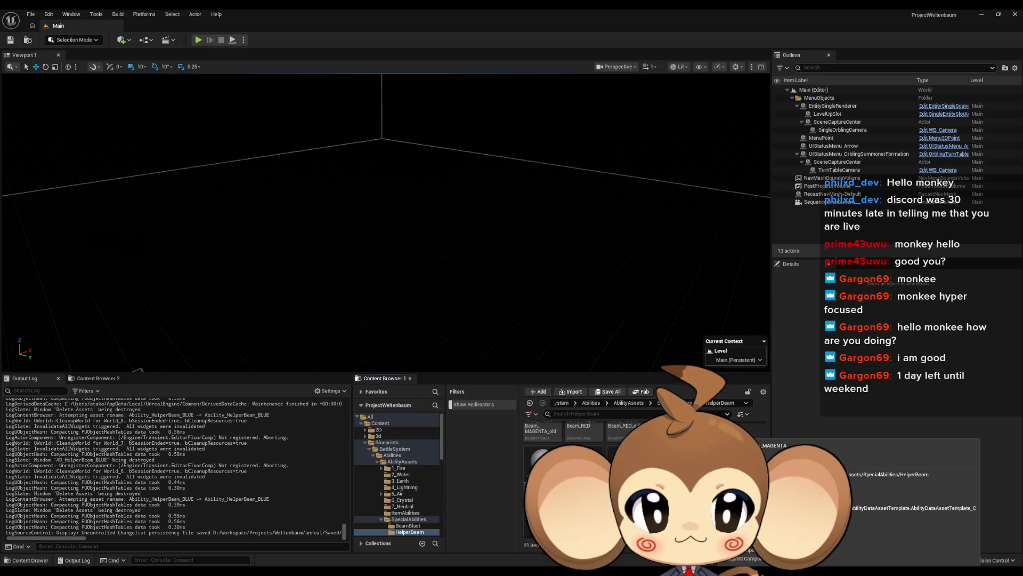
- Save all changes and quit the editor so it can restart
click(30, 15)
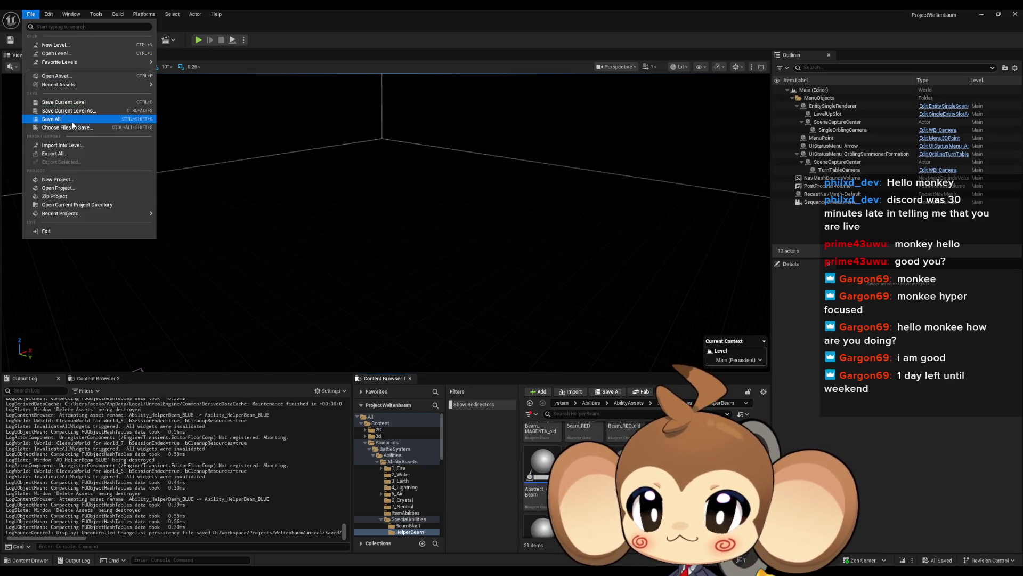
click(54, 119)
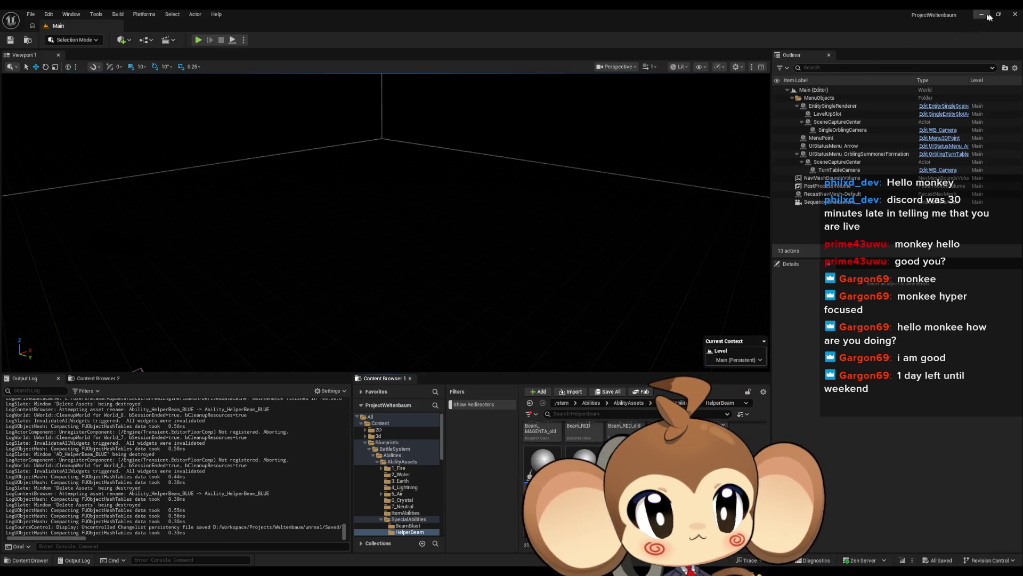
click(1015, 17)
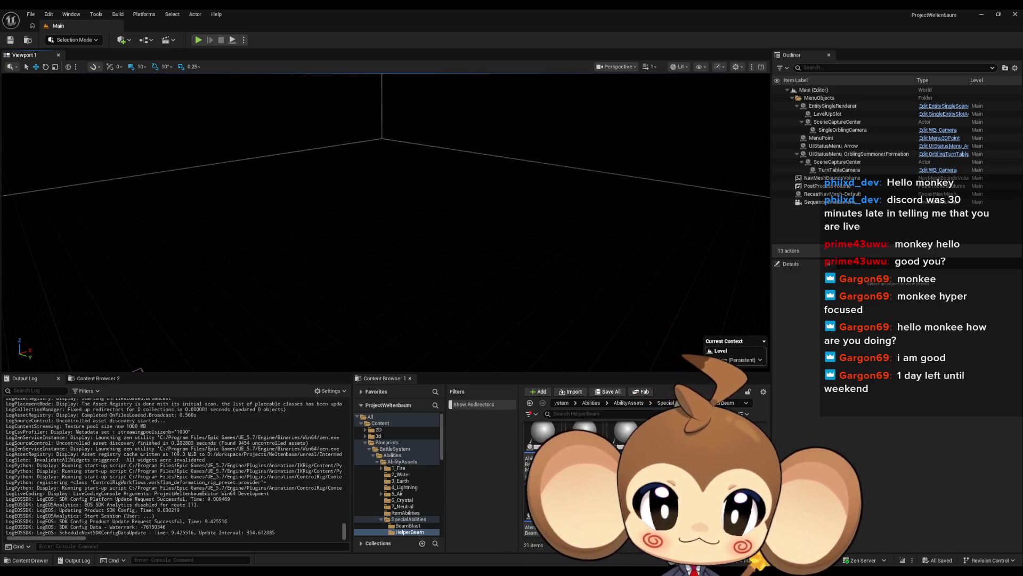
- With ProjectWeltenbaum reloaded, bring up the context menu for the Abstract HelperBeam blueprint
right_click(543, 501)
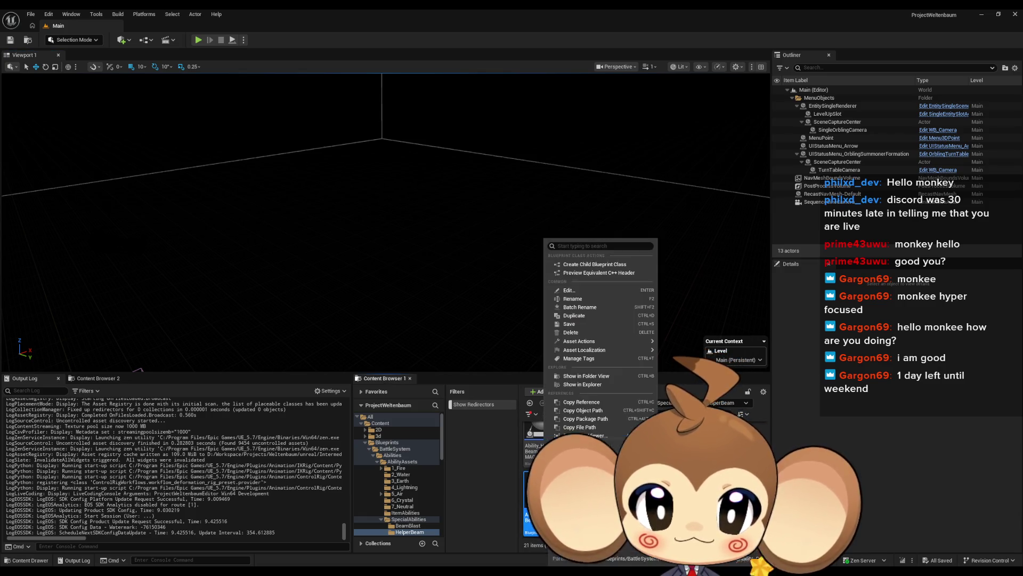
- Create child Blueprint Ability_HelperBeam_BLUE and set its Beam Color to pure blue (R0 G0 B1)
click(581, 264)
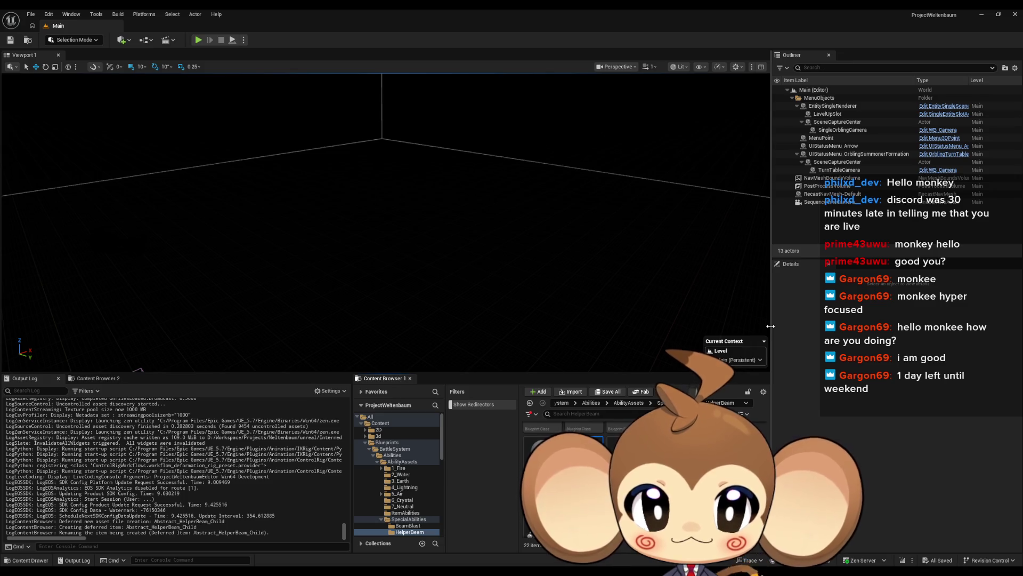
key(Return)
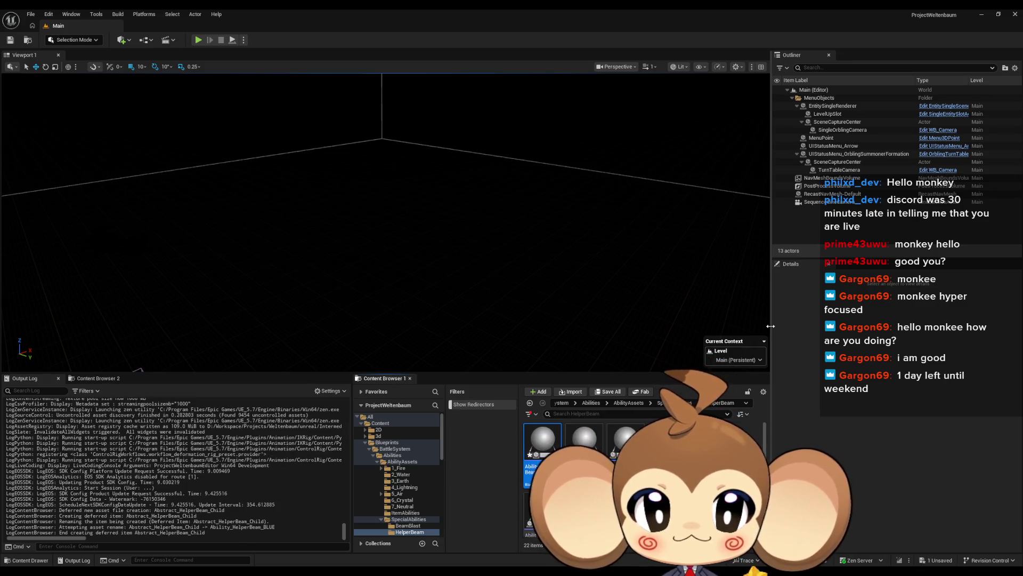
double_click(542, 437)
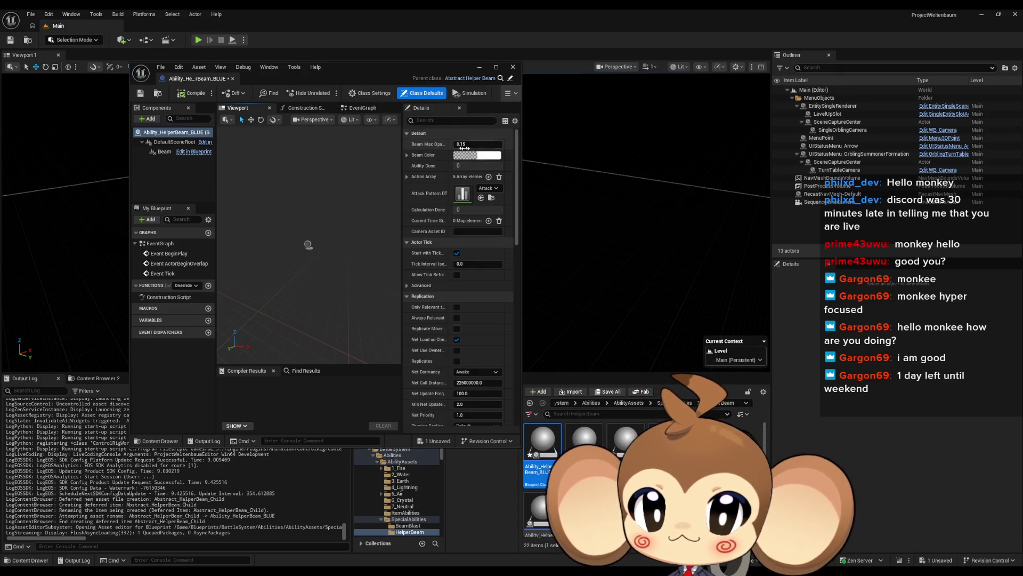
click(492, 156)
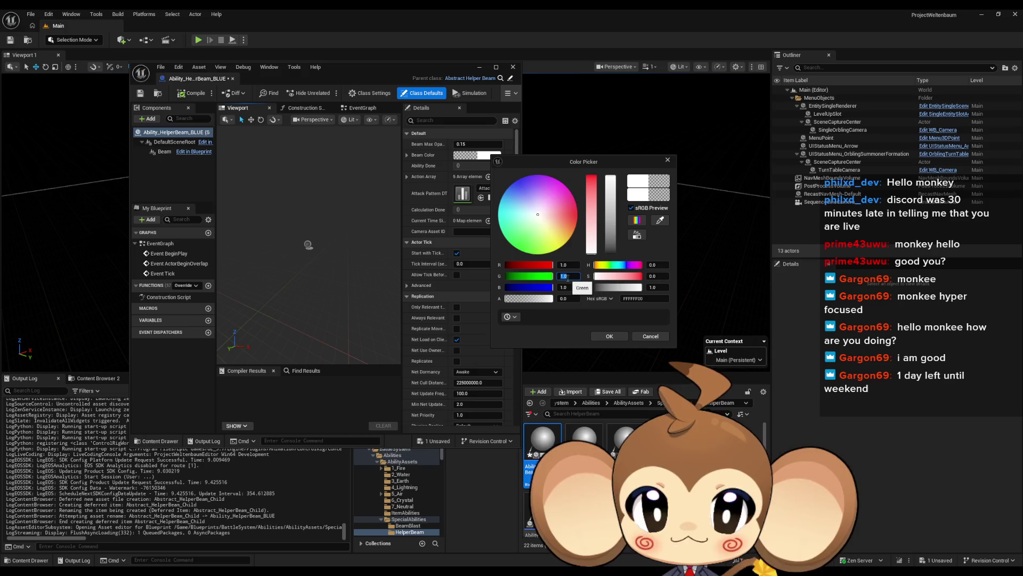
text(0)
key(Return)
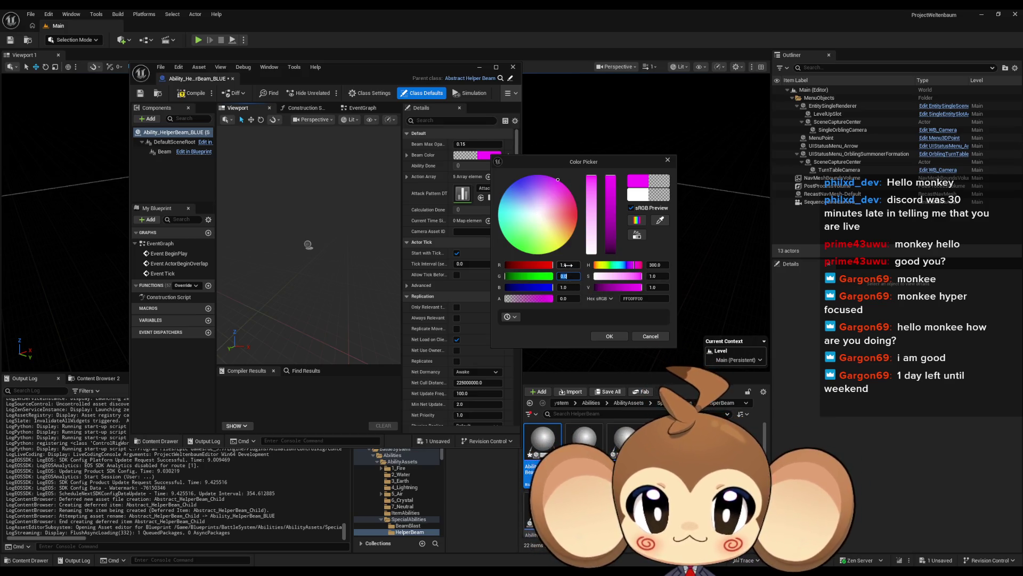
text(0)
key(Return)
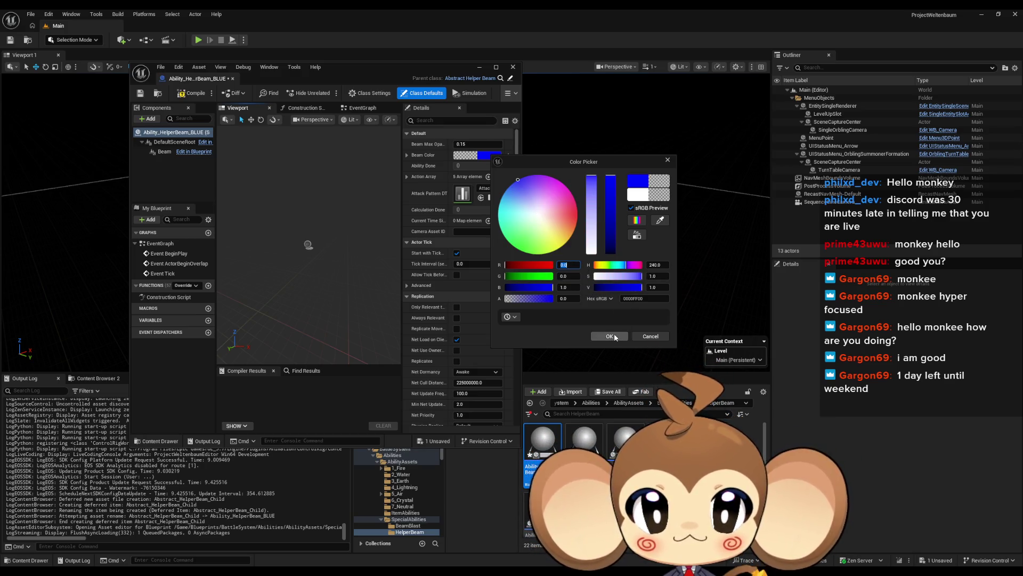
click(609, 336)
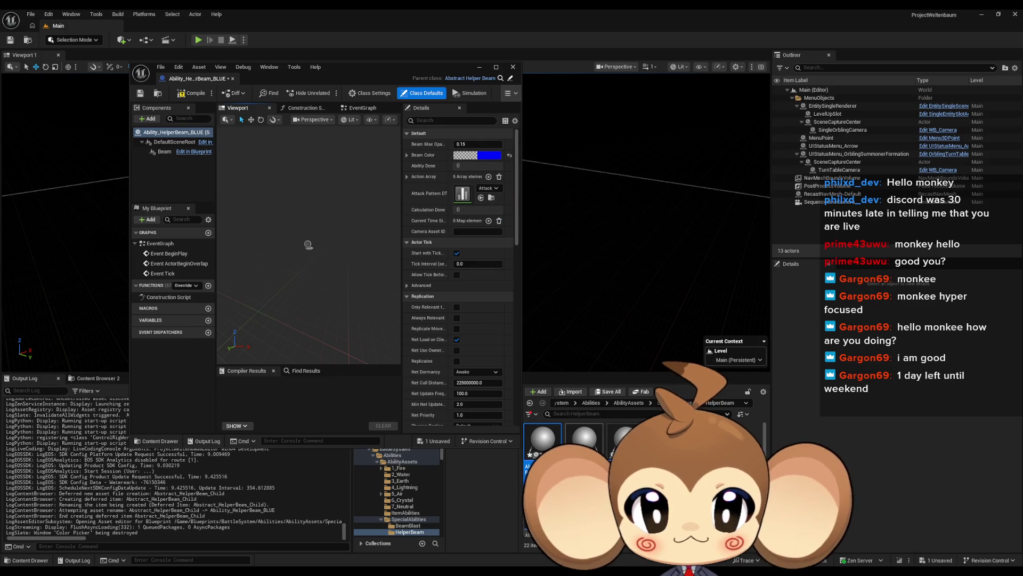
- Save Ability_HelperBeam_BLUE and close its Blueprint editor
click(31, 14)
click(189, 112)
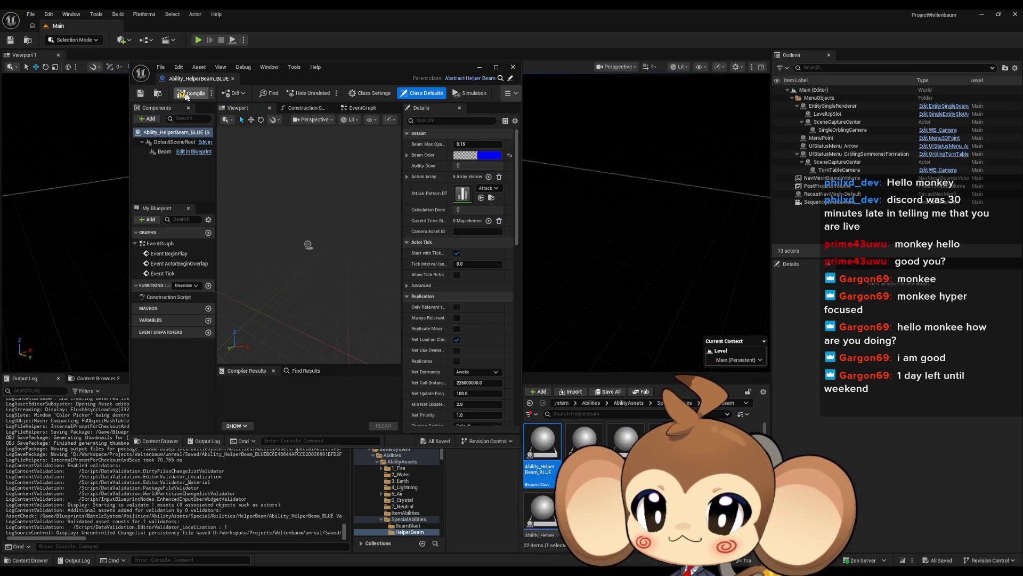
click(233, 78)
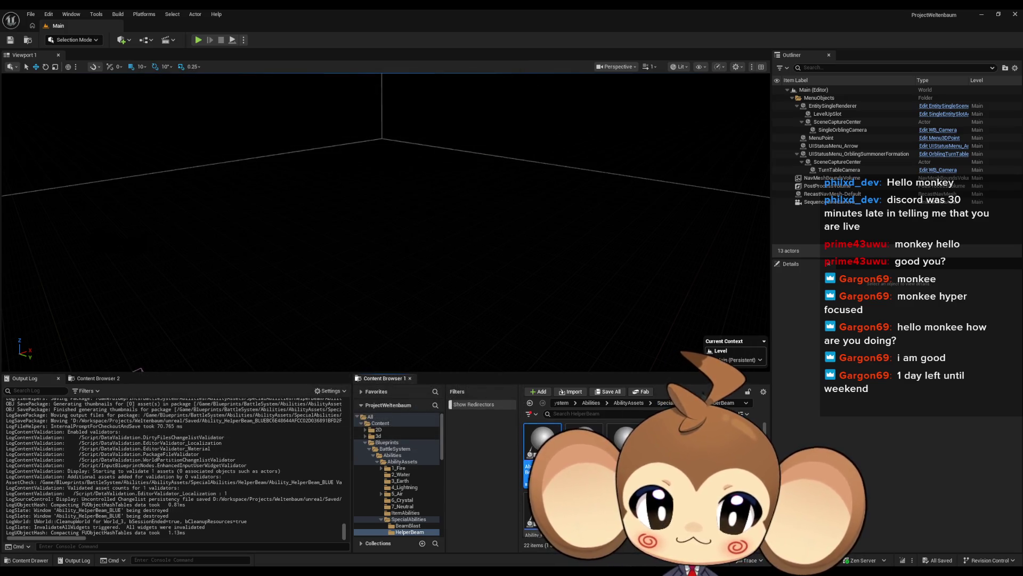
- Duplicate it as Ability_HelperBeam_BLUE_old and open the copy
key(ctrl+d)
text(Ability_HelperBeam_BLUE_old)
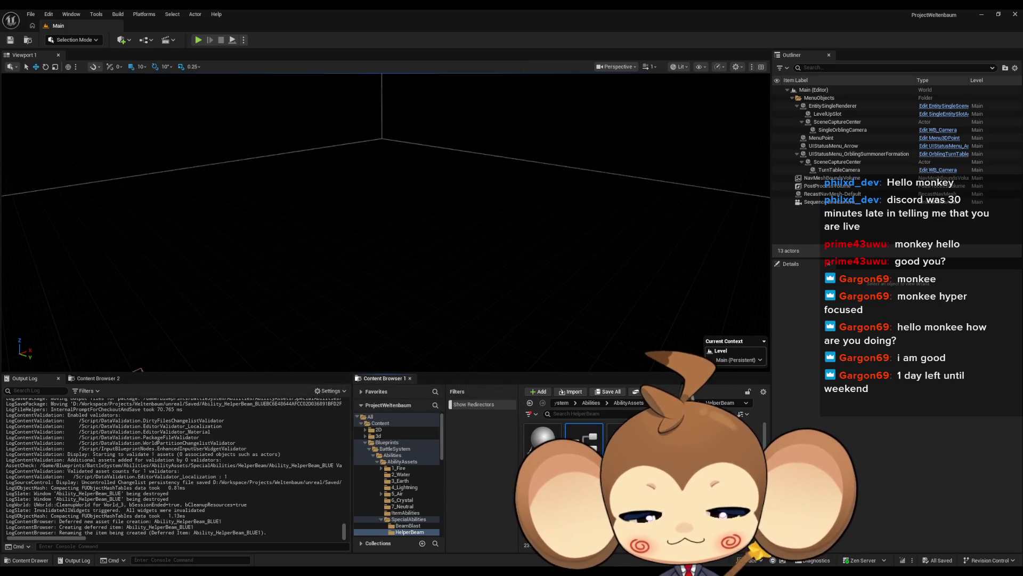
key(Return)
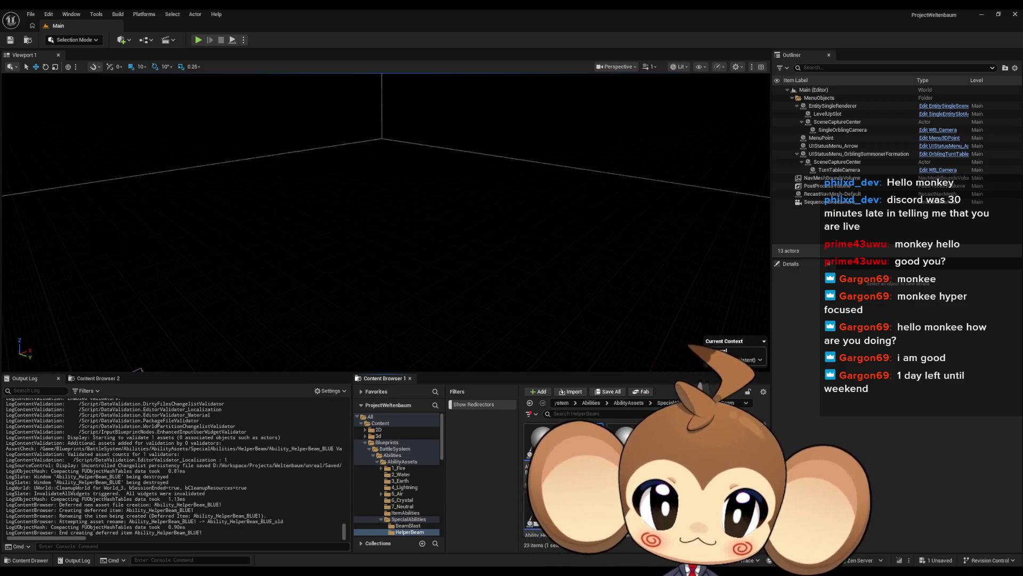
key(Return)
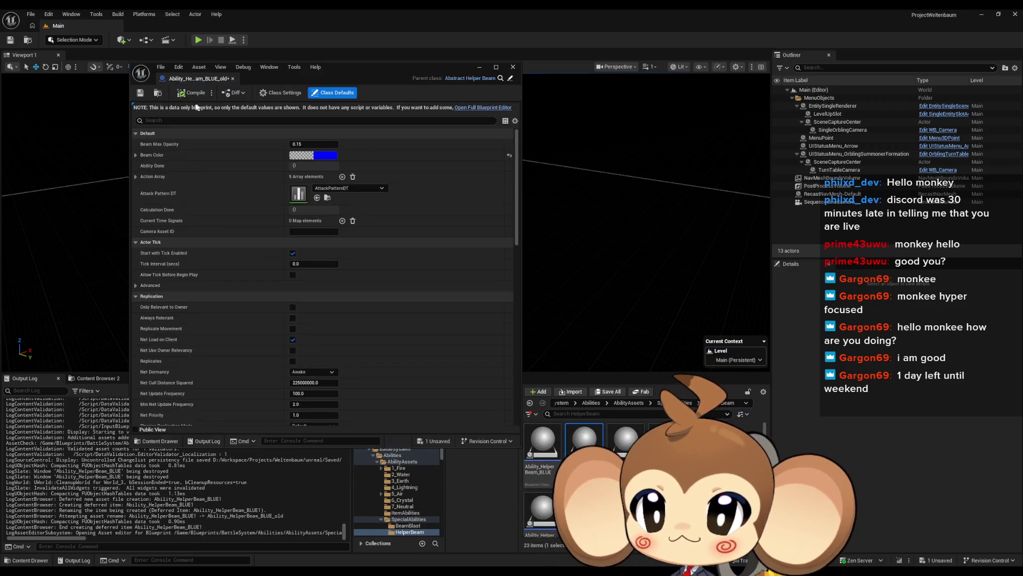
- Save and close the old copy, then inspect its Abstract_Ability and Abstract_HelperBeam dependencies in Reference Viewer
click(140, 94)
click(513, 66)
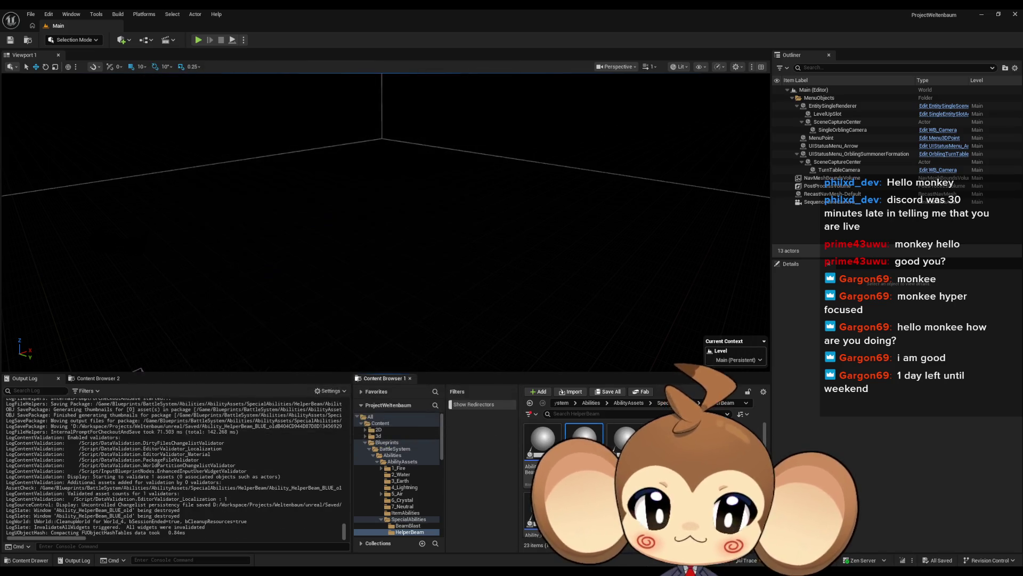
right_click(584, 443)
click(634, 387)
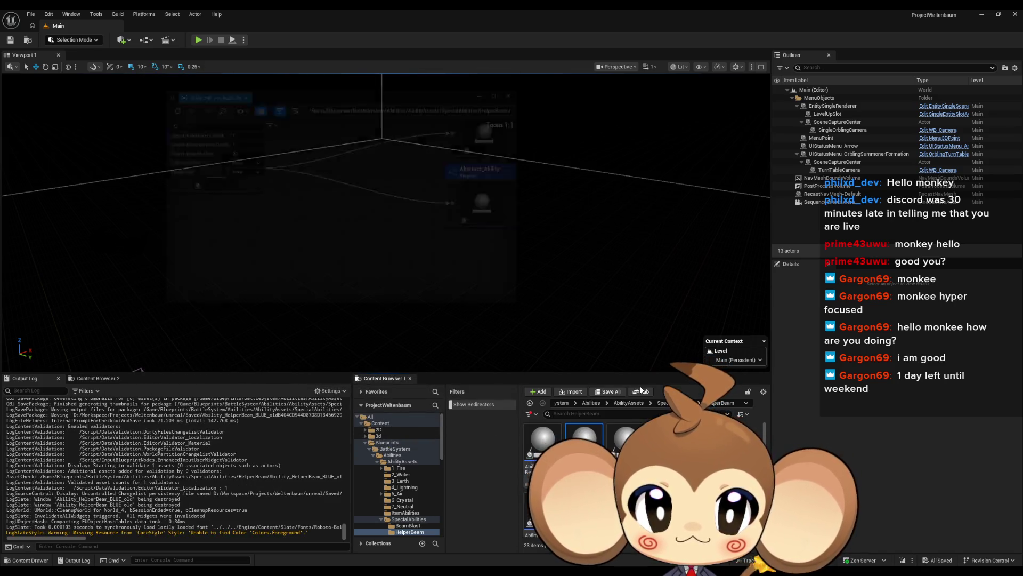
scroll(404, 219, down, 2)
drag(395, 143, 503, 201)
click(463, 237)
ctrl+click(467, 182)
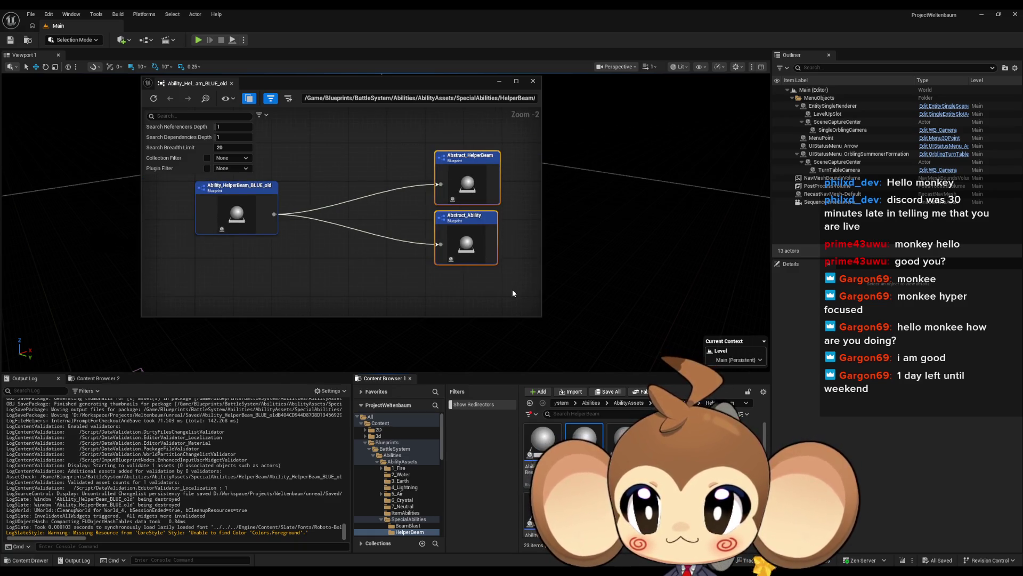
- Close the Reference Viewer and delete Ability_HelperBeam_BLUE_old
click(532, 81)
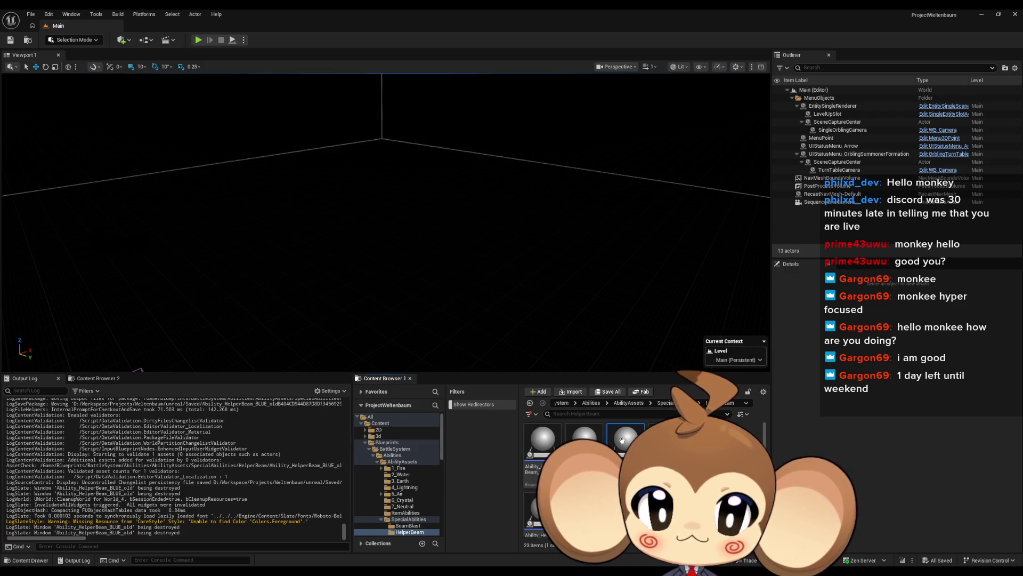
key(Delete)
click(477, 422)
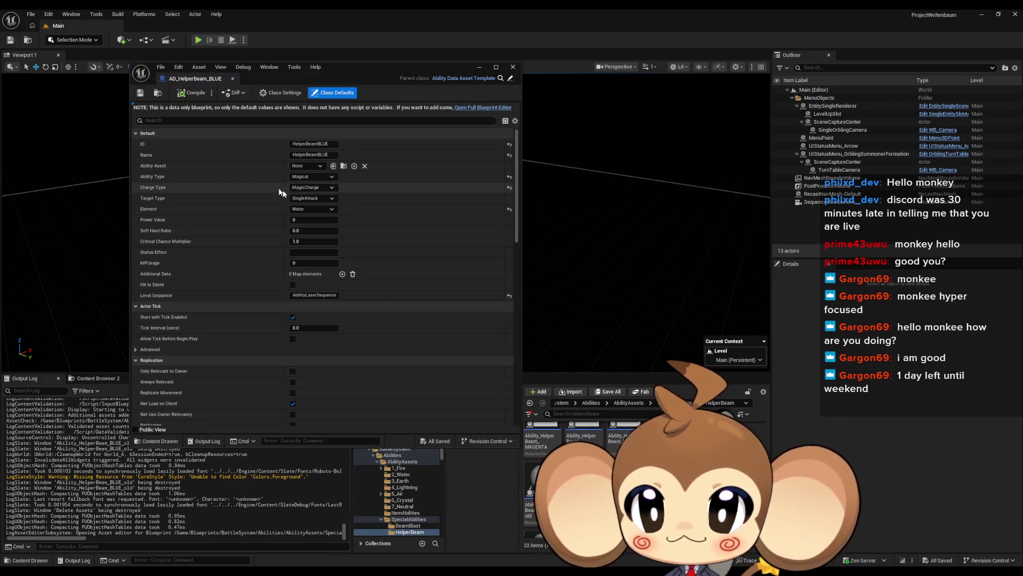
- Set AD_HelperBeam_BLUE's Ability Asset to Ability_HelperBeam_BLUE, compile, and close the editor
click(311, 165)
text(blue)
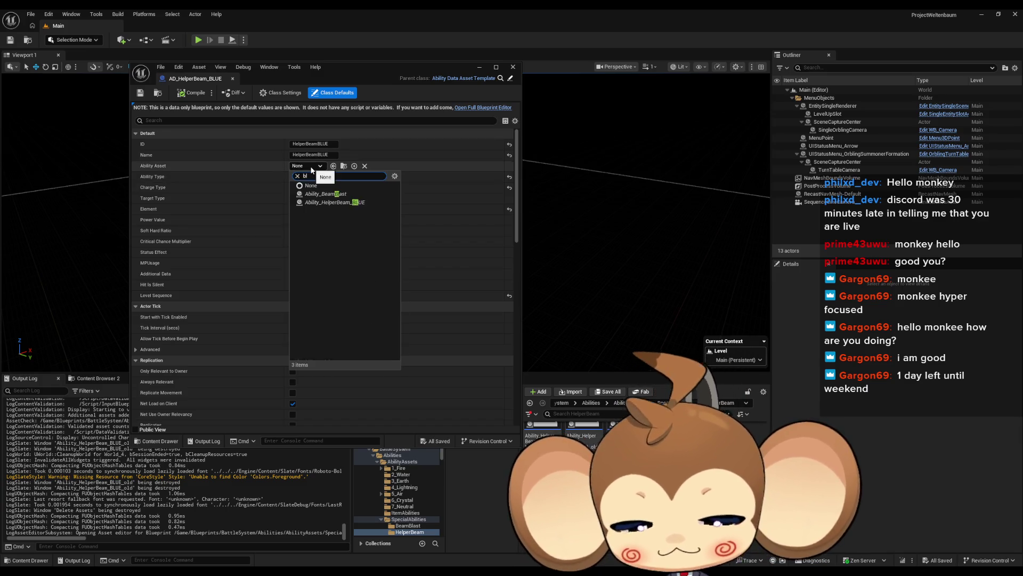
click(332, 194)
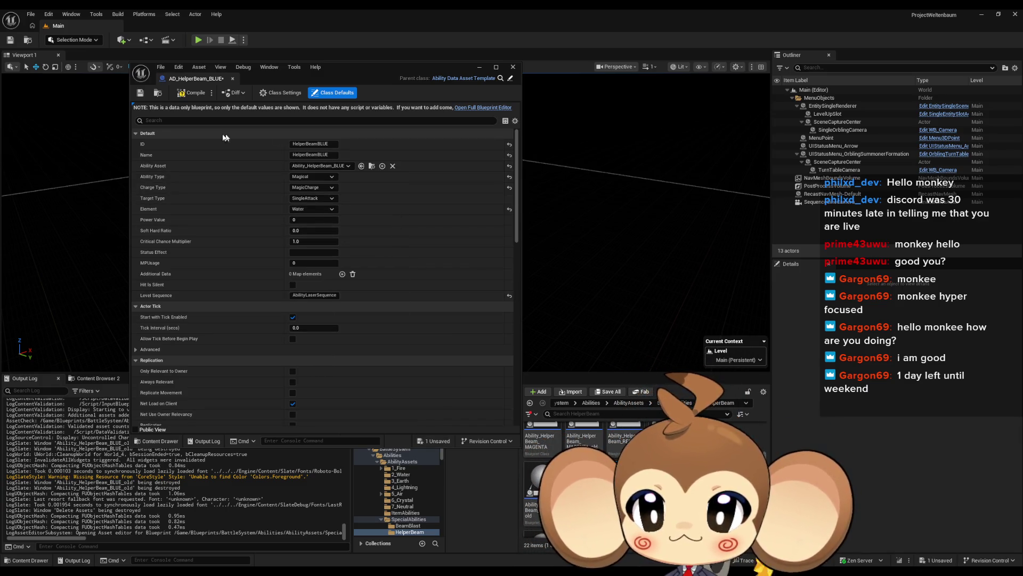
click(193, 92)
click(513, 66)
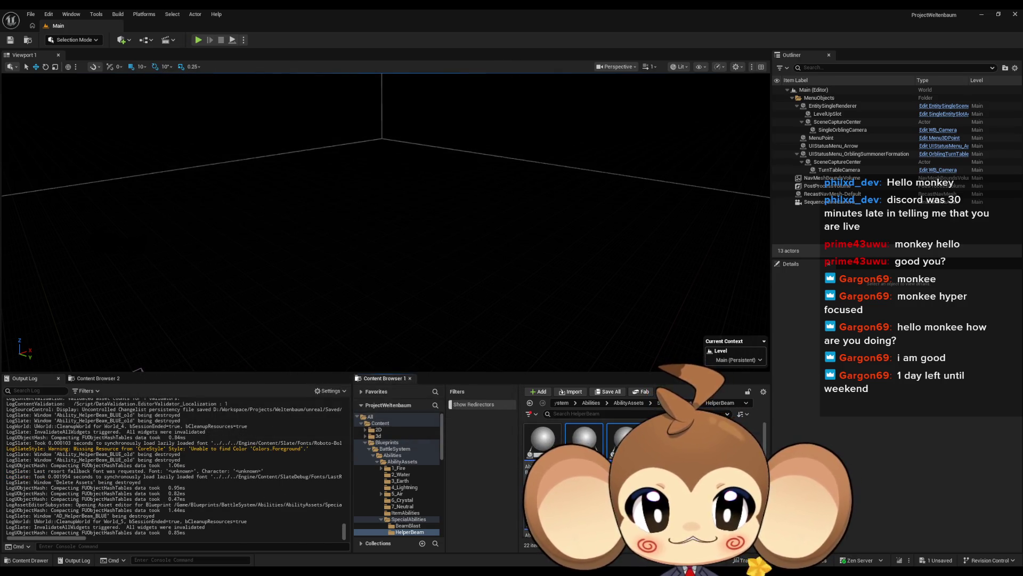
click(624, 440)
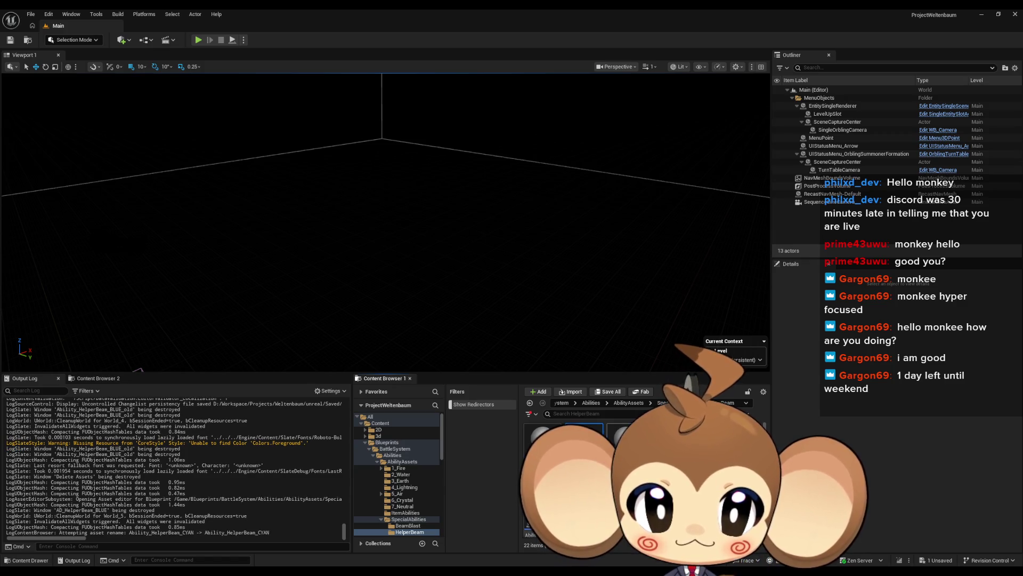
- Force delete Ability_HelperBeam_CYAN despite its remaining references
key(Delete)
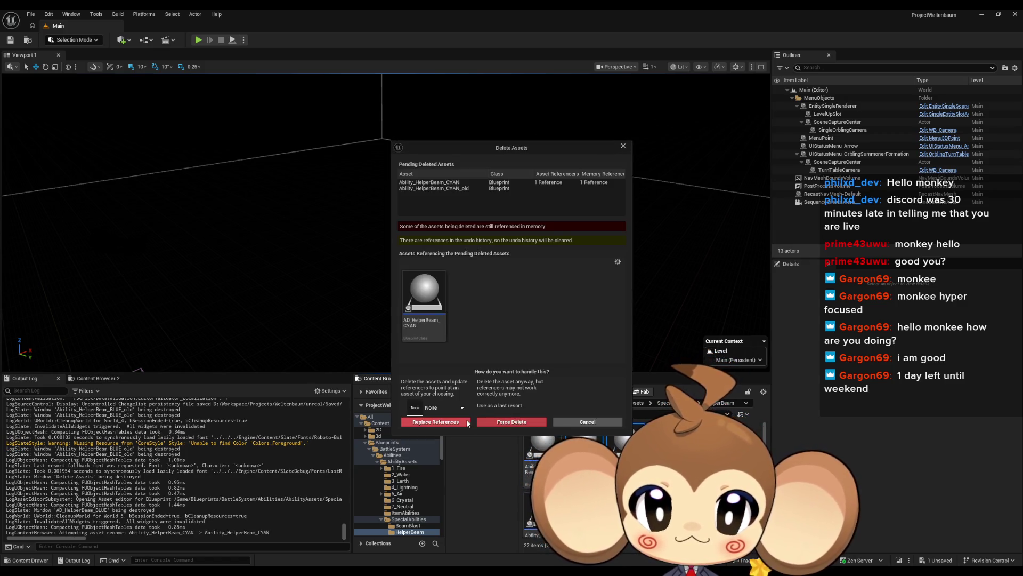
click(522, 422)
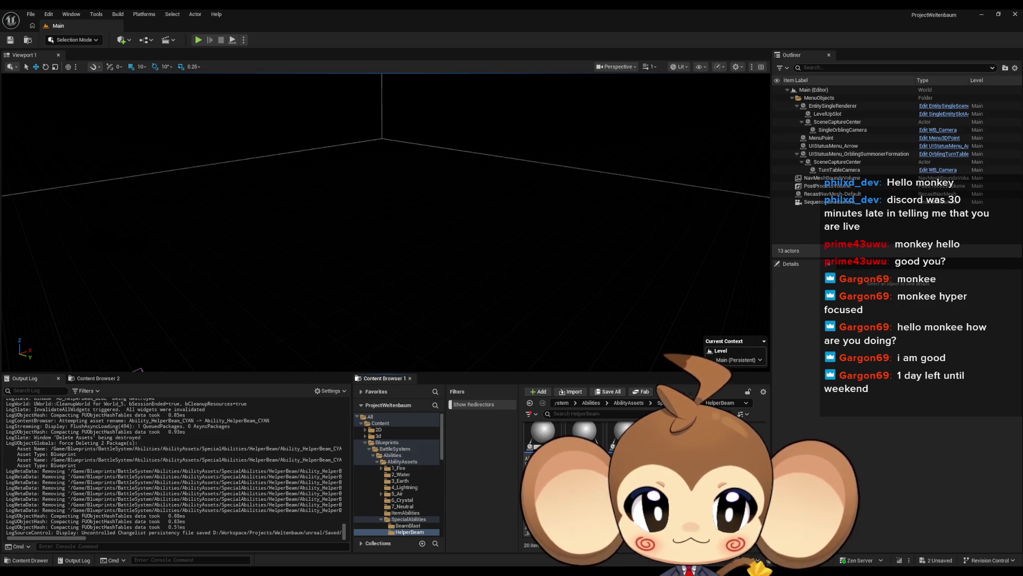
right_click(714, 448)
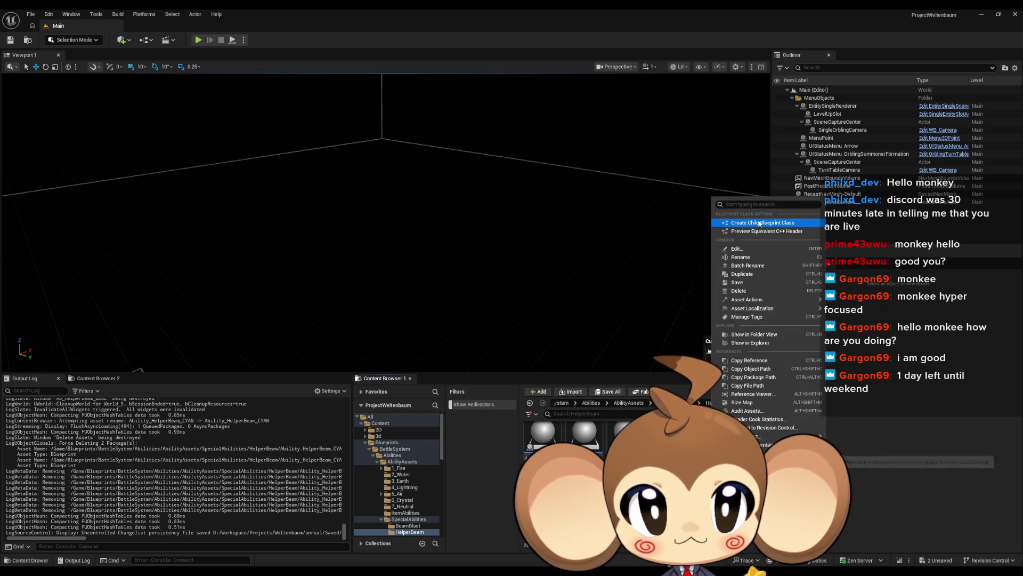
click(915, 497)
- Save all modified assets, then select the green beam ability asset
click(31, 15)
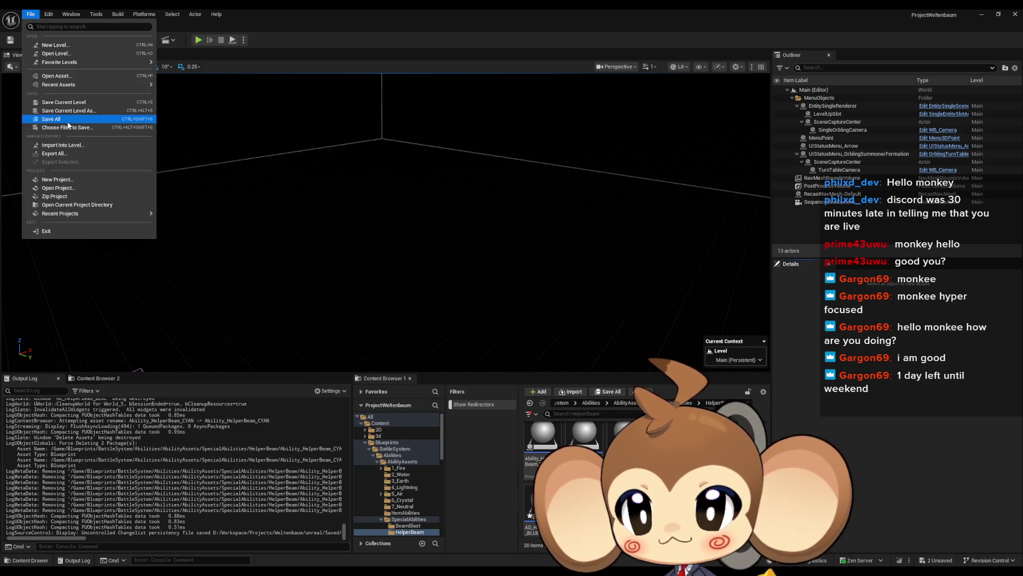
click(67, 120)
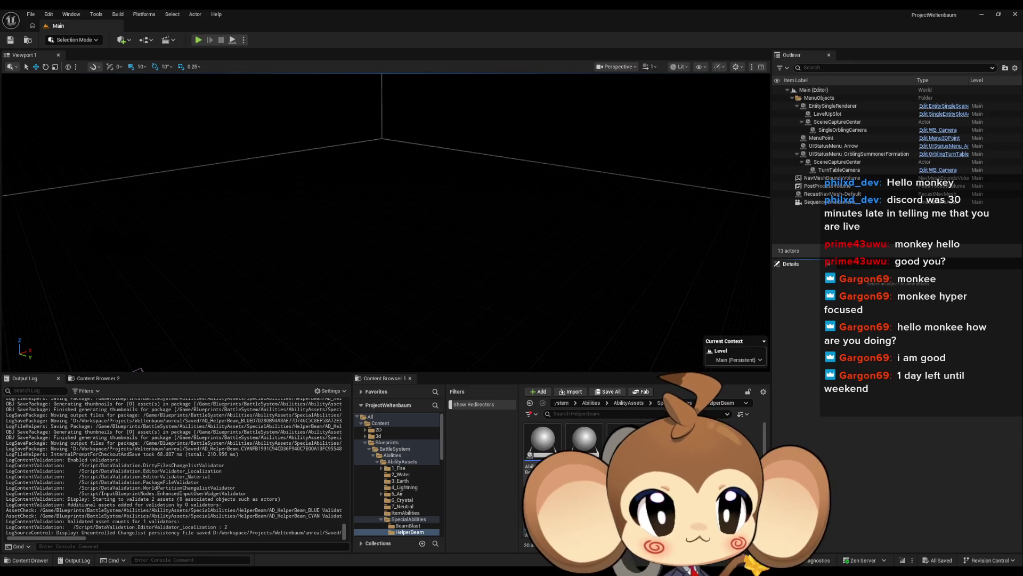
click(584, 438)
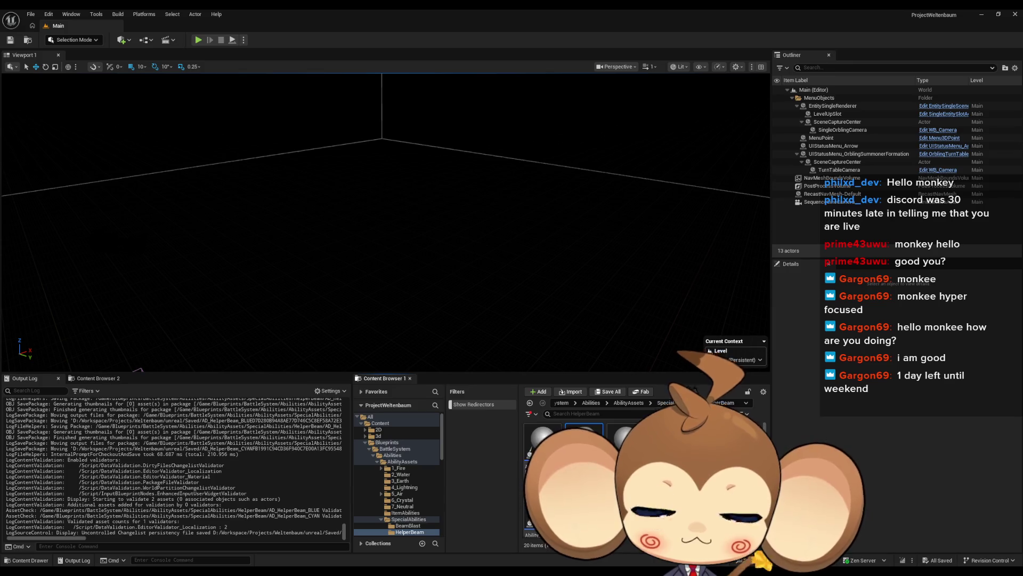
key(Return)
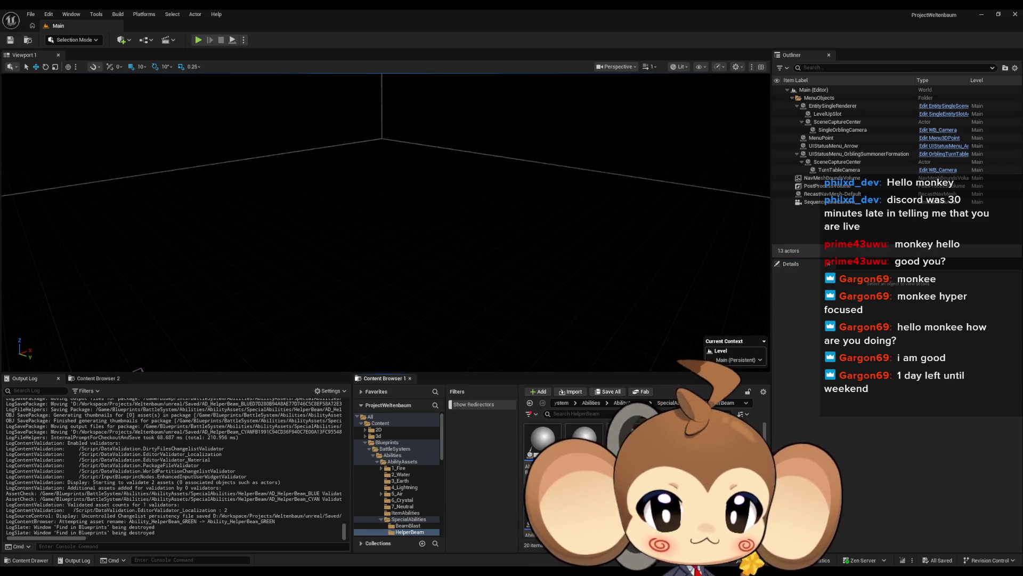
- Delete the leftover old magenta, red and yellow beam assets and save all
key(Return)
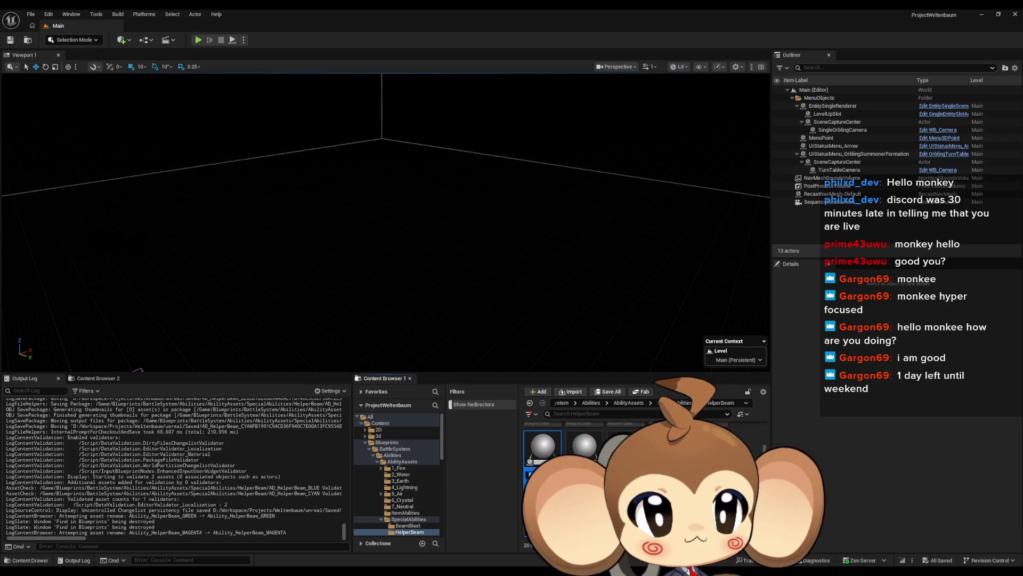
click(620, 445)
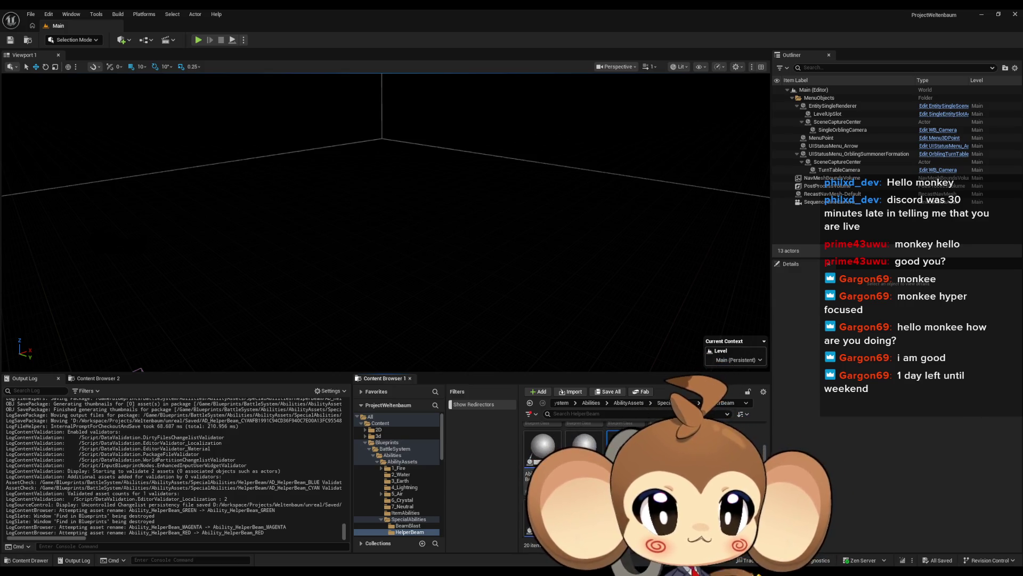
key(Return)
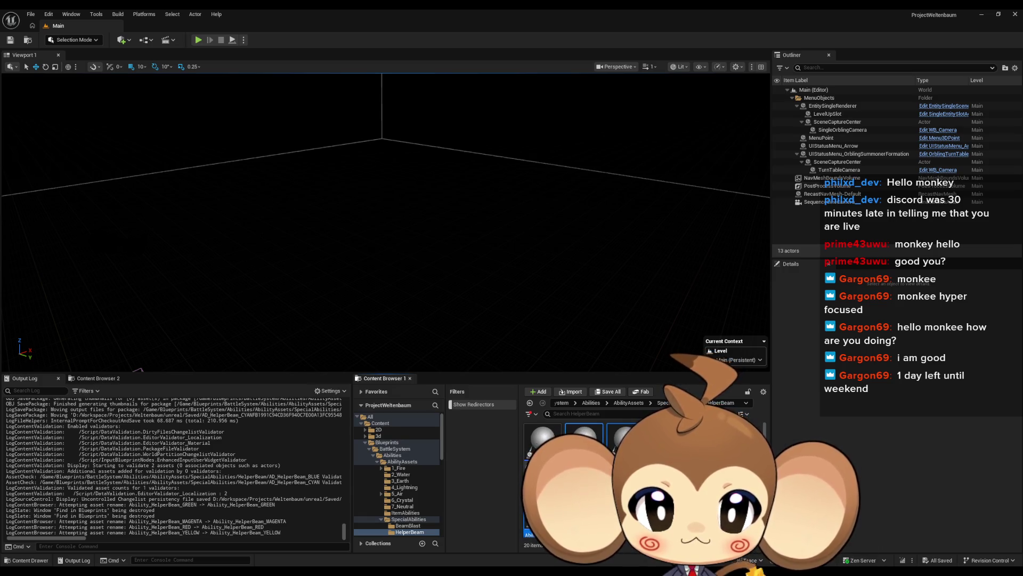
key(Delete)
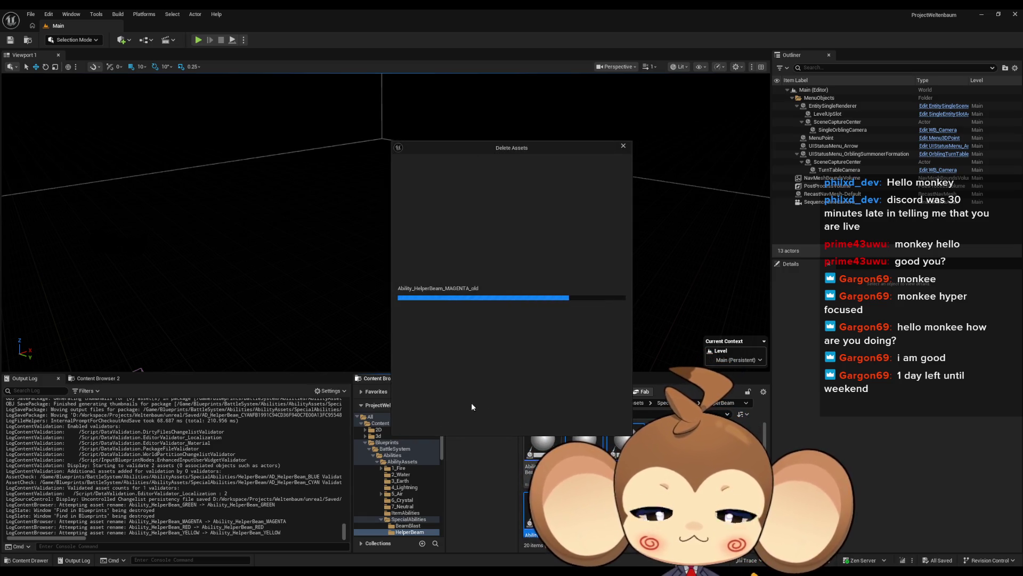
click(474, 419)
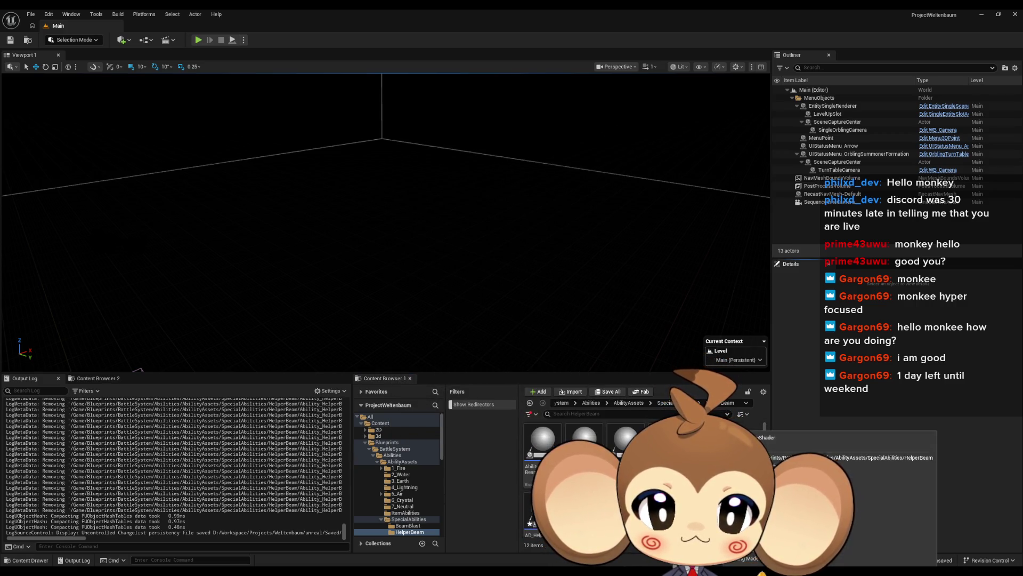
click(31, 14)
click(48, 114)
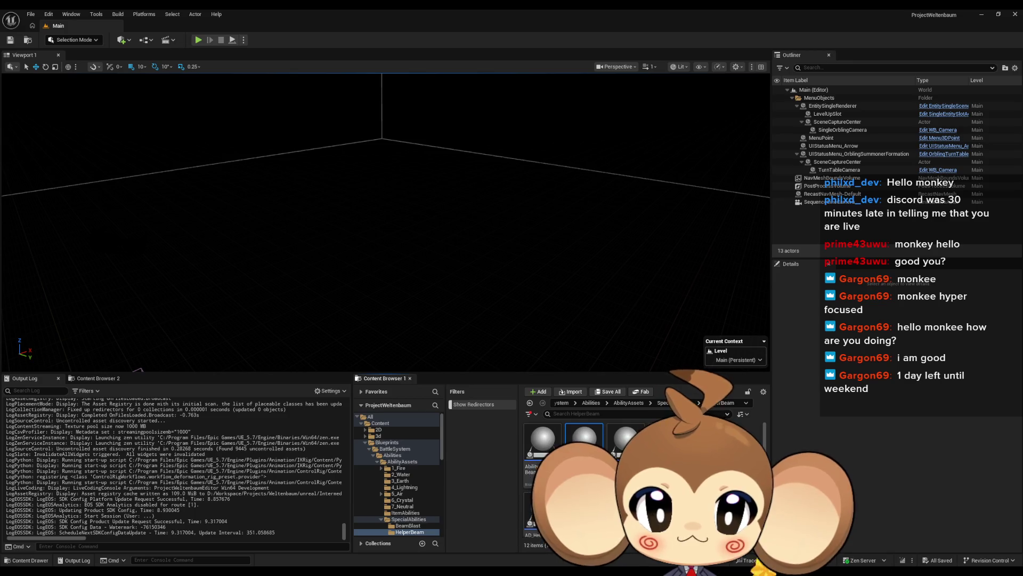
- Create Ability_HelperBeam_CYAN and Ability_HelperBeam_GREEN as child Blueprints of Abstract_HelperBeam
right_click(588, 438)
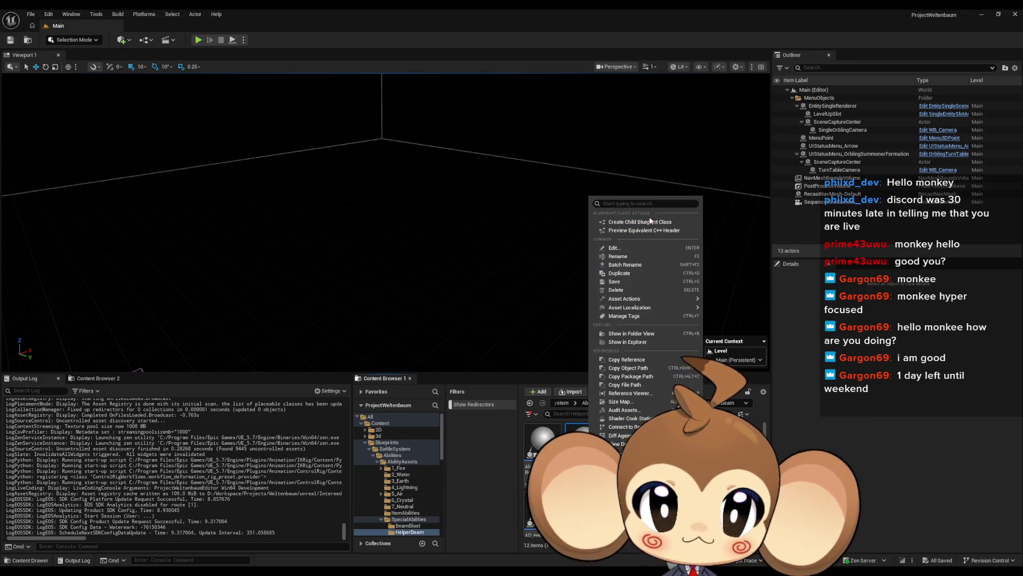
click(832, 258)
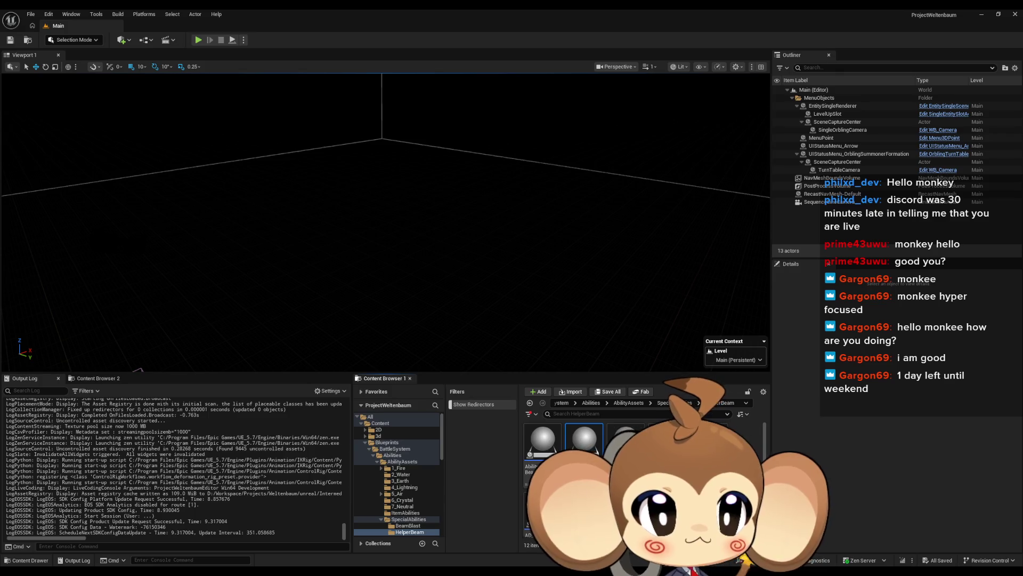
right_click(585, 439)
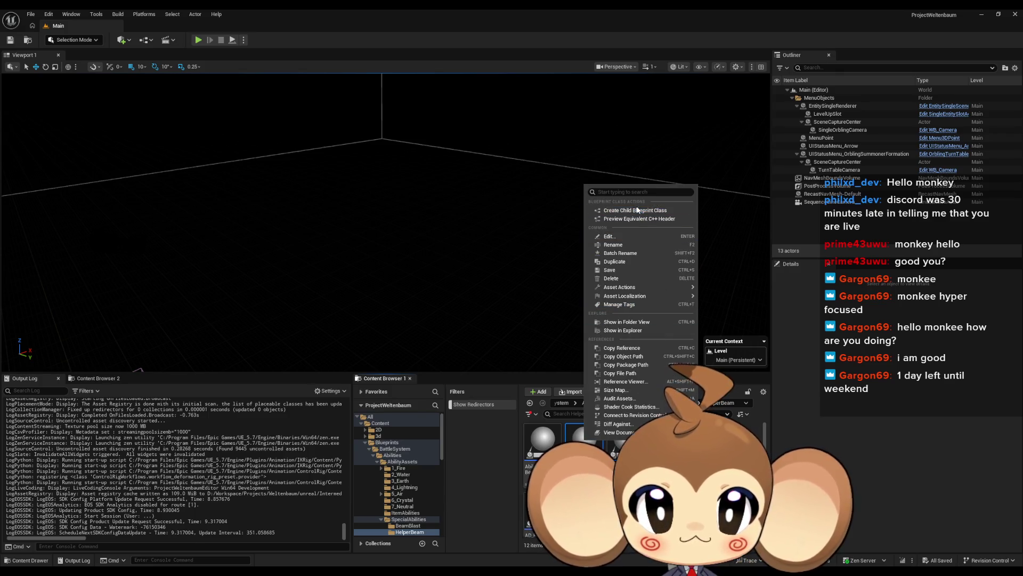
click(636, 209)
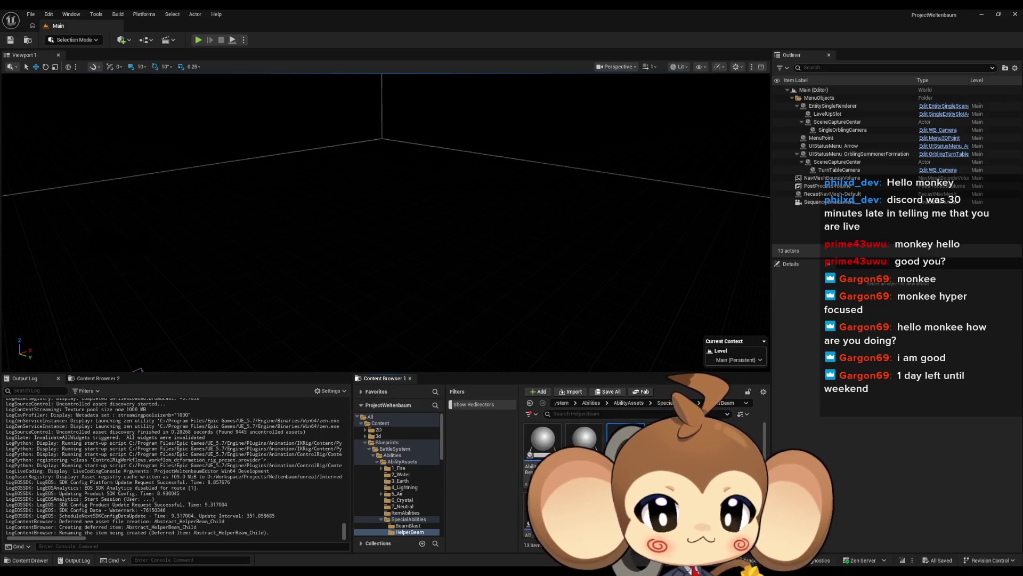
key(Return)
right_click(585, 440)
right_click(623, 439)
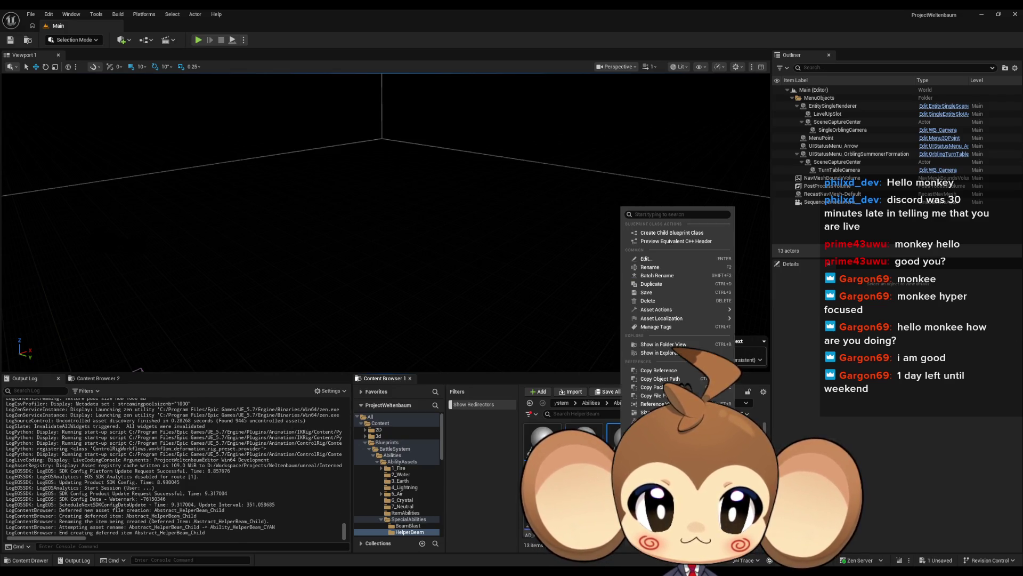
click(679, 233)
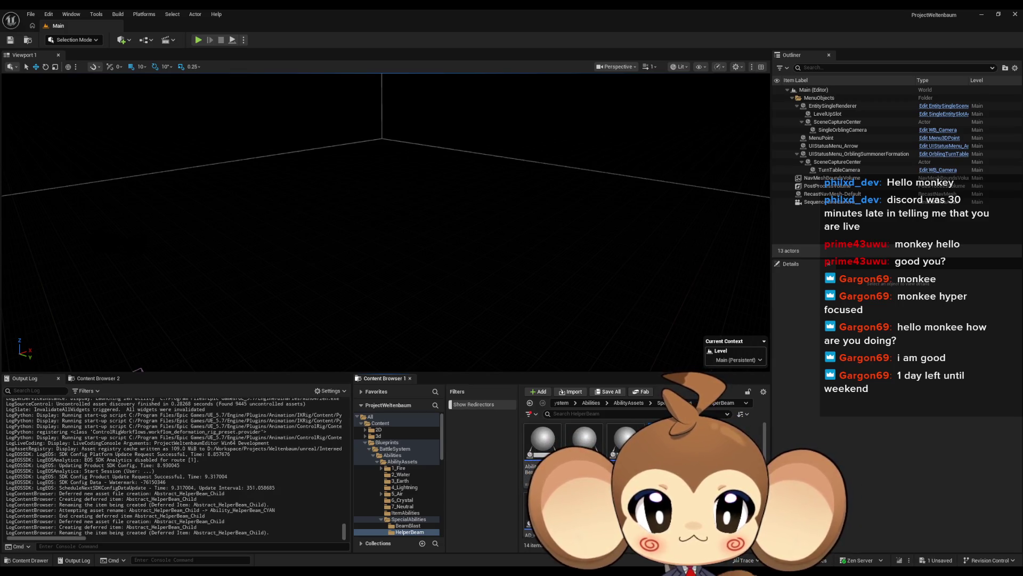
key(Return)
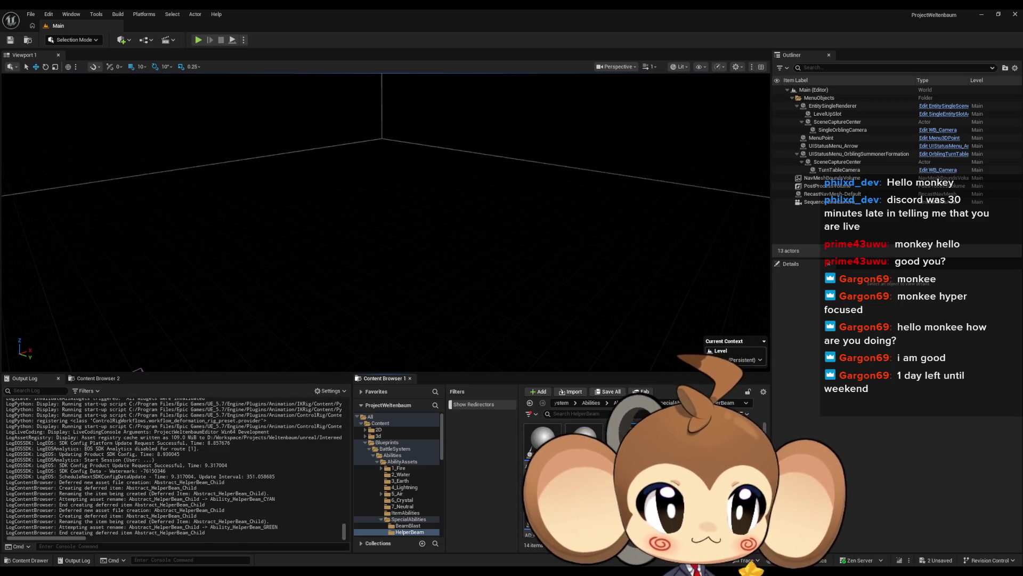
- Add Ability_HelperBeam_MAGENTA, Ability_HelperBeam_RED and Ability_HelperBeam_YELLOW child Blueprints the same way
right_click(622, 440)
click(714, 223)
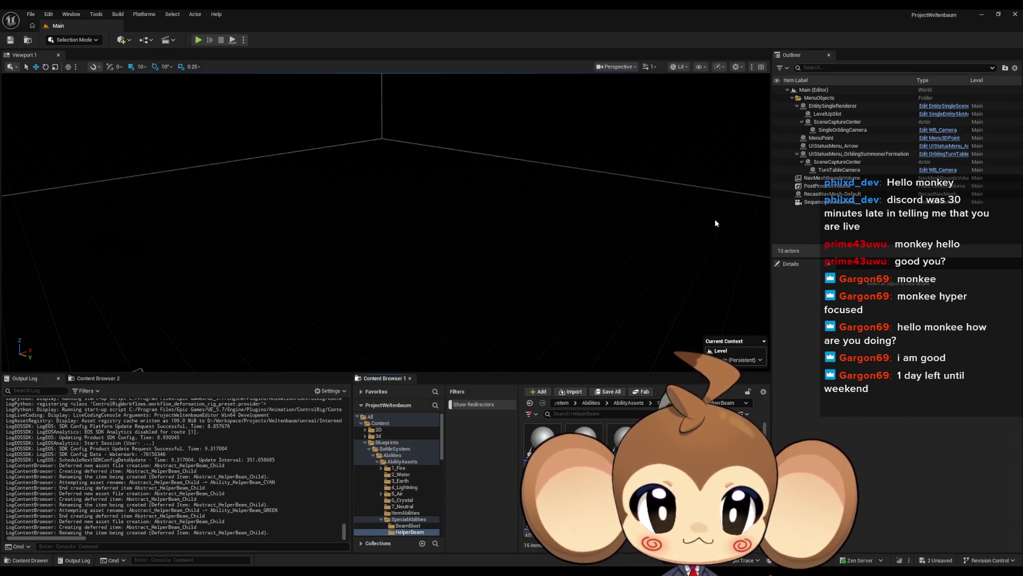
key(Return)
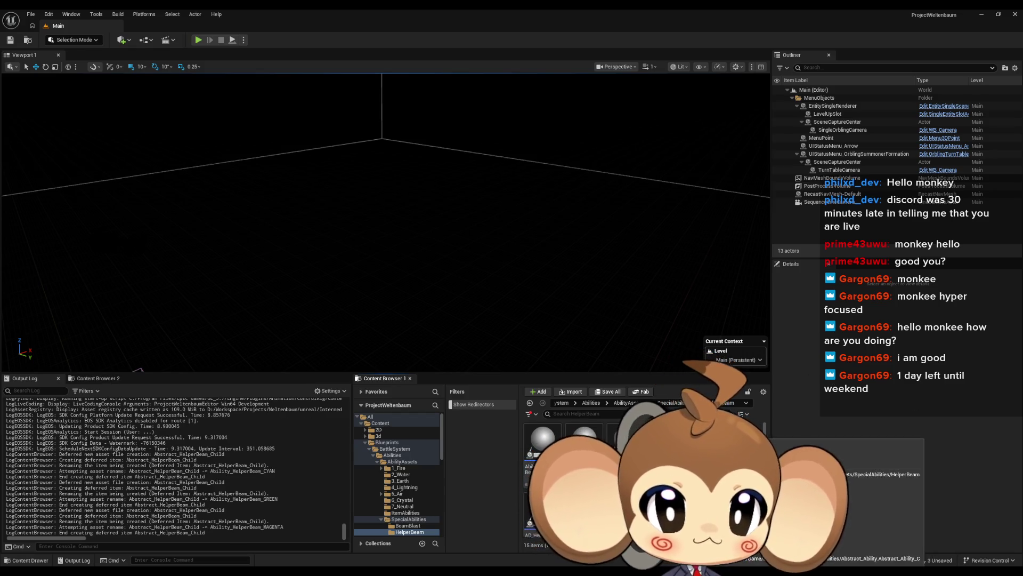
right_click(711, 447)
click(754, 222)
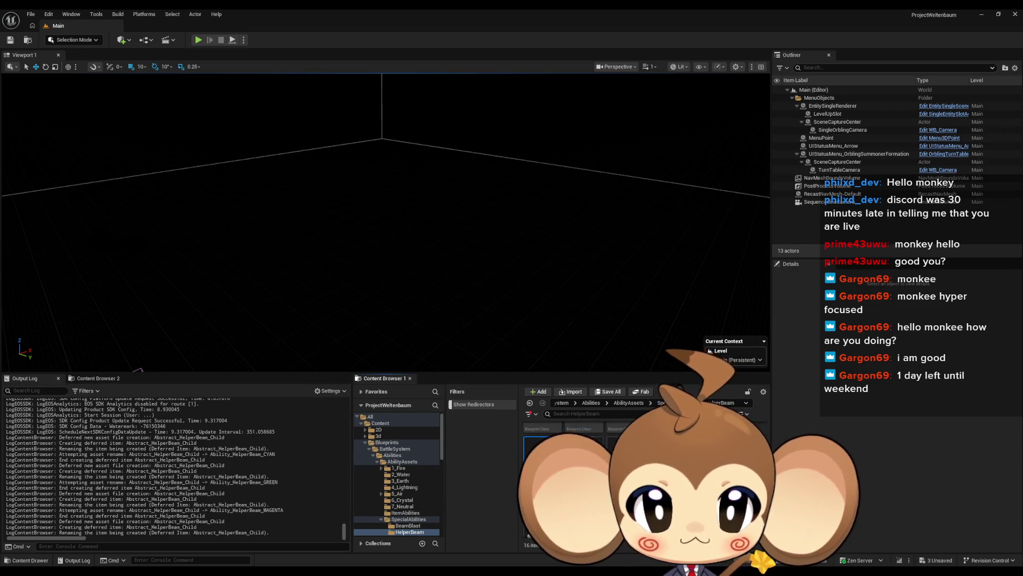
key(Return)
right_click(557, 480)
click(625, 275)
text(Ability_HelperBeam_YELLOW)
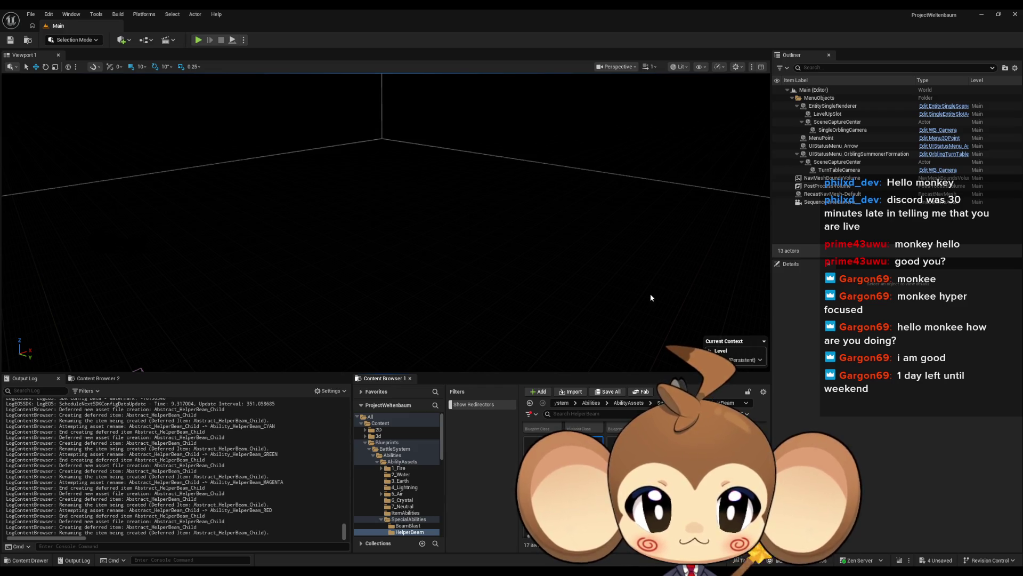
key(Return)
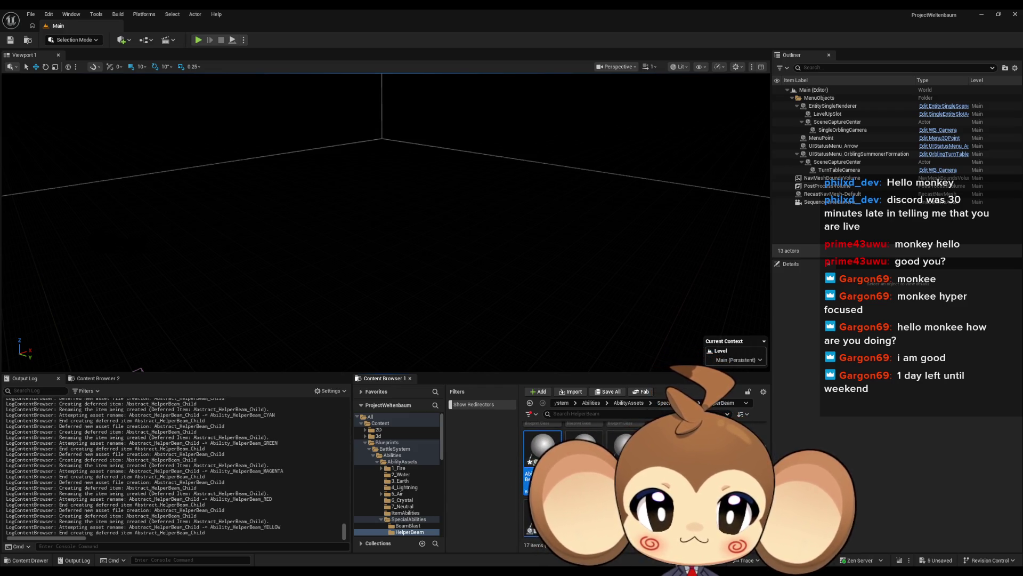
double_click(584, 437)
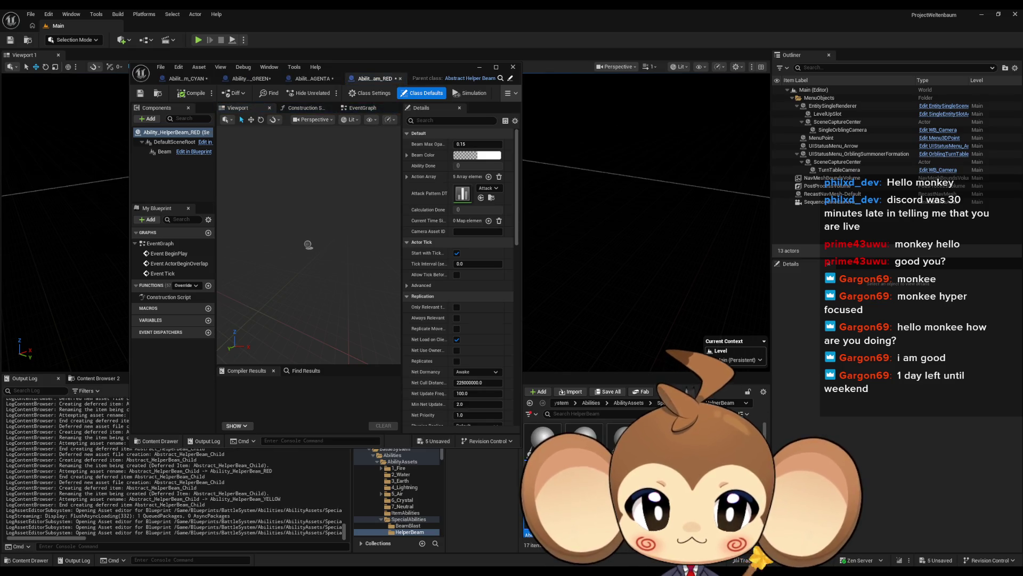
- Set CYAN's Beam Color with red 0, and GREEN's with red and blue 0
click(178, 79)
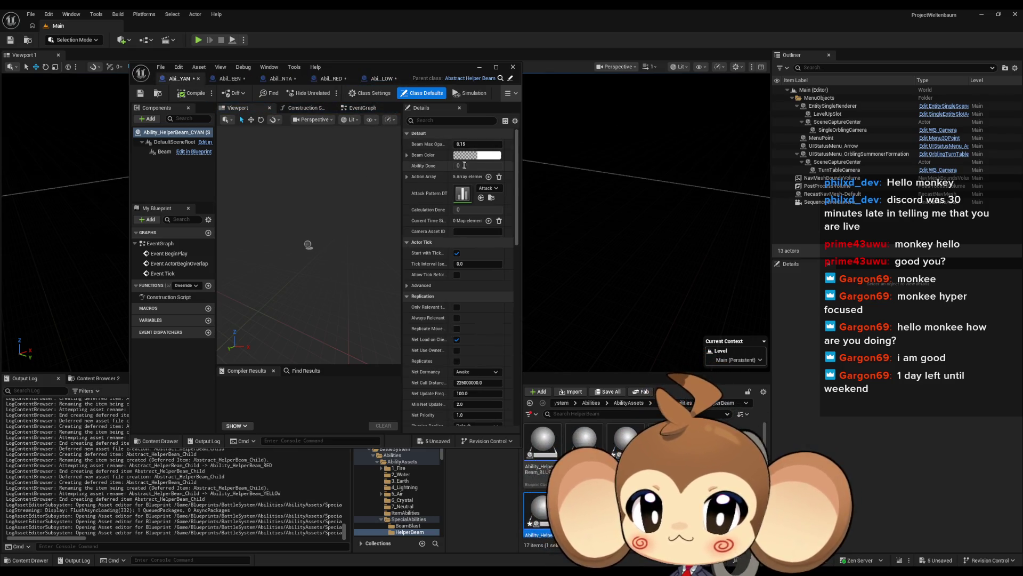
click(491, 157)
click(568, 266)
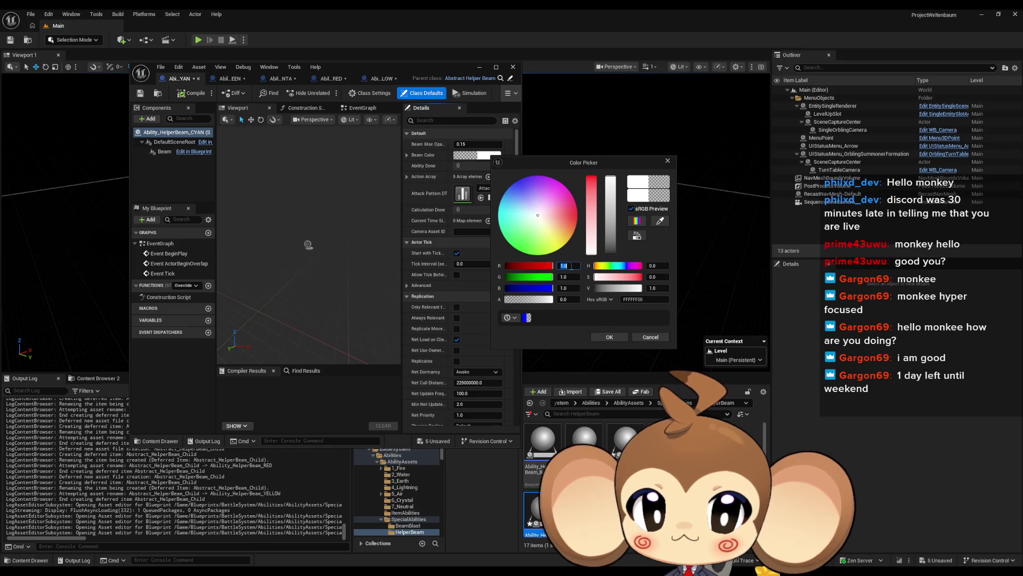
text(0)
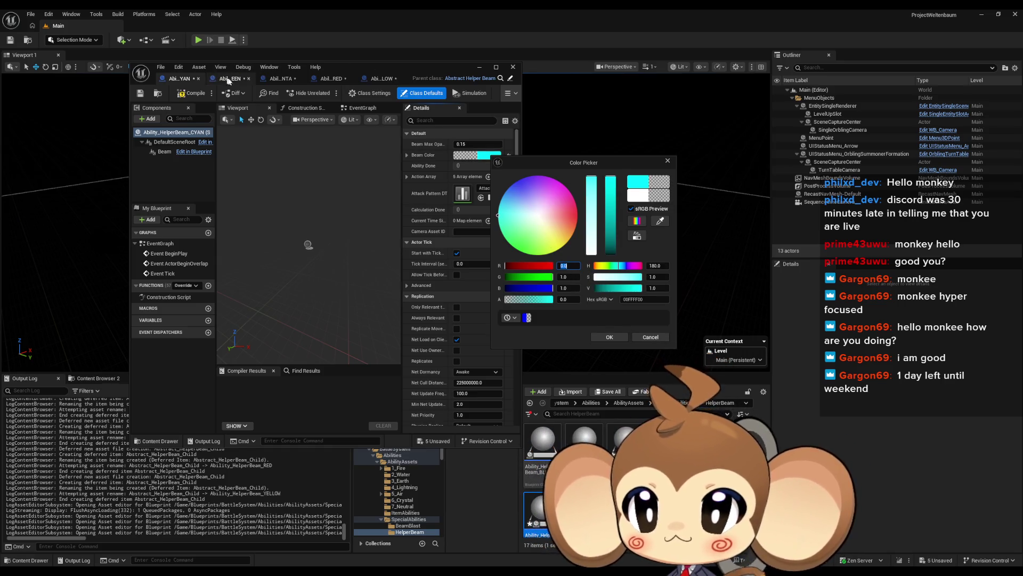
click(610, 337)
click(230, 79)
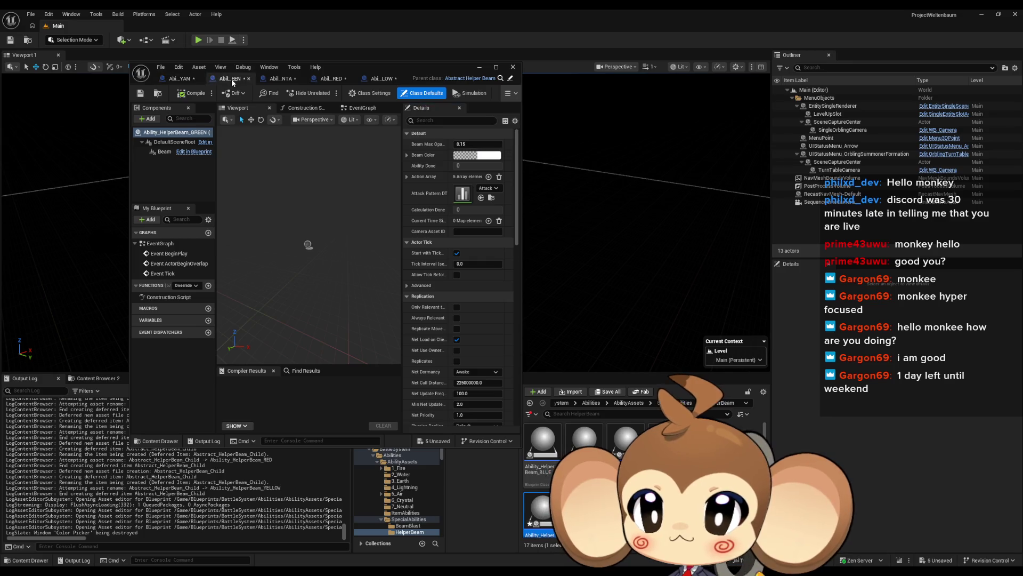
click(487, 158)
click(565, 266)
text(0)
click(565, 288)
text(0)
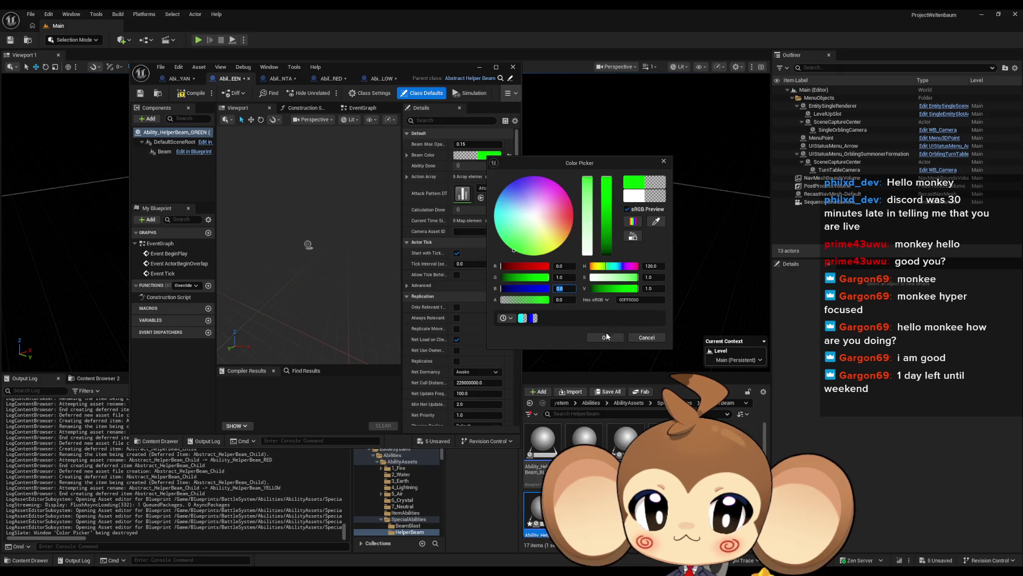
click(607, 336)
- Zero green for MAGENTA, green and blue for RED, and blue for YELLOW (FFFF00)
click(281, 78)
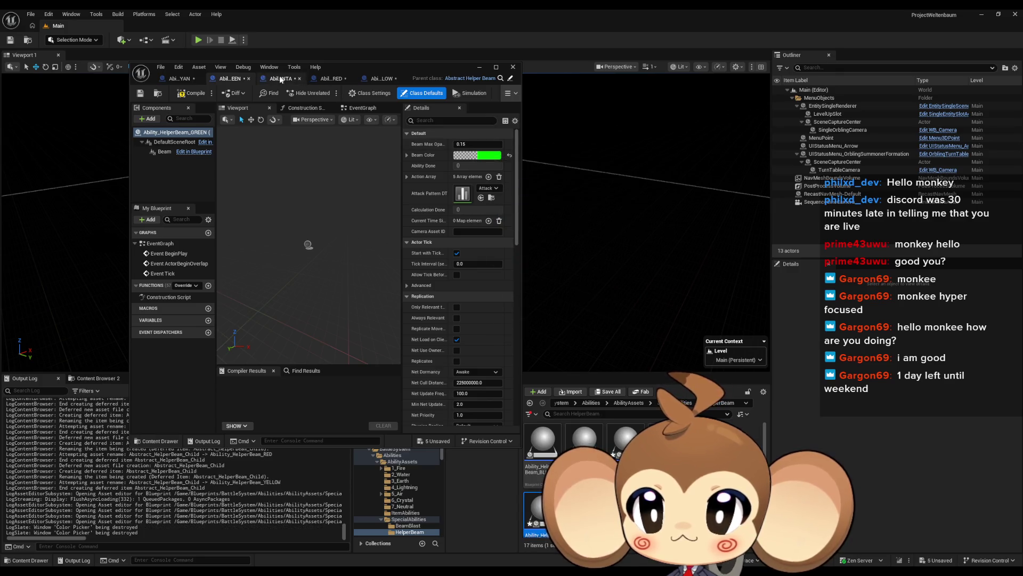
click(478, 158)
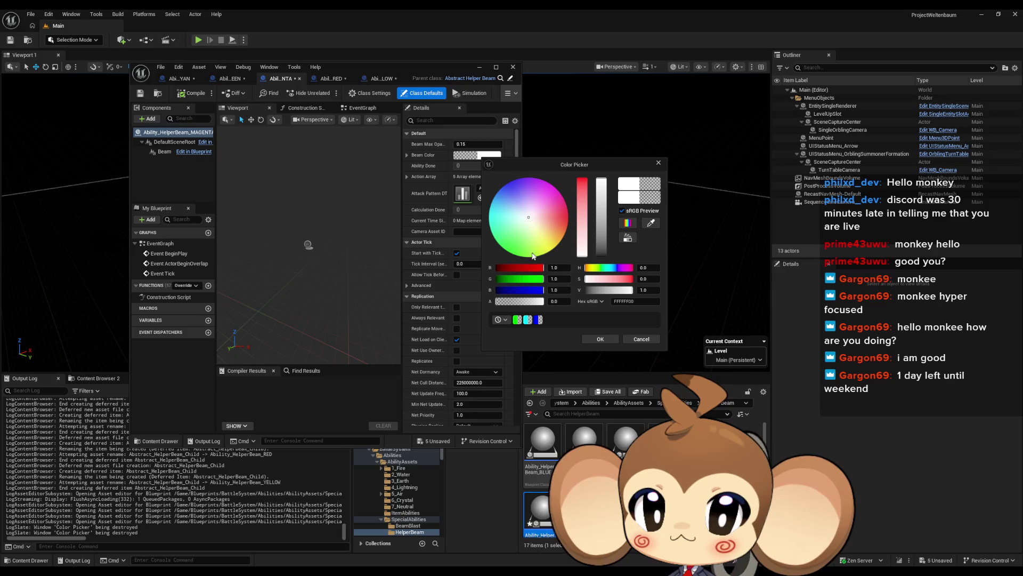
click(559, 279)
text(0)
key(Return)
click(598, 339)
click(331, 79)
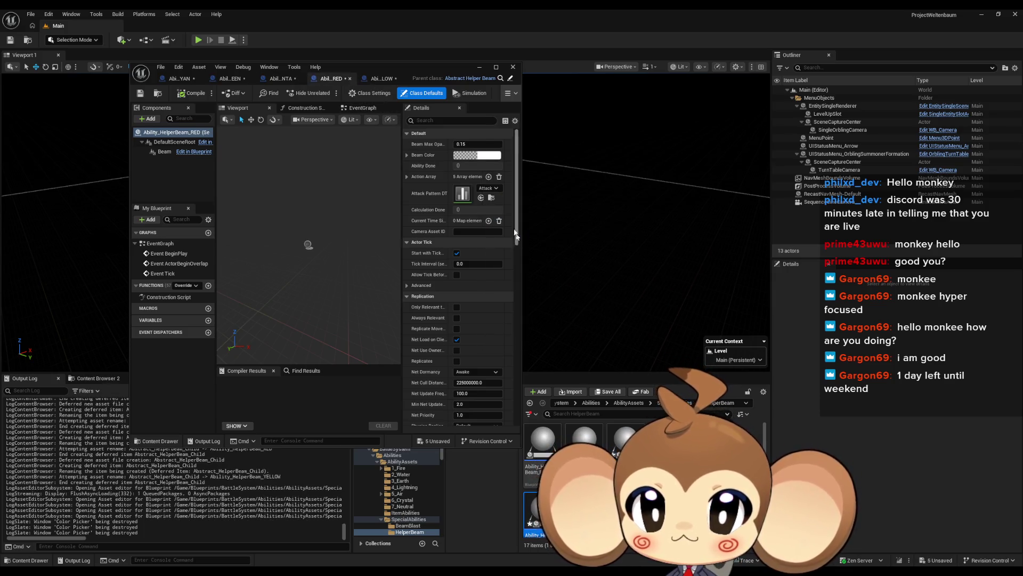
click(486, 158)
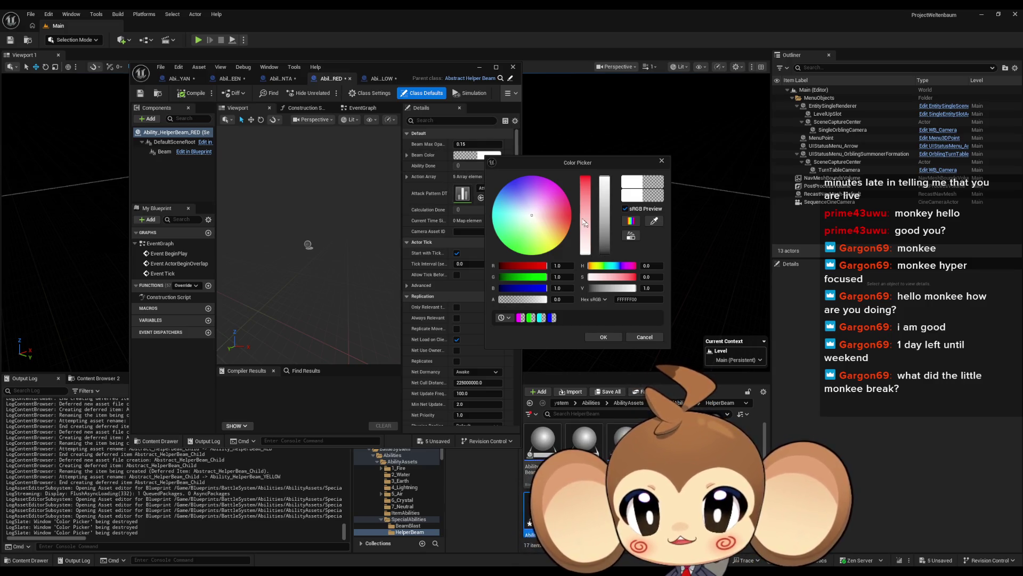
mouse_move(562, 277)
mouse_down()
mouse_move(533, 277)
mouse_move(533, 288)
mouse_up()
click(609, 339)
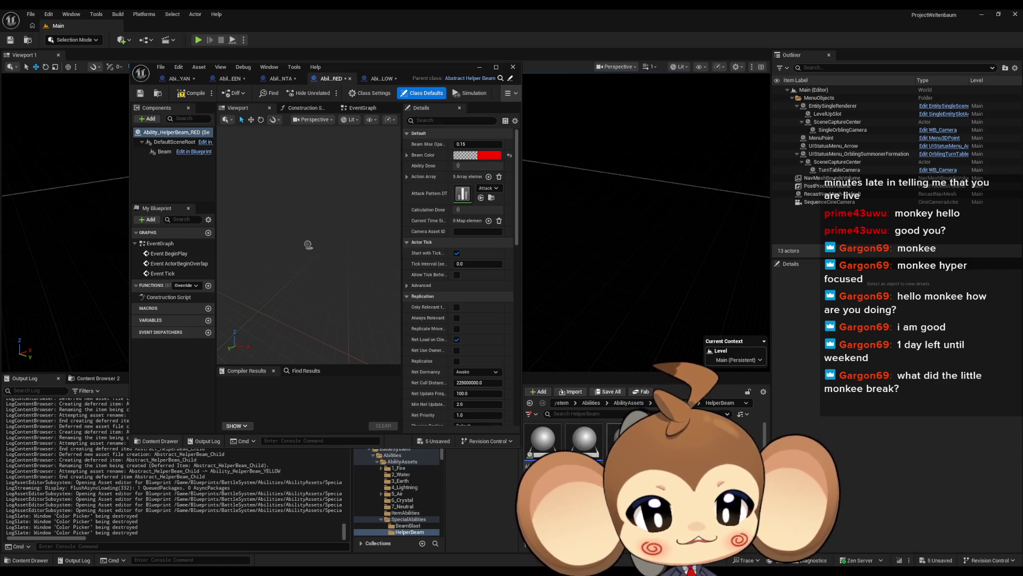
click(381, 78)
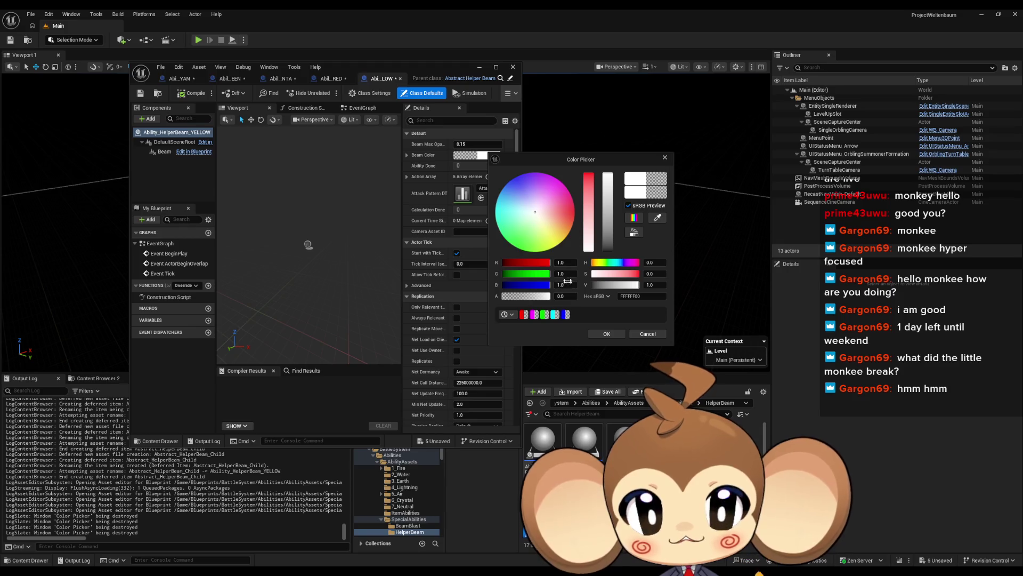
drag(564, 284, 533, 285)
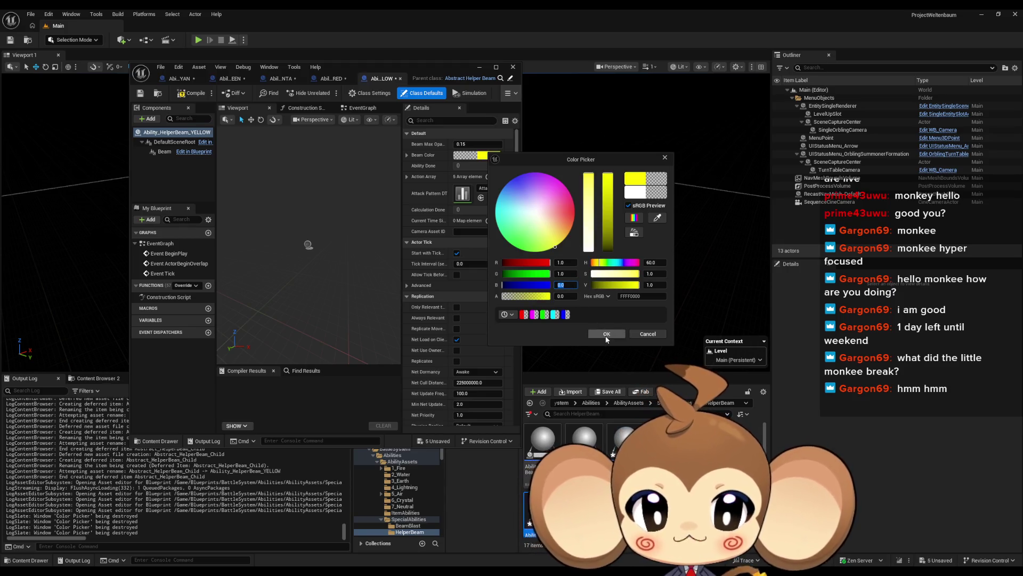
click(605, 334)
- Save all the edited Blueprints and compile Ability_HelperBeam_RED
click(331, 78)
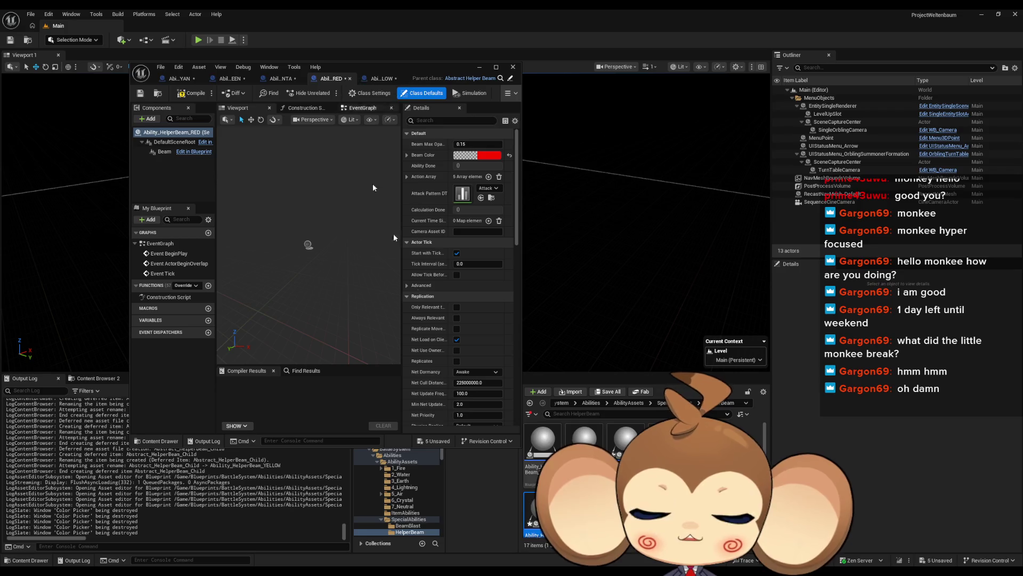
click(161, 67)
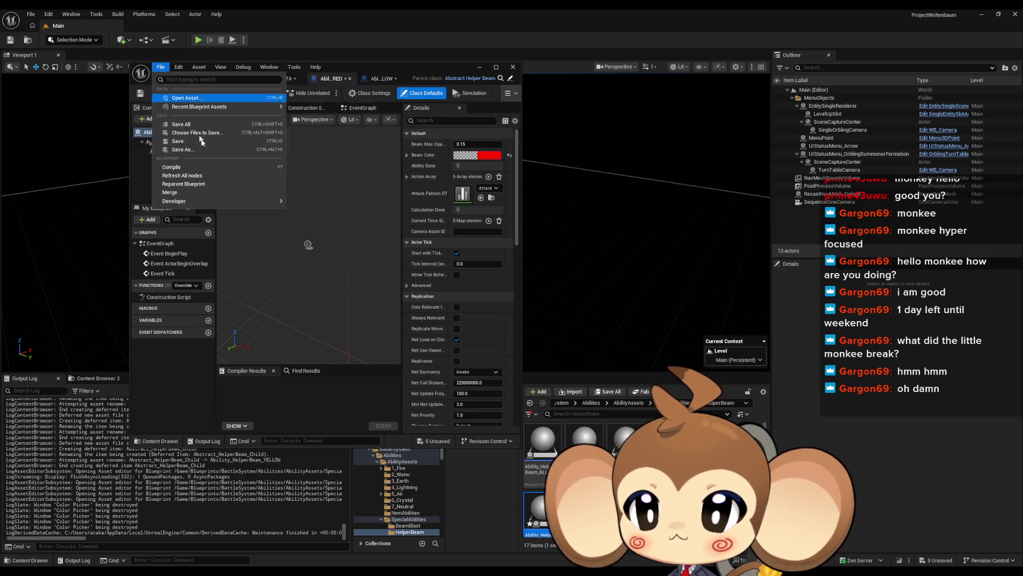
click(224, 124)
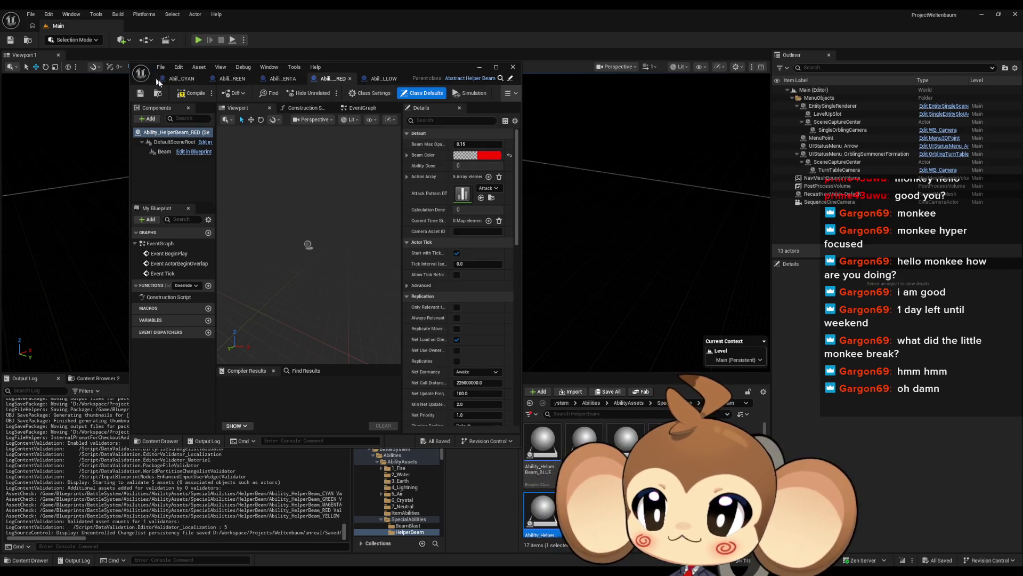
click(187, 94)
- Check the MAGENTA and GREEN colours, then close all helper beam Blueprint editors
click(282, 78)
click(235, 79)
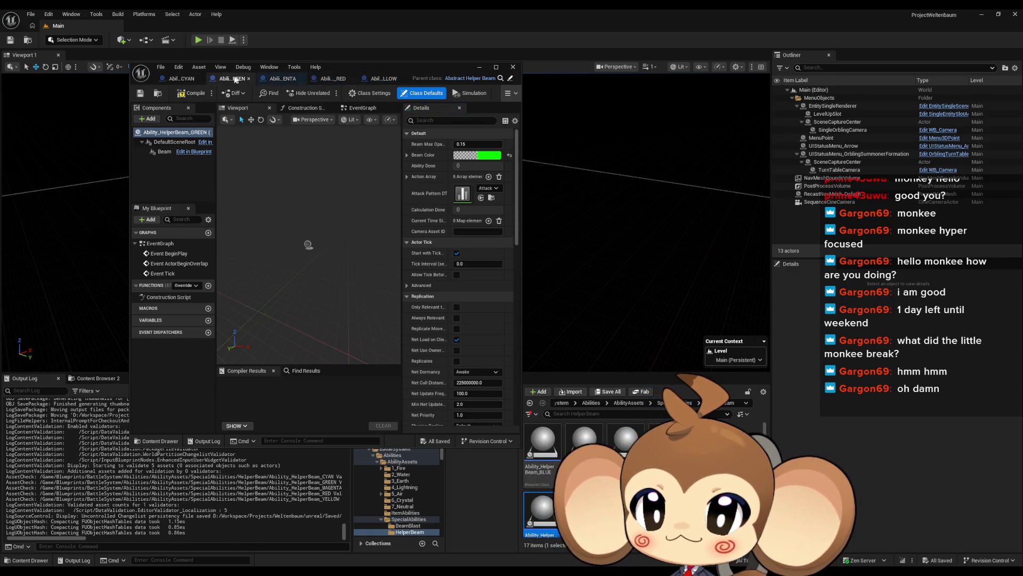
middle_click(184, 79)
middle_click(187, 79)
middle_click(190, 80)
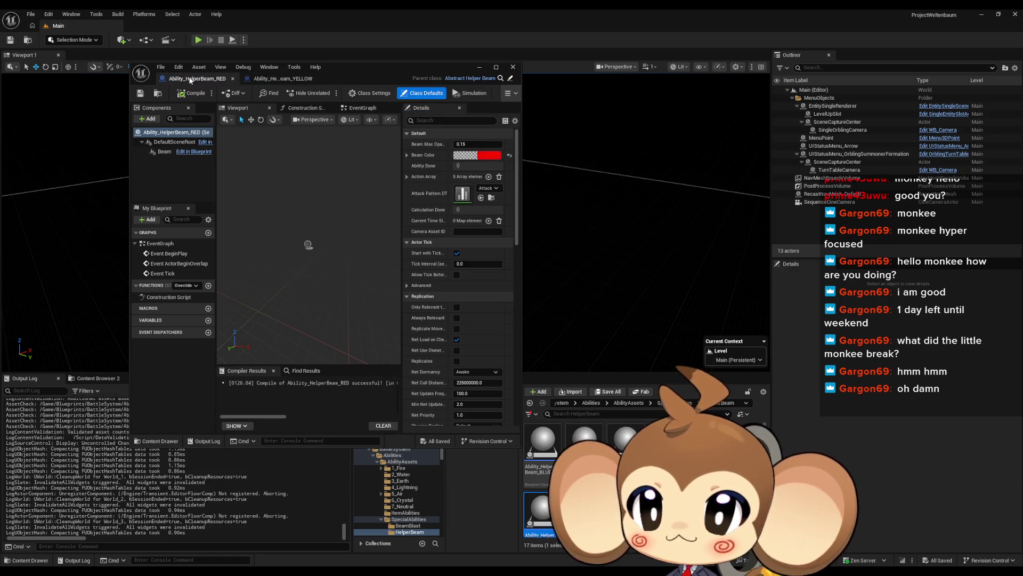
middle_click(191, 78)
middle_click(191, 79)
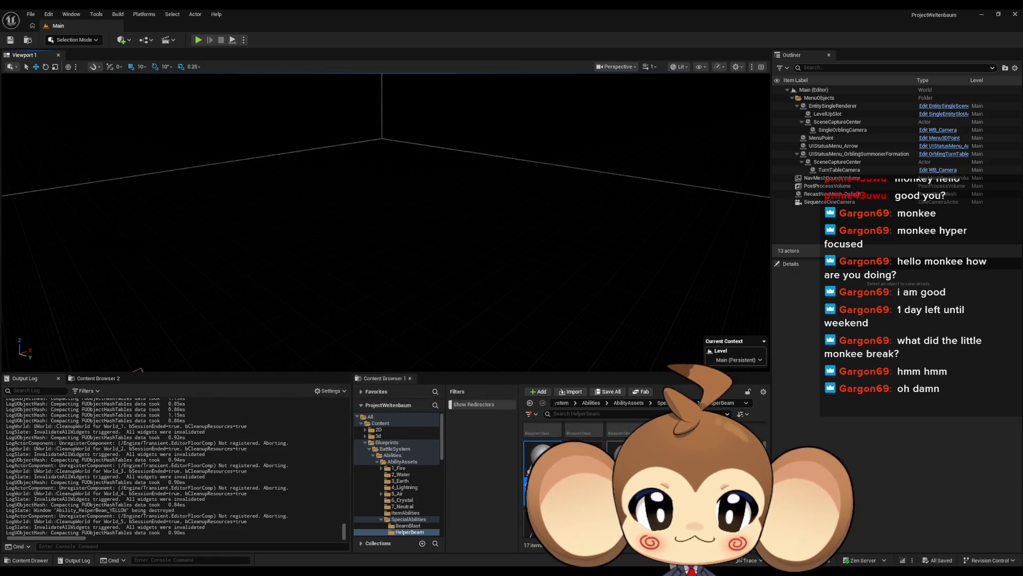
- Link Ability_HelperBeam CYAN, GREEN and MAGENTA as the ability assets of their helper beam data assets
key(Return)
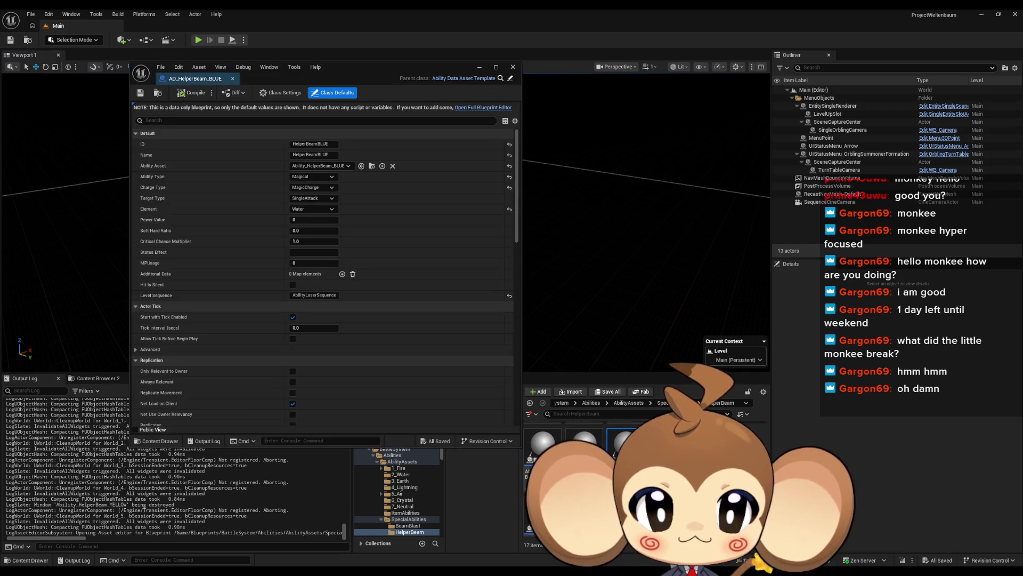
click(299, 168)
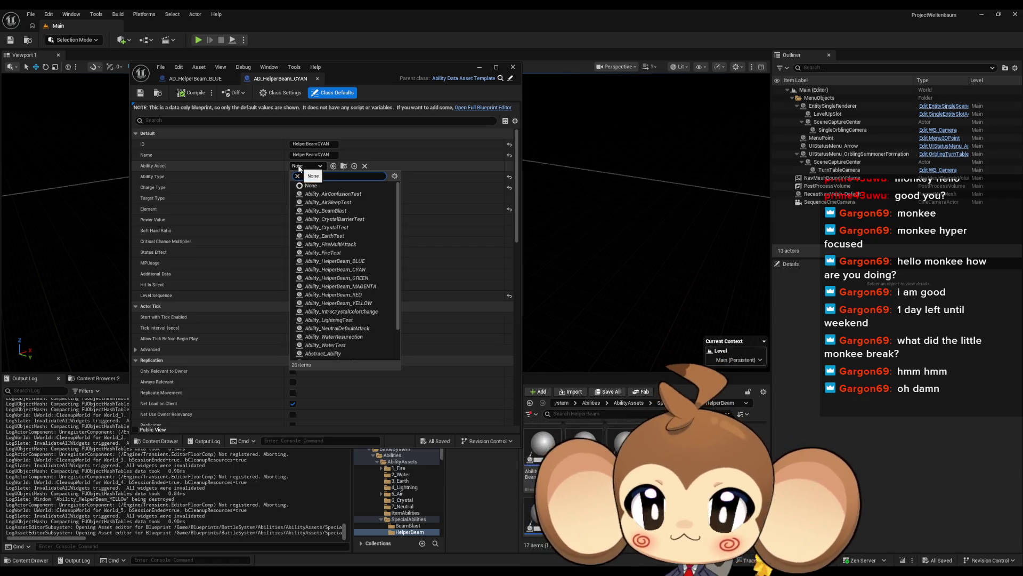
click(335, 269)
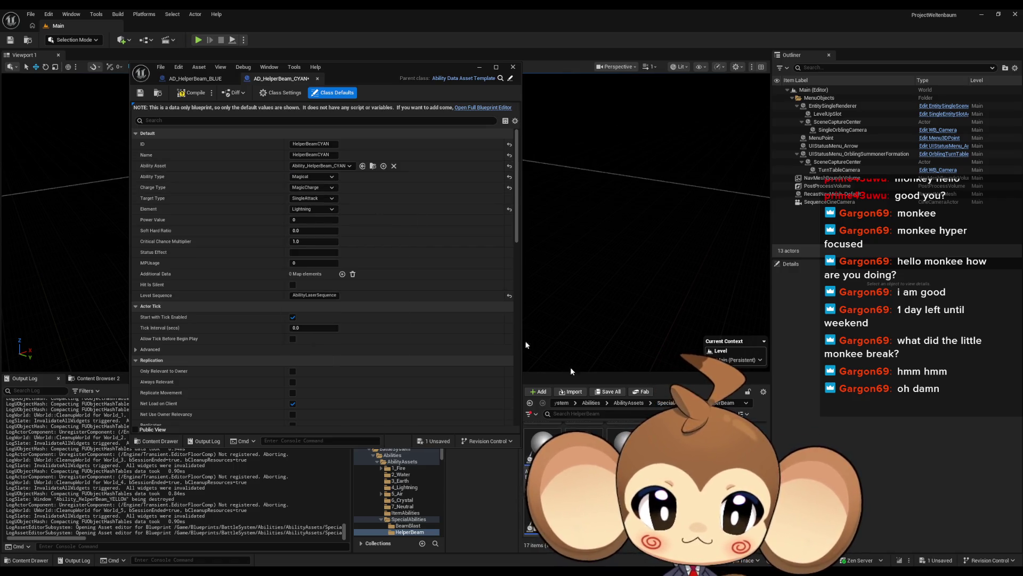
click(305, 167)
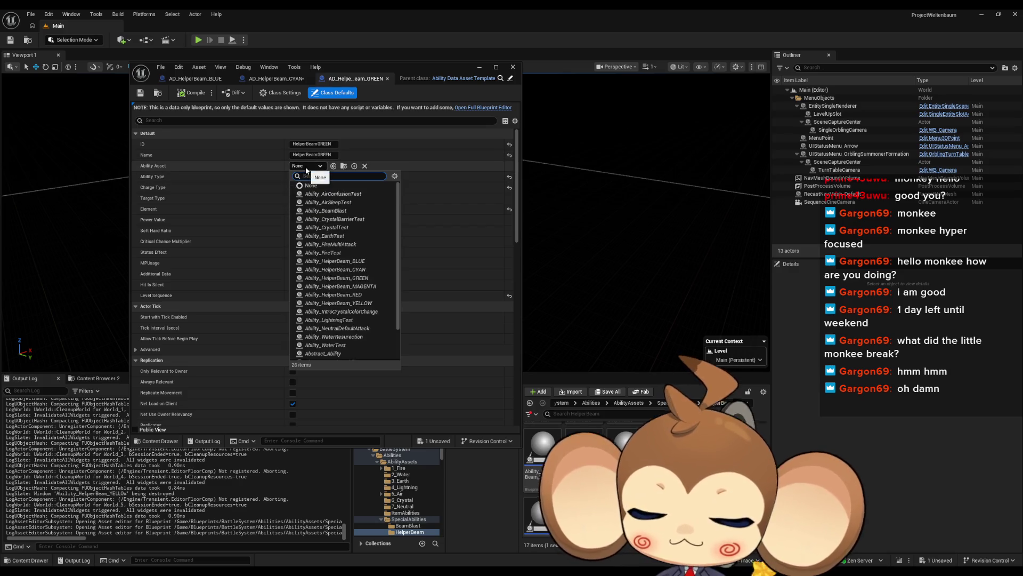
click(336, 277)
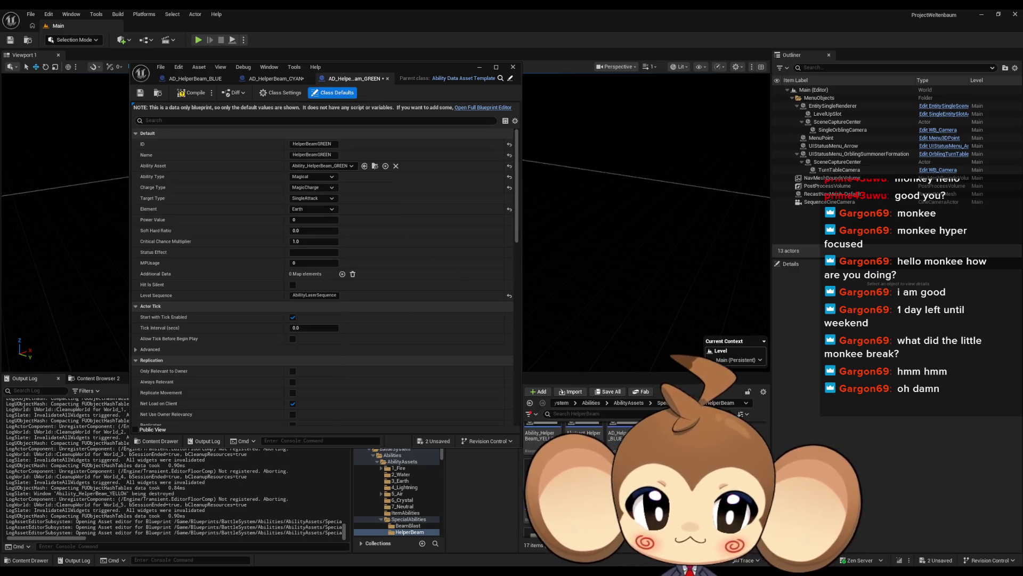
click(312, 167)
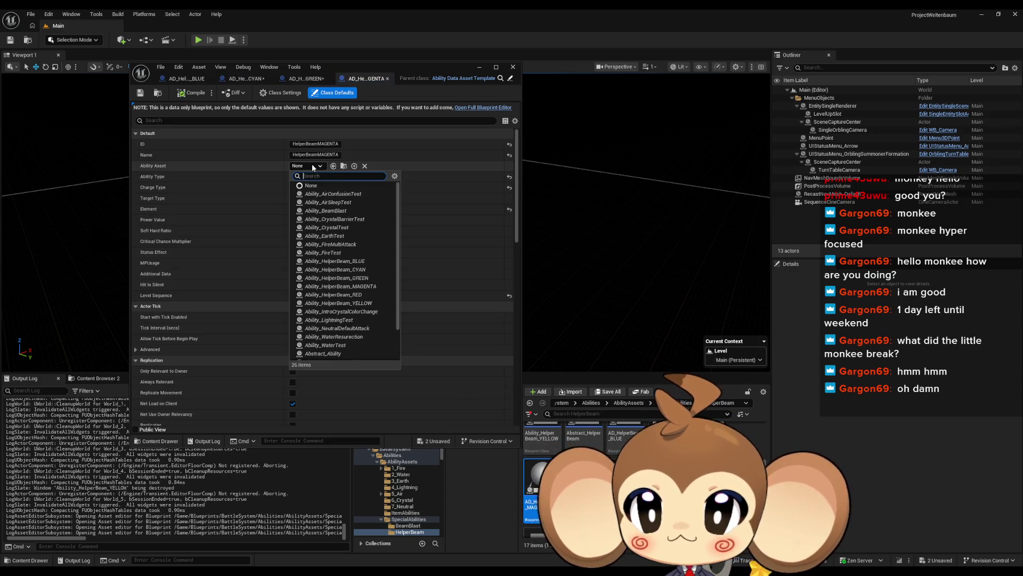
text(agenta)
click(324, 195)
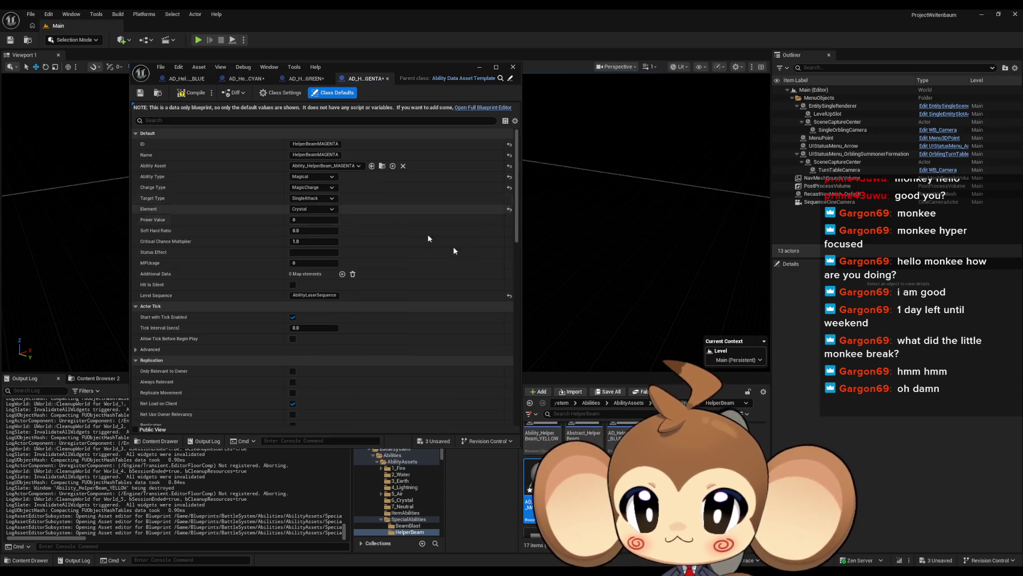
- Open AD_HelperBeam_RED and assign the RED and YELLOW helper beam abilities to their data assets
double_click(581, 495)
click(306, 165)
text(red)
click(323, 194)
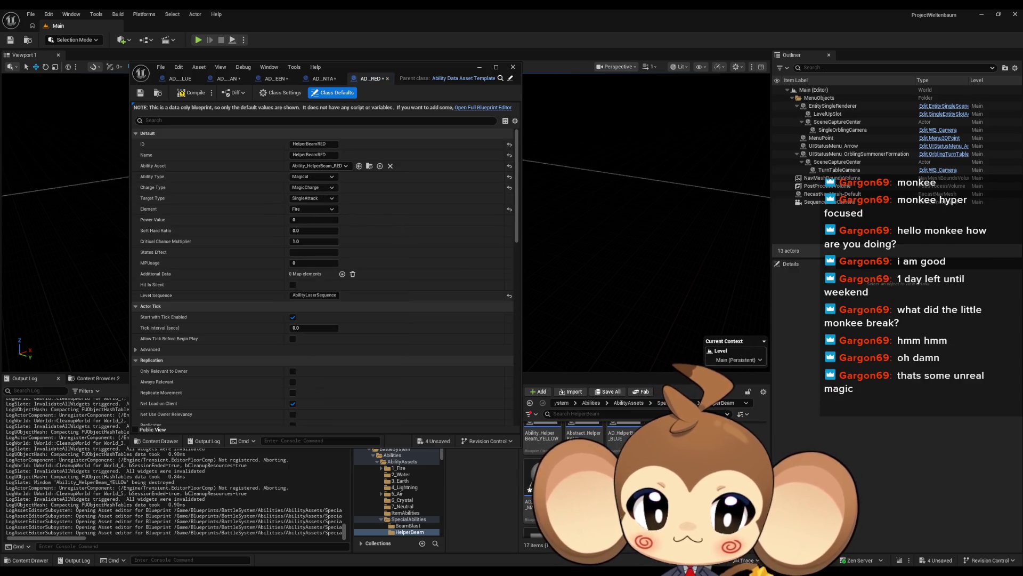
click(311, 165)
text(ye)
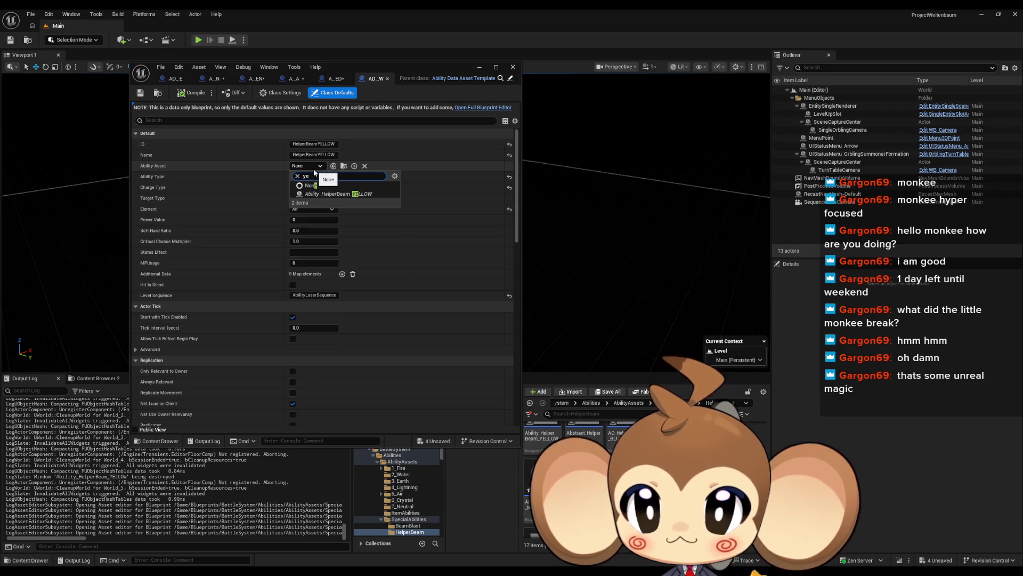
text(l)
click(337, 194)
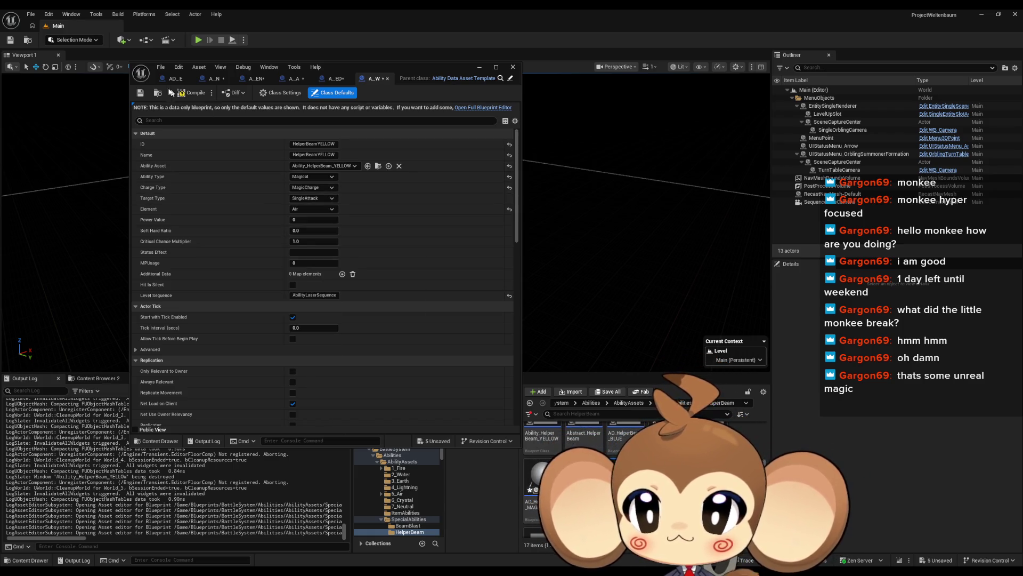
- Compile every open helper beam data asset, then close all their editors
click(181, 95)
click(337, 79)
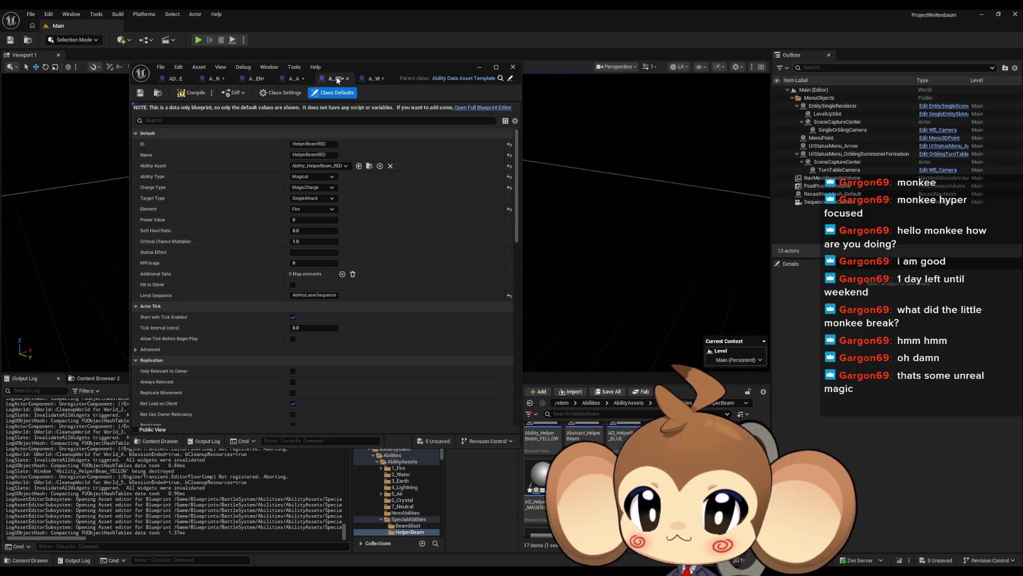
click(186, 94)
click(190, 95)
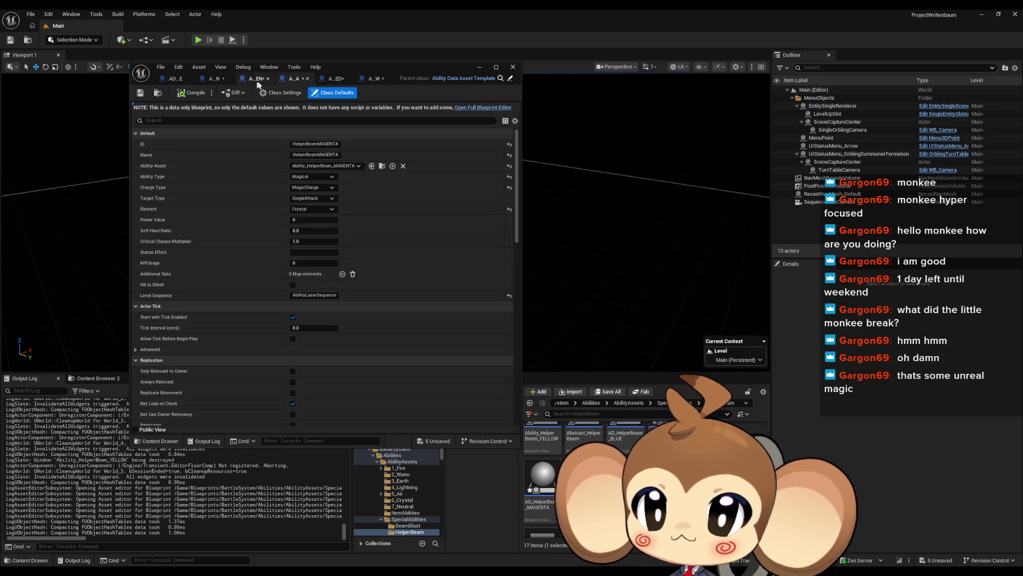
click(188, 96)
click(190, 95)
click(174, 79)
click(207, 94)
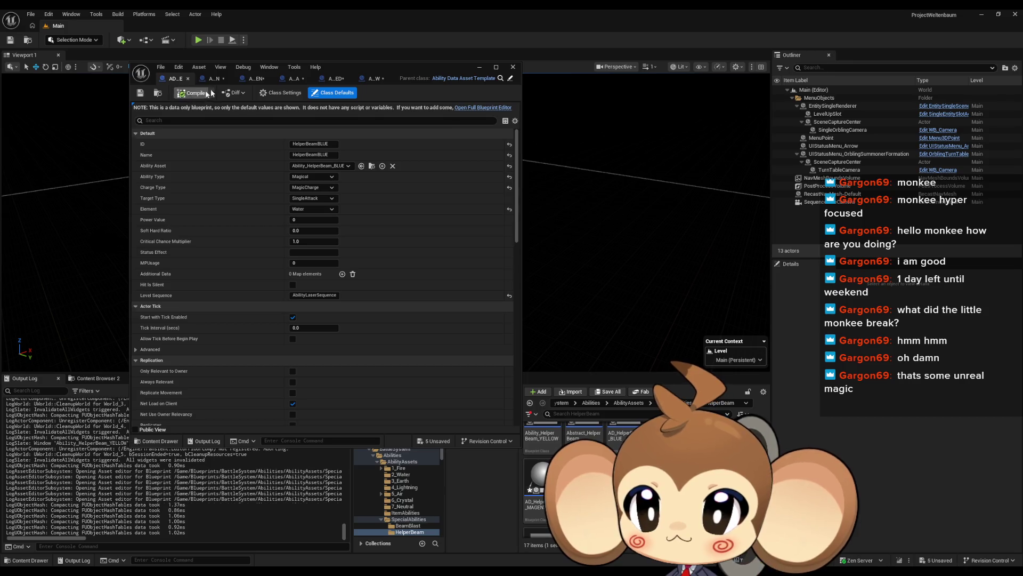
click(187, 79)
click(192, 78)
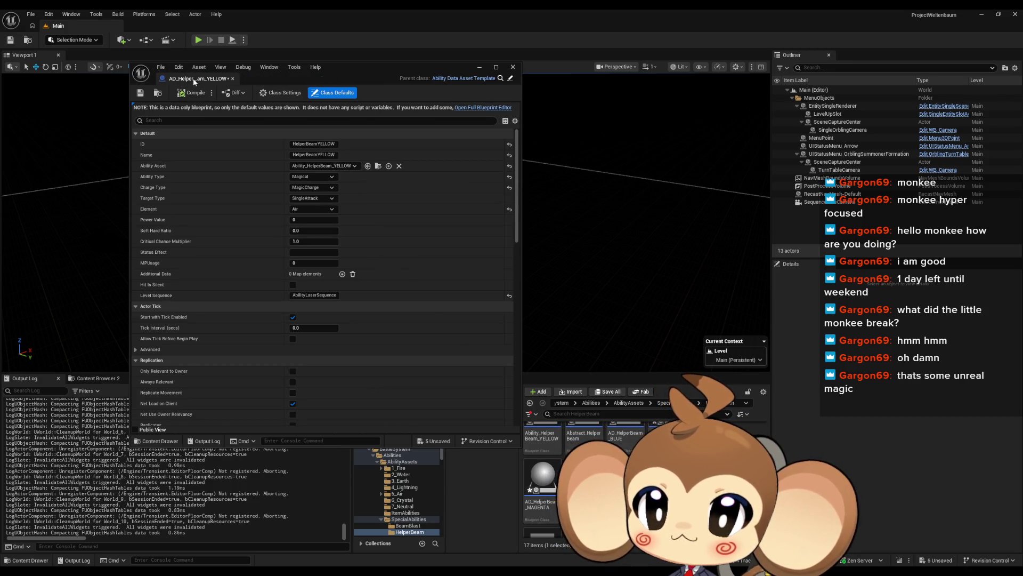
click(193, 78)
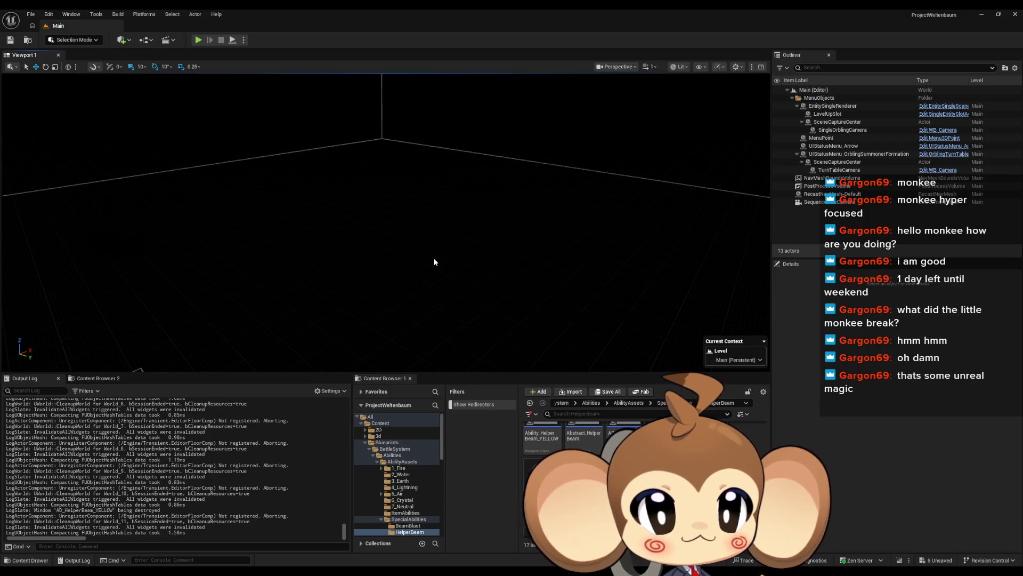
- Save all assets and start a play-in-editor test of the level
click(32, 14)
click(51, 120)
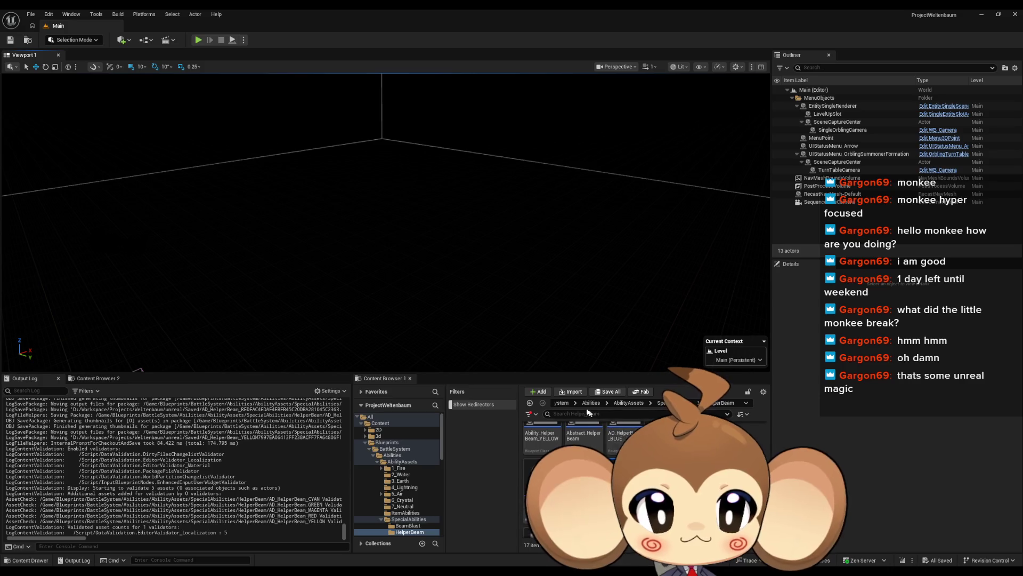
click(199, 38)
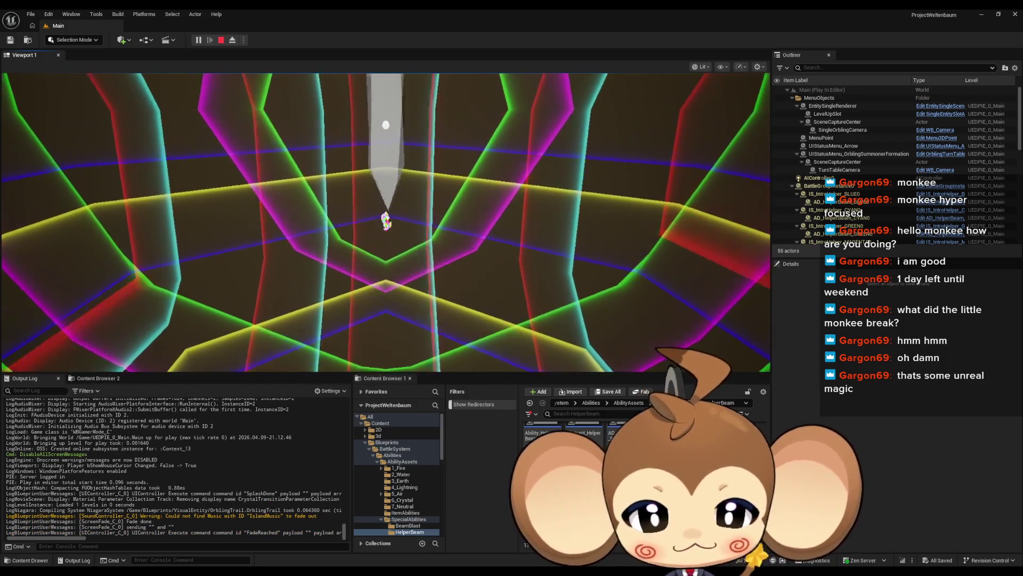
- Check the Reference Viewer for the yellow and green helper beam assets, then close it
right_click(633, 443)
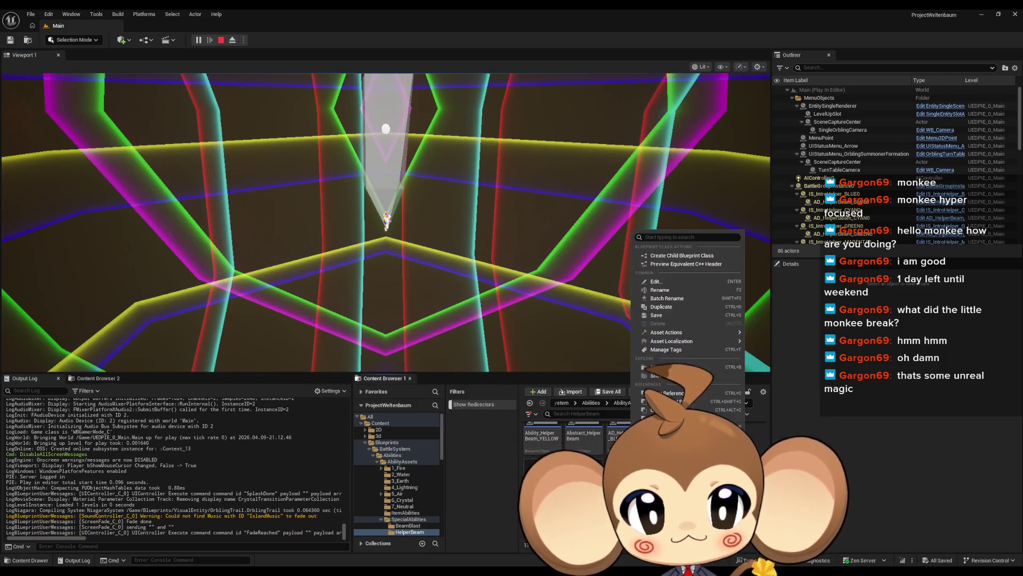
click(666, 393)
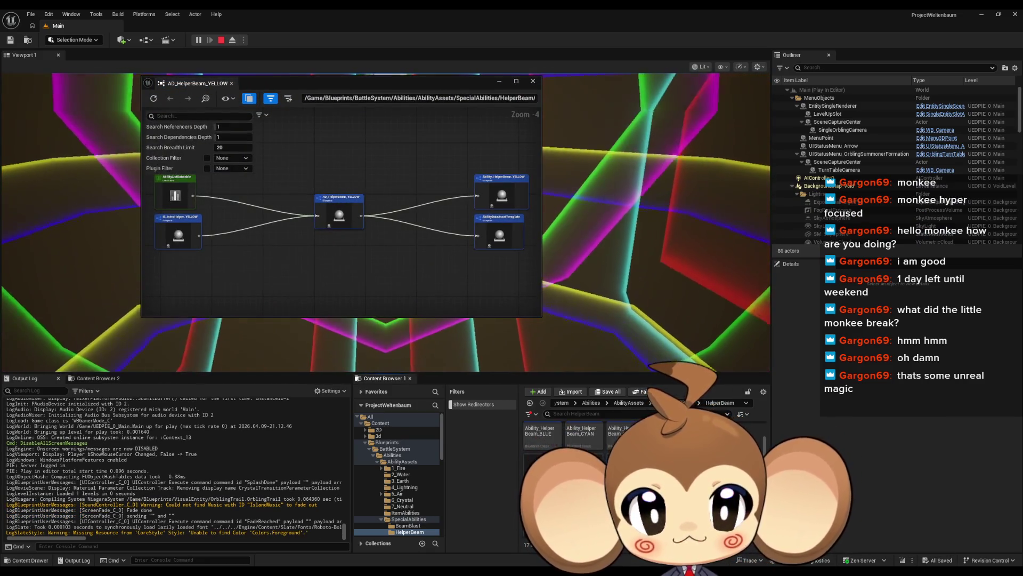
right_click(625, 440)
click(661, 384)
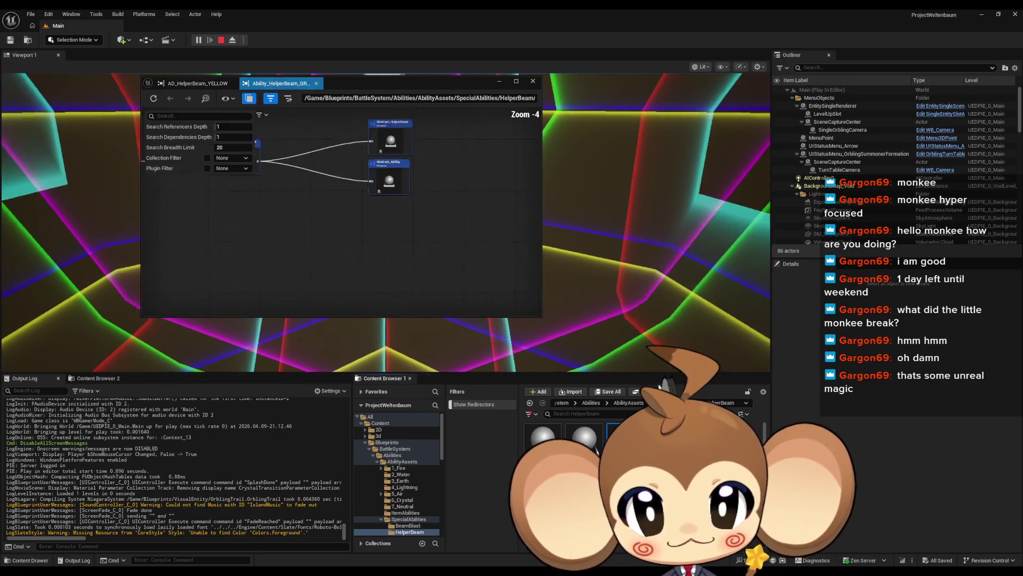
click(532, 79)
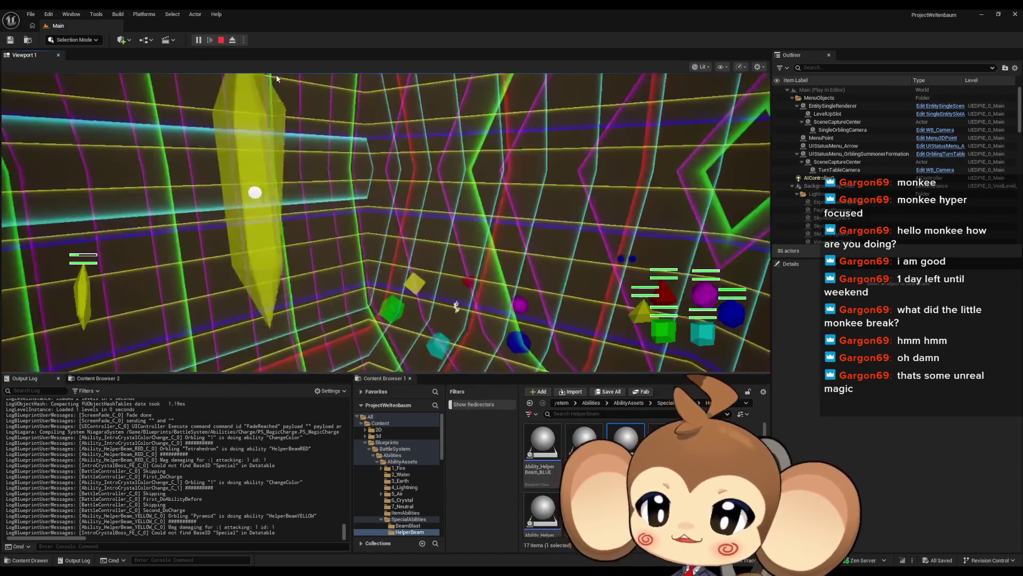
- Stop the play test after watching the helper beams fire
click(221, 40)
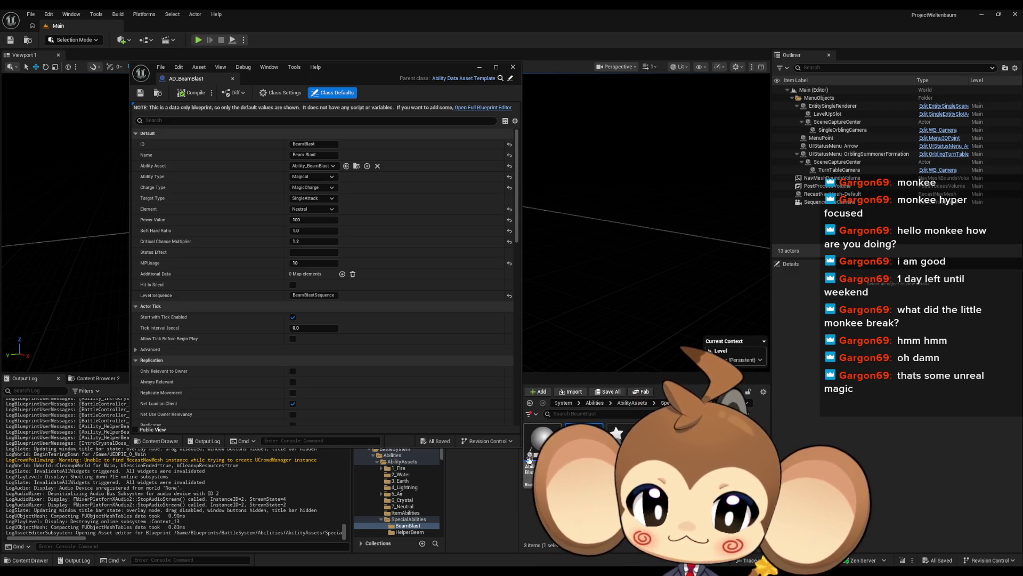
- Open the Ability_BeamBlast blueprint full screen and inspect its Beam component's properties
double_click(543, 440)
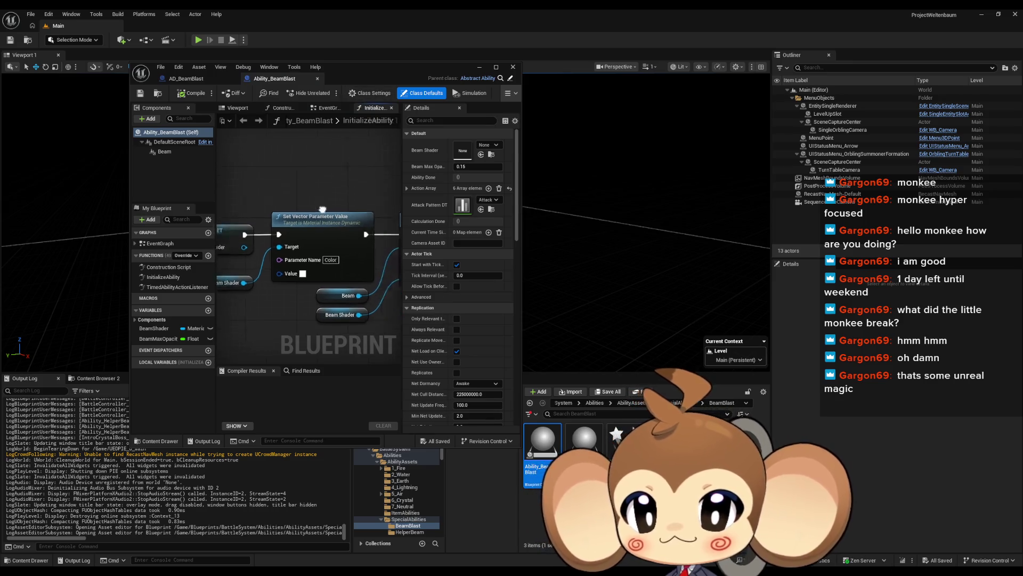
drag(275, 229, 325, 226)
double_click(347, 69)
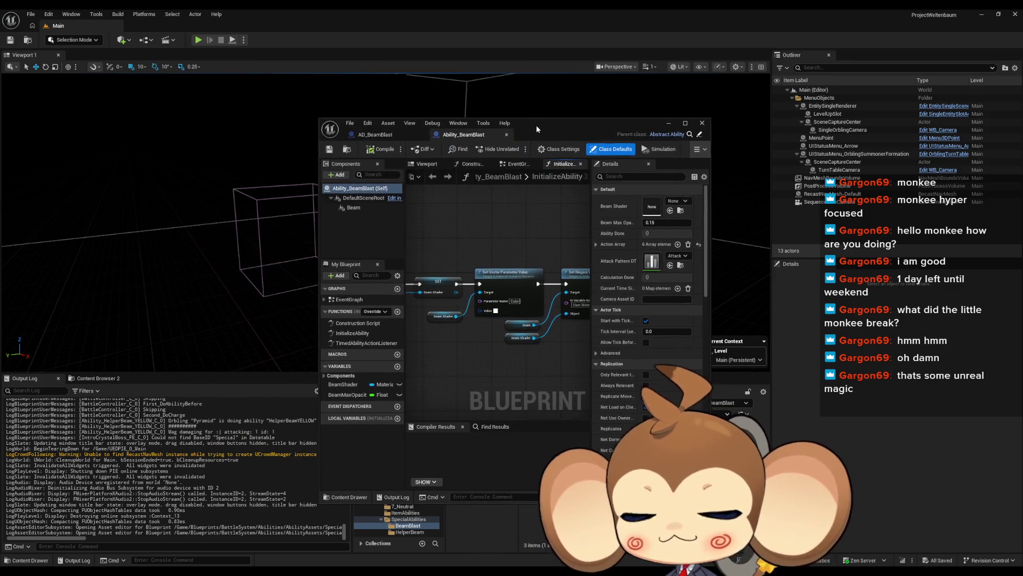
scroll(533, 326, up, 3)
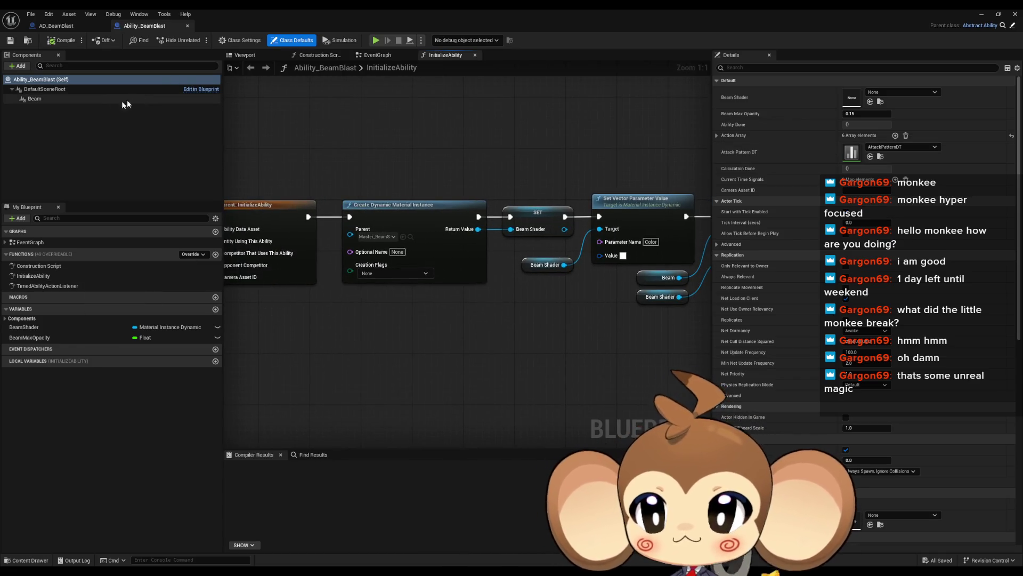
click(95, 98)
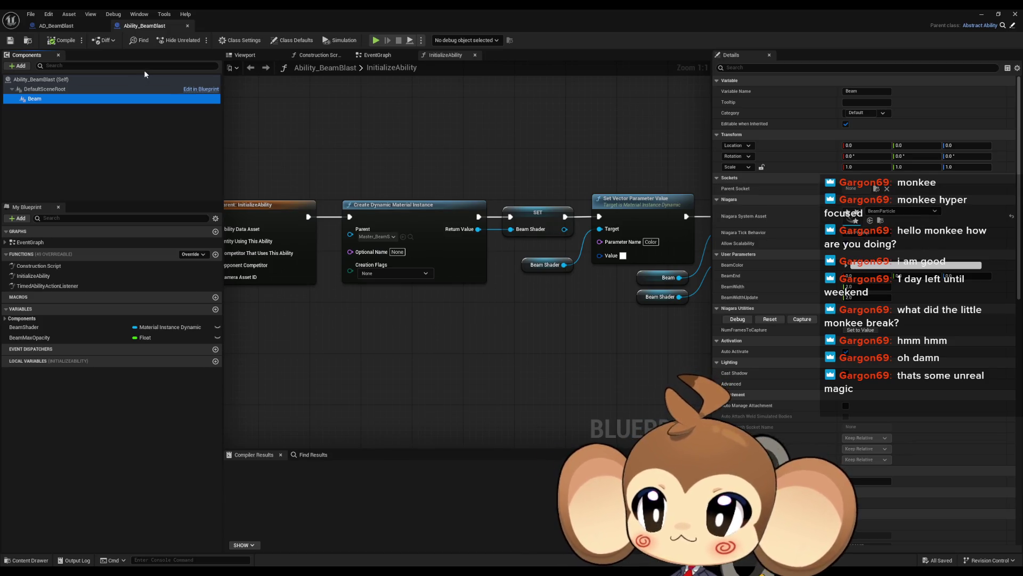
- Open Abstract_HelperBeam from the AbilityAssets folder and maximize its editor
double_click(268, 13)
drag(567, 122, 293, 133)
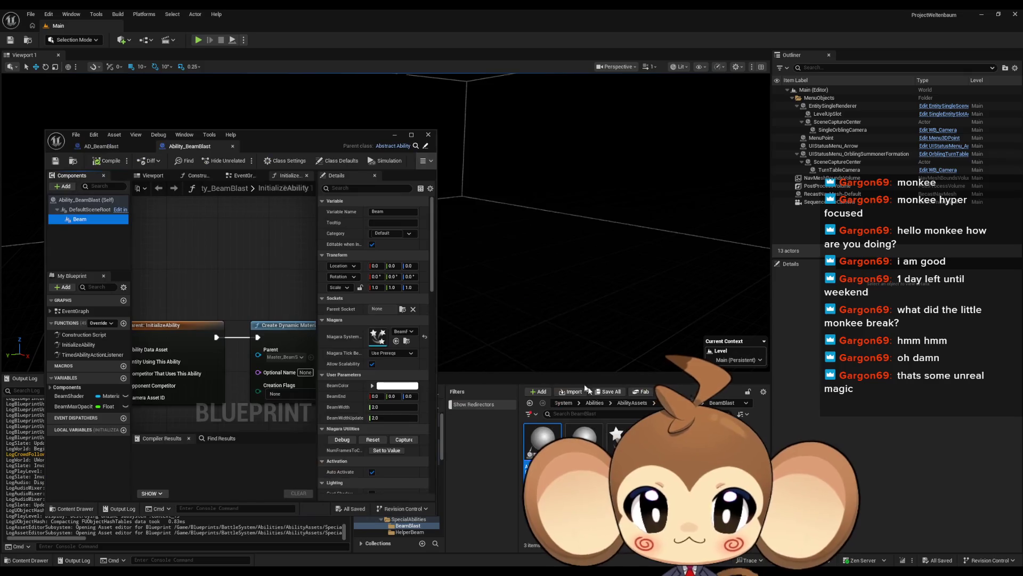
click(634, 403)
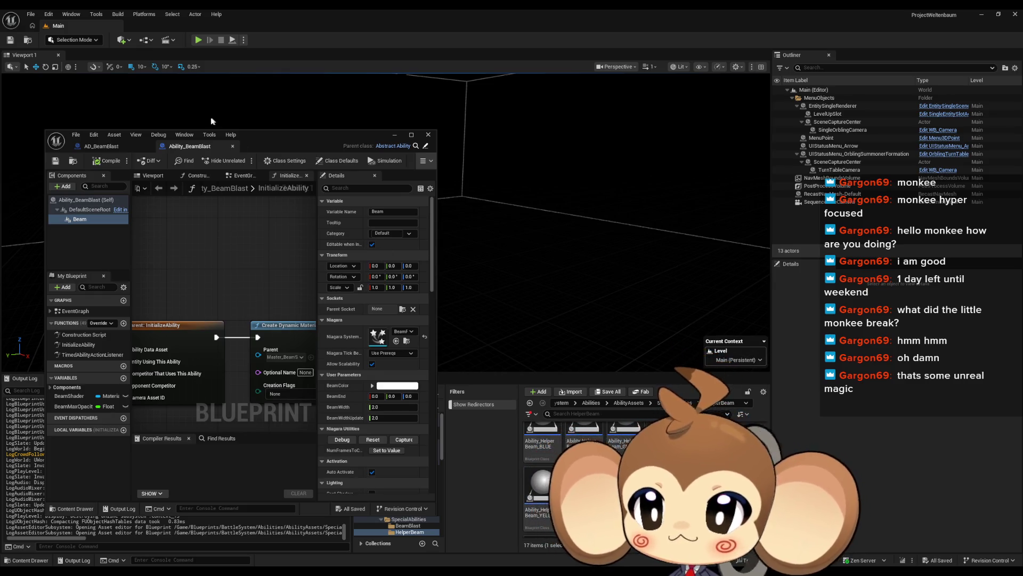
drag(271, 135, 392, 158)
double_click(392, 158)
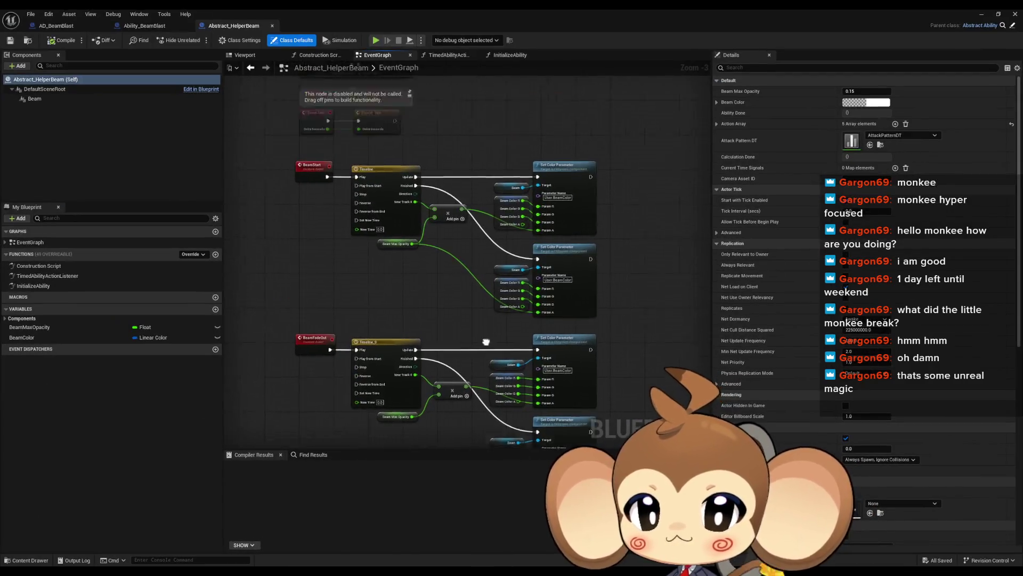
- Paste Abstract_HelperBeam's Set Color Parameter node into InitializeAbility and wire Beam to its Target
scroll(486, 342, up, 3)
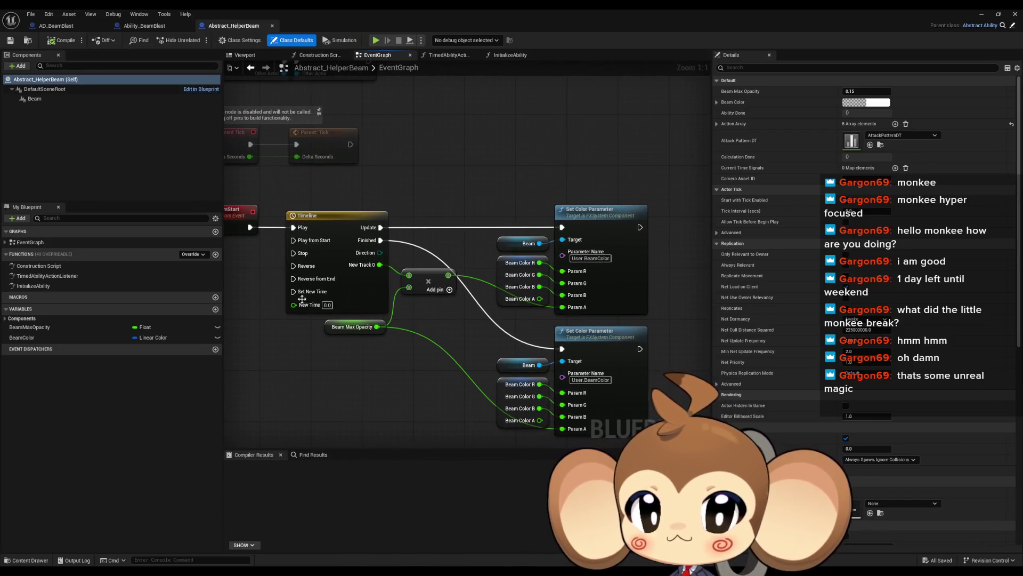
click(591, 210)
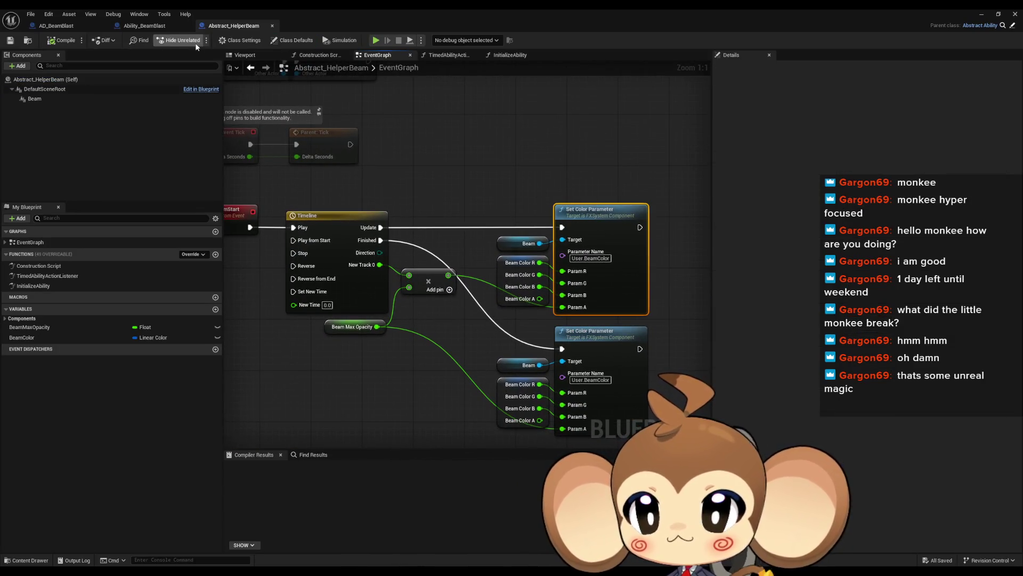
click(157, 28)
key(ctrl+v)
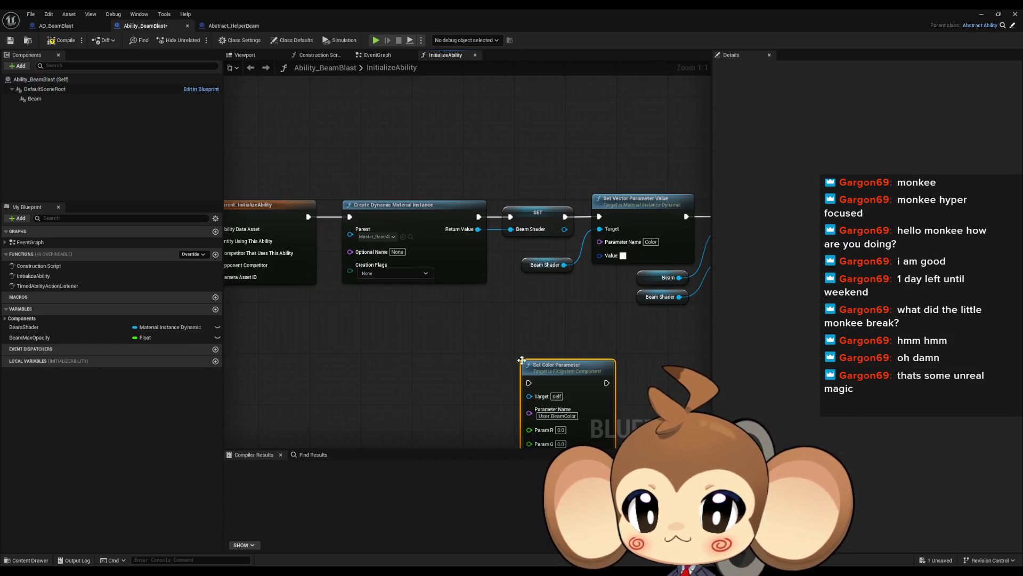
mouse_move(34, 99)
mouse_down()
mouse_move(459, 403)
mouse_move(530, 396)
mouse_up()
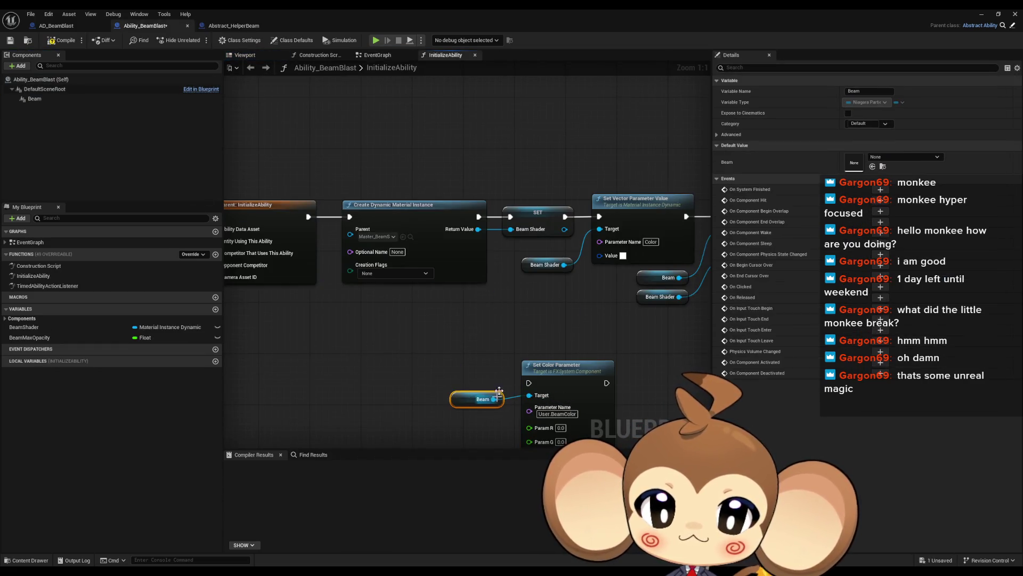
scroll(436, 278, down, 1)
click(391, 272)
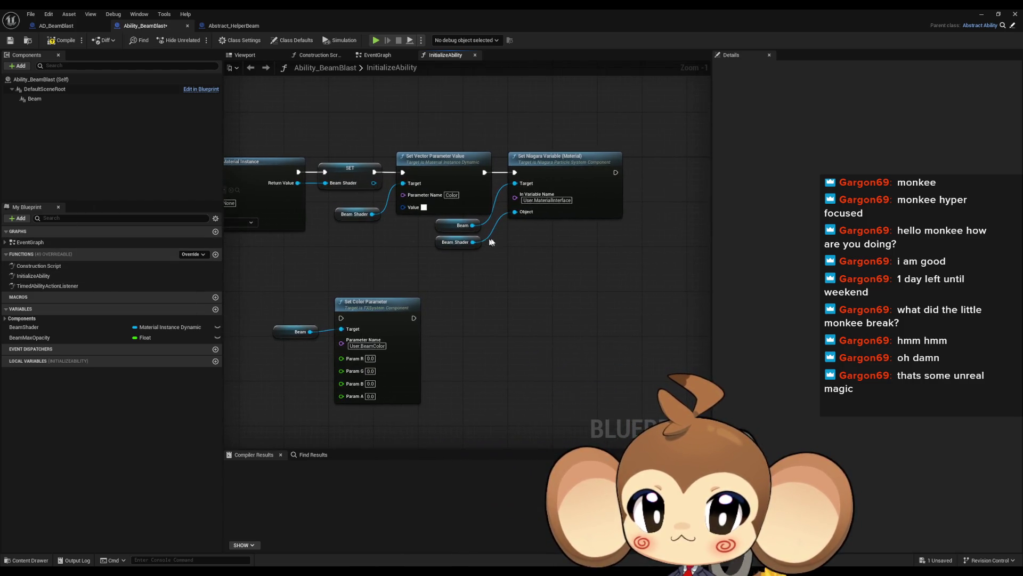
- Keep the color white (1,1,1,1), run the node after the parent call, then open TimedAbilityActionListener
click(424, 208)
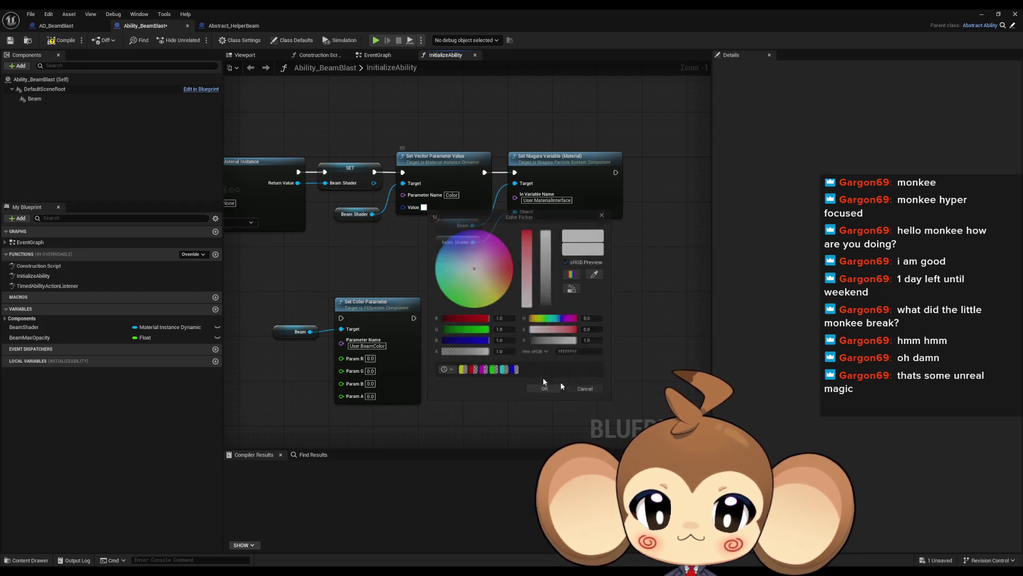
click(597, 390)
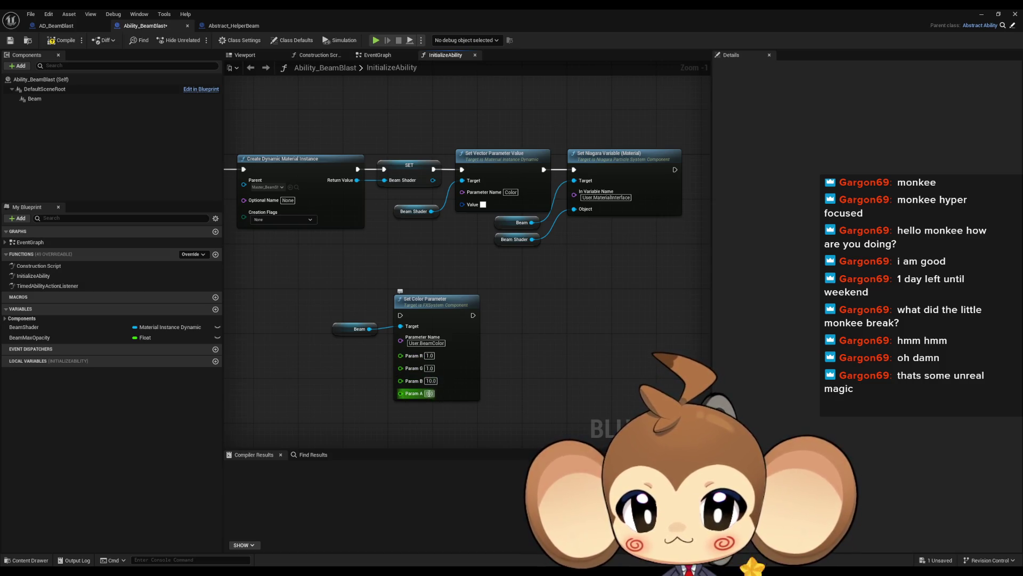
drag(517, 349, 518, 315)
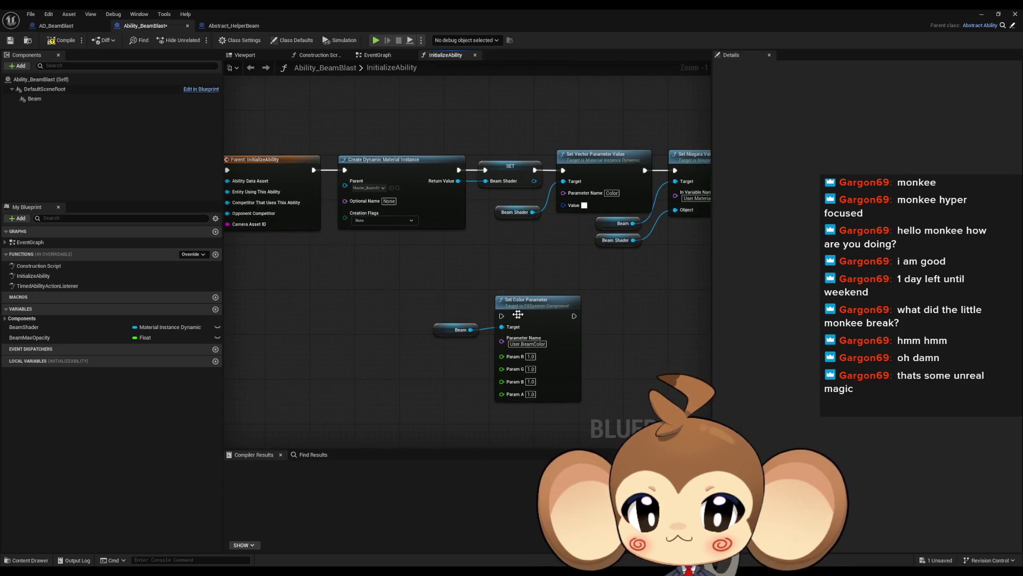
drag(354, 226, 313, 170)
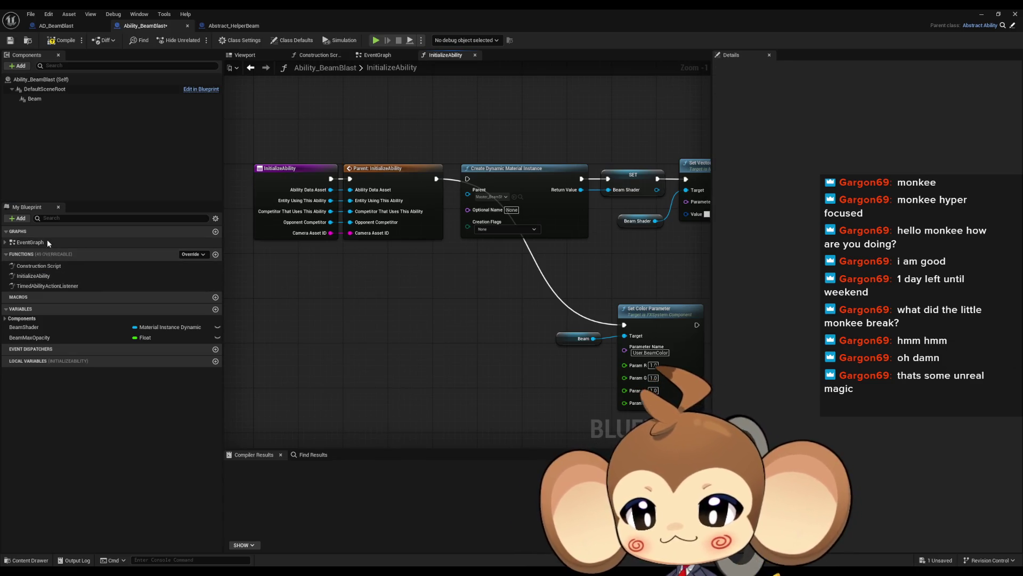
double_click(46, 286)
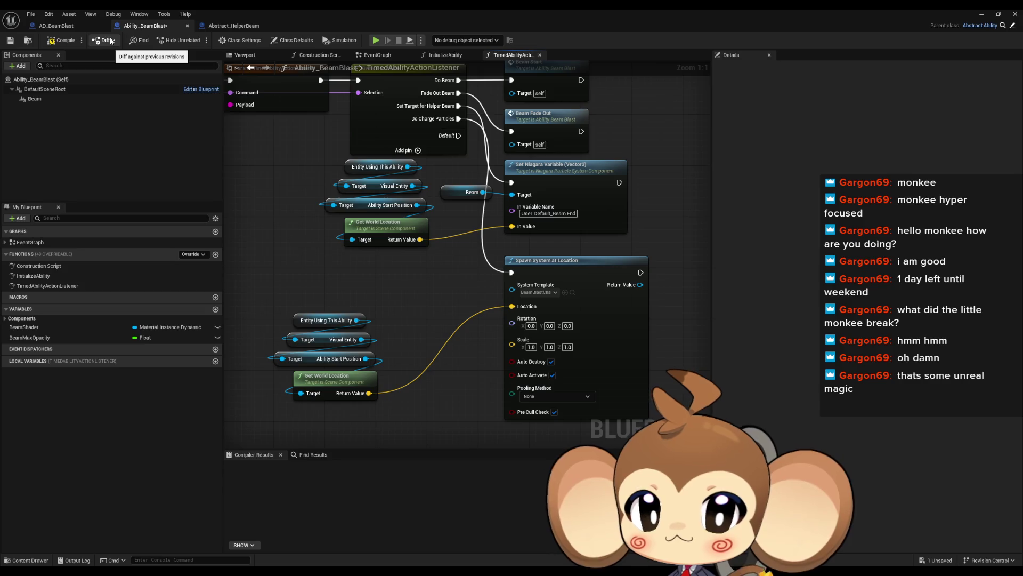
- Check BeamParticle's User Exposed parameter names and change In Variable Name to User.BeamEnd
click(57, 26)
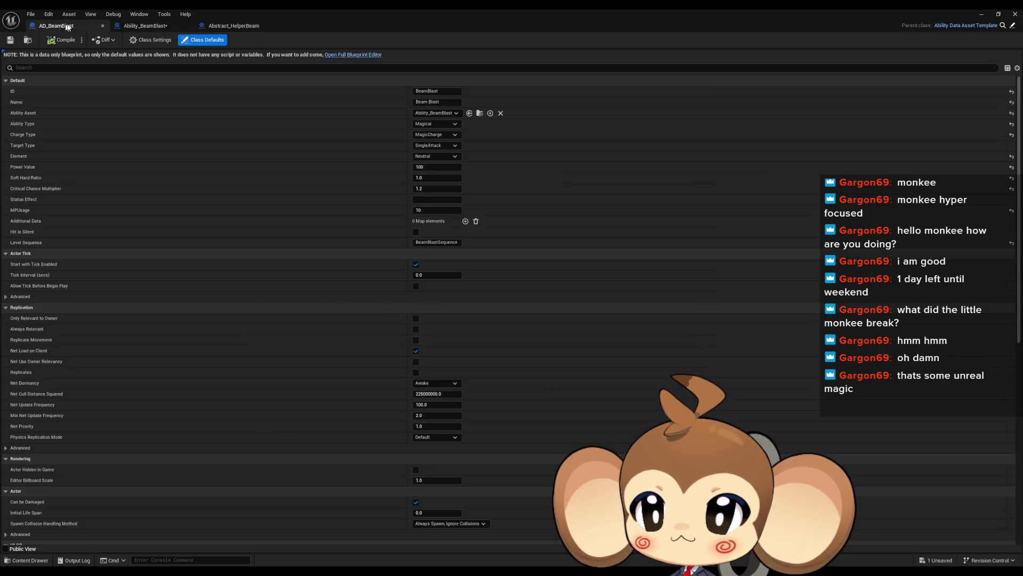
click(144, 26)
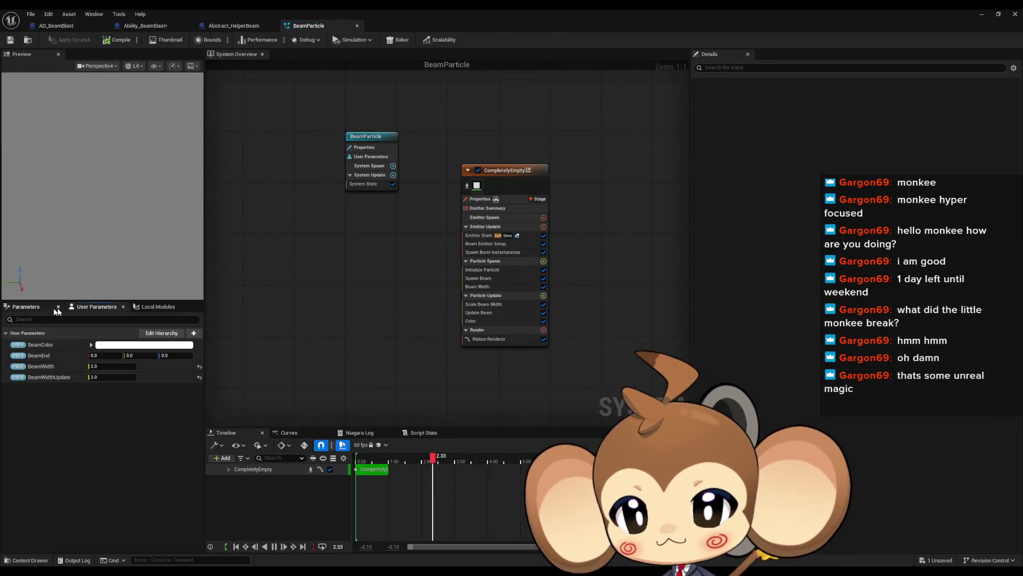
click(35, 308)
click(6, 341)
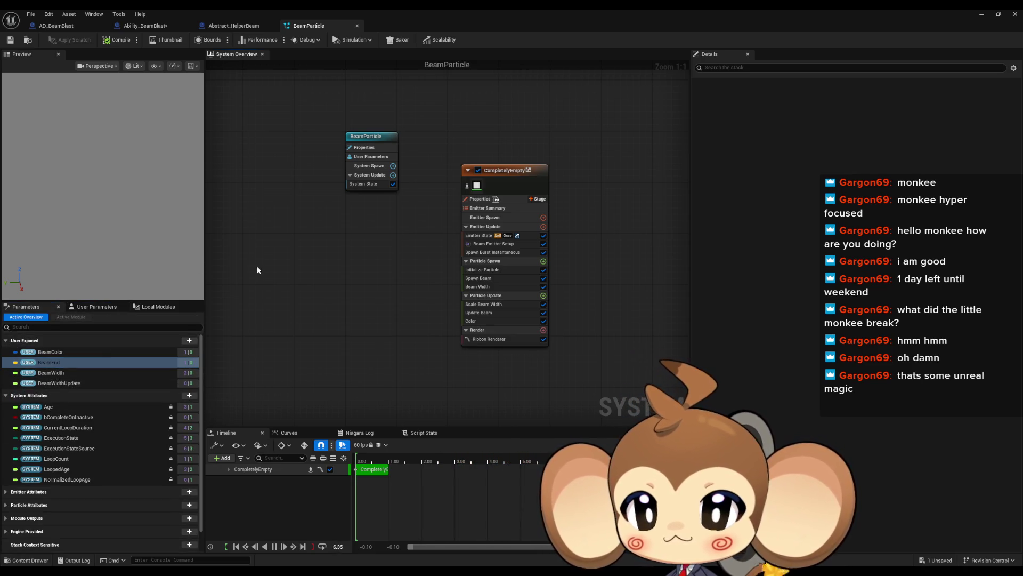
click(145, 31)
key(BackSpace)
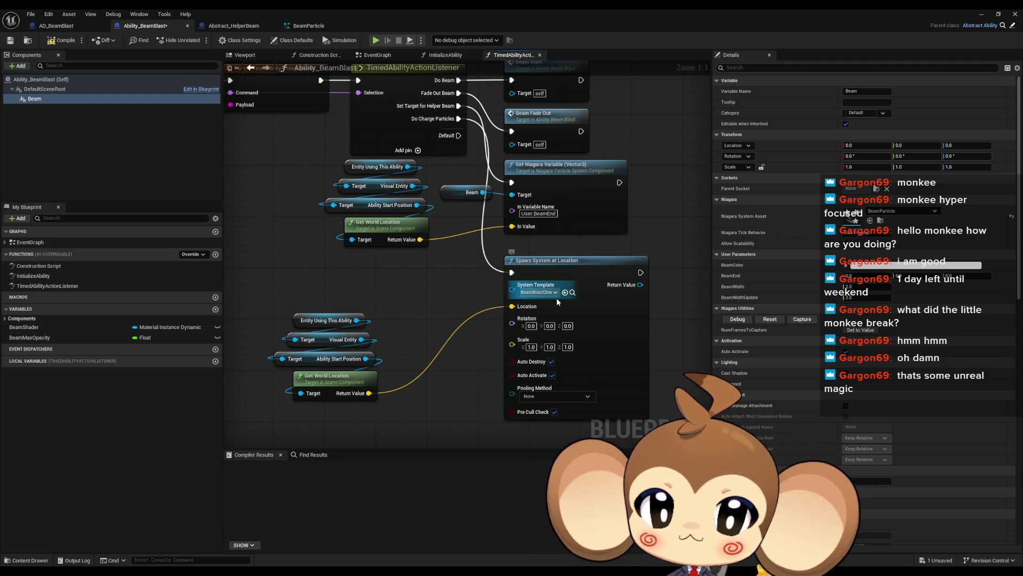
drag(622, 168, 463, 284)
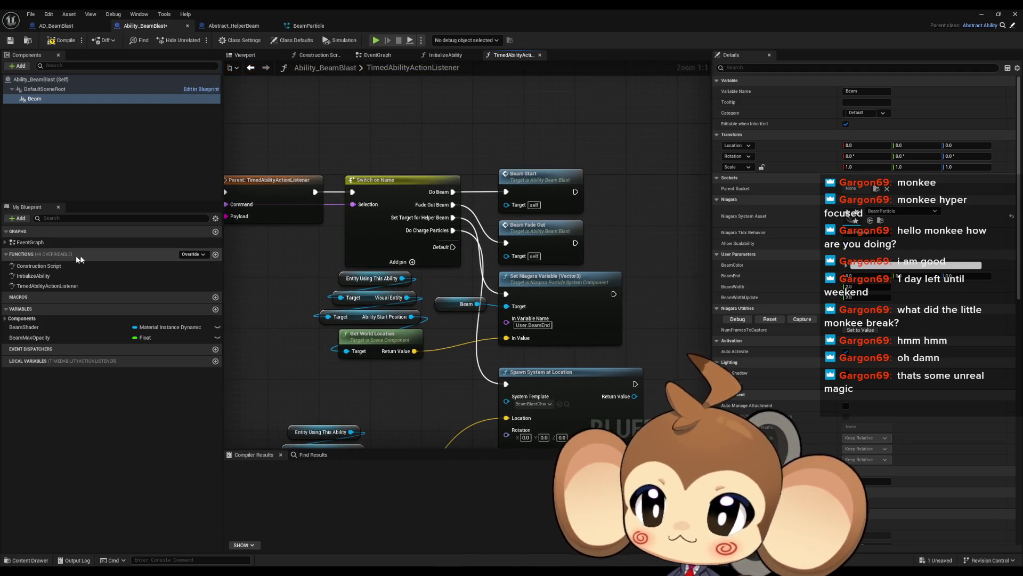
- Paste the copied Beam and Set Color Parameter nodes into the BeamBlast EventGraph
drag(575, 333, 557, 230)
double_click(31, 242)
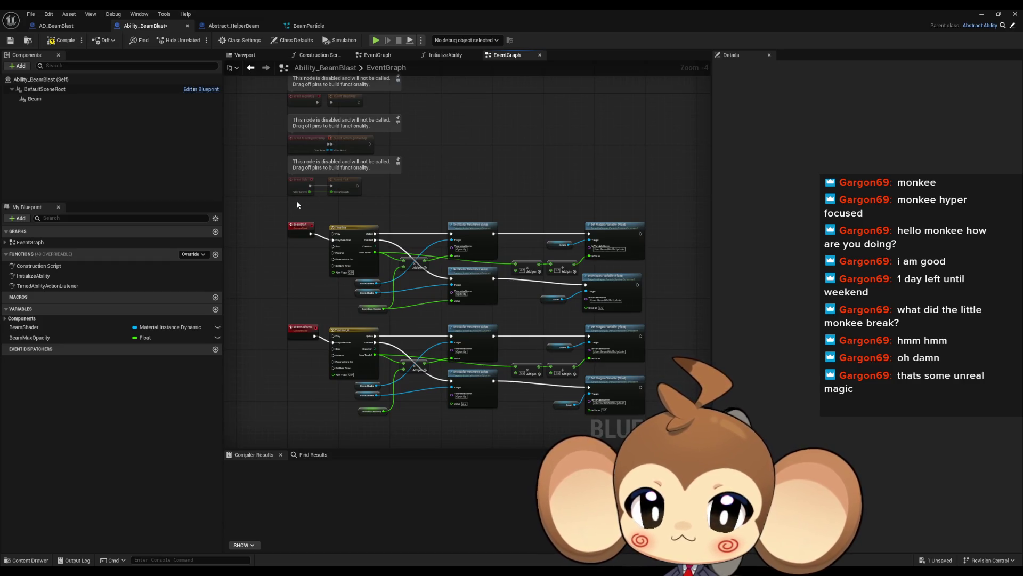
mouse_move(468, 217)
mouse_down()
mouse_move(526, 207)
mouse_move(484, 205)
mouse_up()
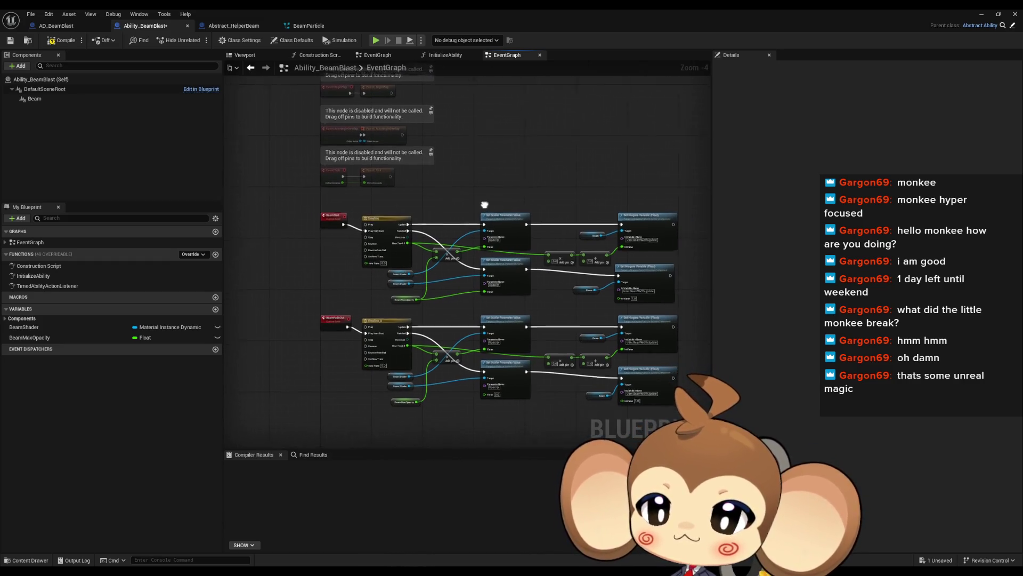
click(239, 25)
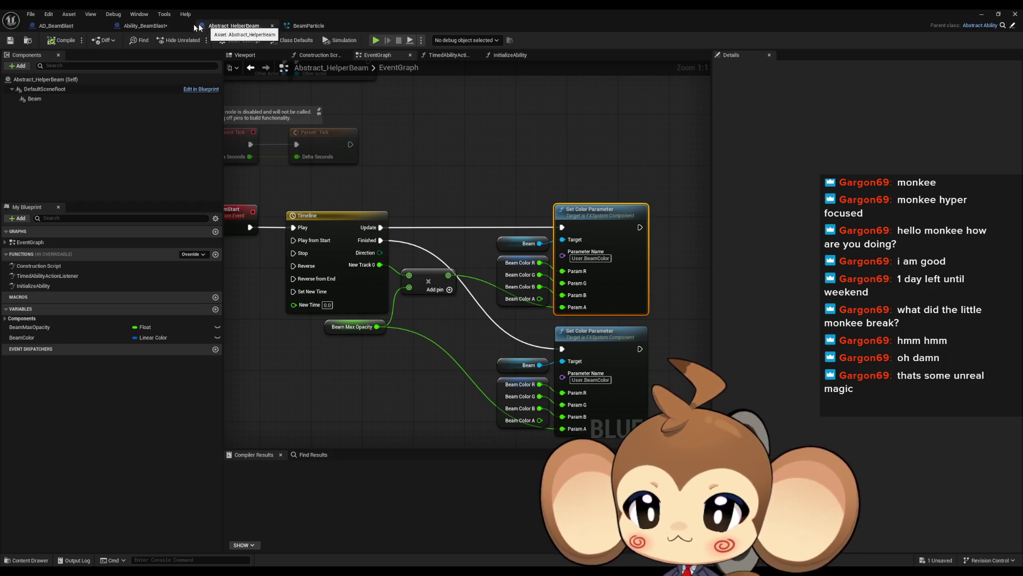
click(167, 24)
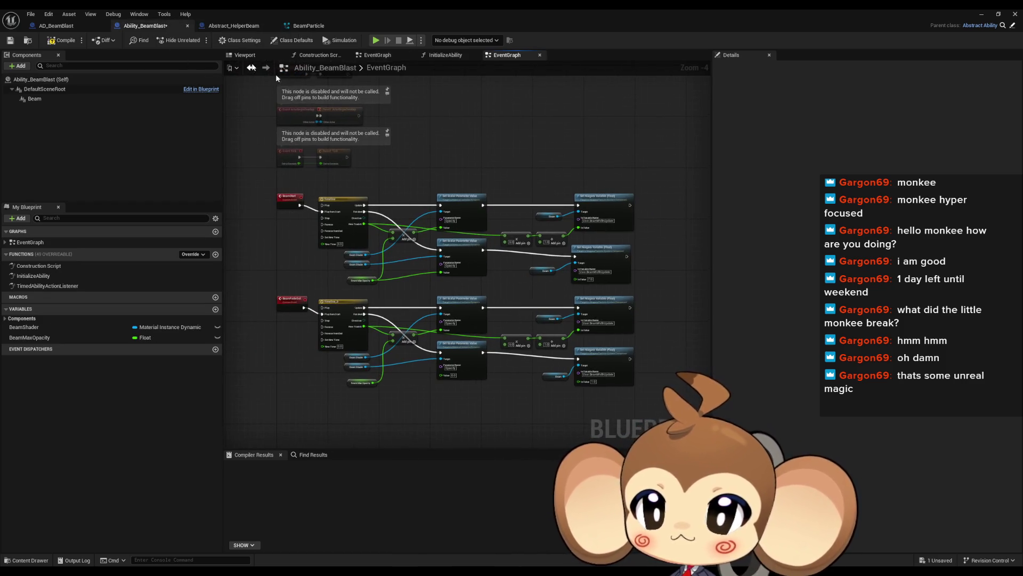
double_click(39, 276)
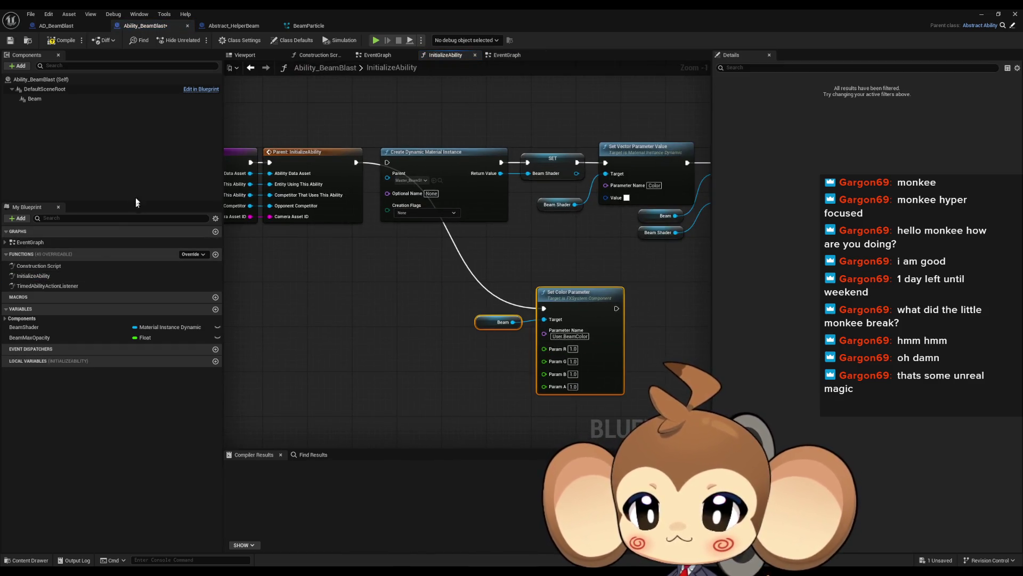
double_click(37, 243)
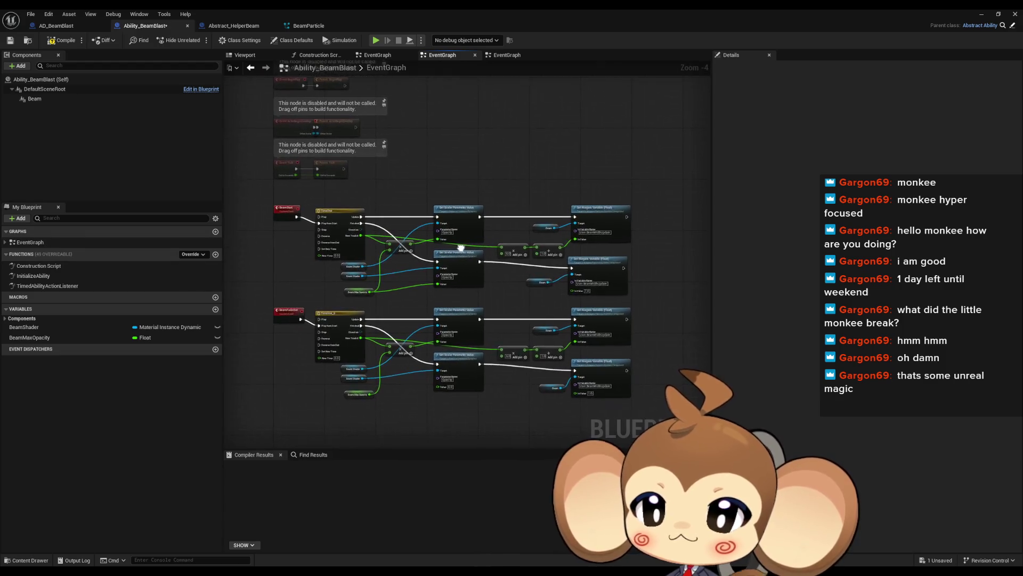
key(ctrl+v)
scroll(434, 164, up, 4)
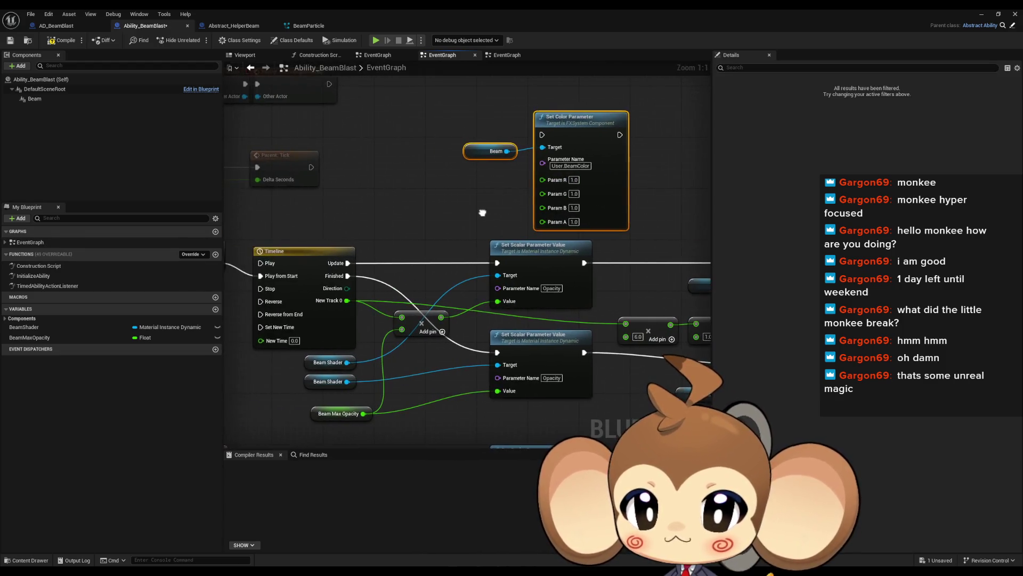
mouse_move(462, 227)
mouse_down()
mouse_move(450, 244)
mouse_move(221, 229)
mouse_move(311, 231)
mouse_move(457, 165)
mouse_up()
- Wire the Timeline outputs through the Set Color Parameter node into Set Niagara Variable
drag(609, 287, 611, 289)
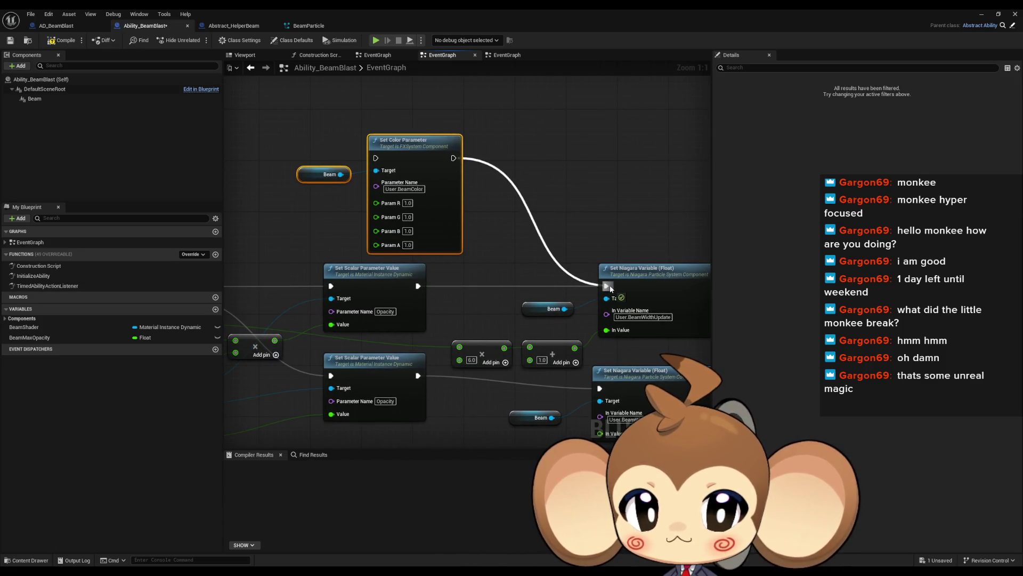
drag(519, 287, 661, 278)
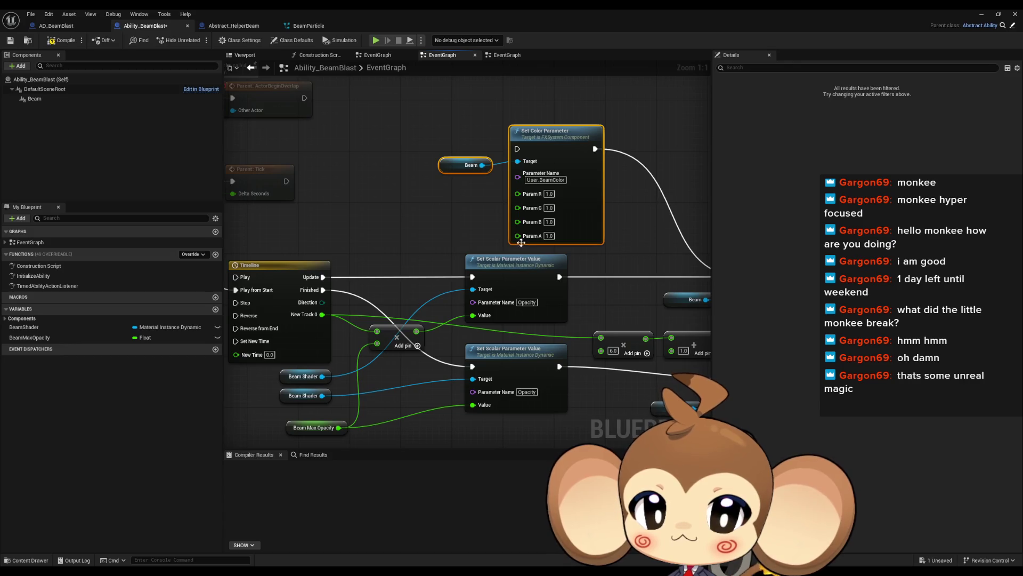
drag(518, 235, 418, 282)
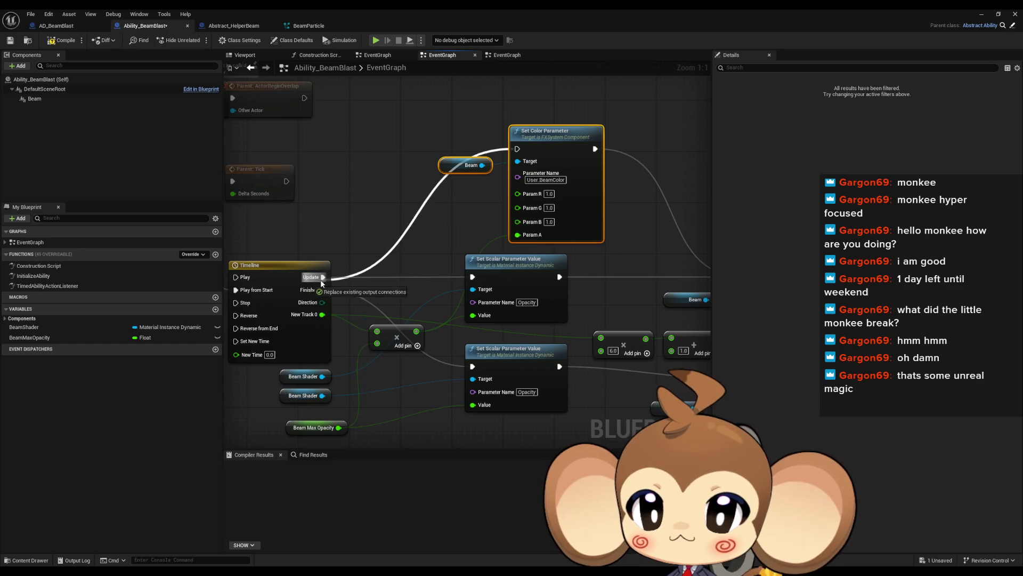
mouse_move(566, 207)
mouse_down()
mouse_move(567, 76)
mouse_move(595, 193)
mouse_move(476, 169)
mouse_move(633, 362)
mouse_move(624, 357)
mouse_up()
drag(334, 318, 485, 346)
mouse_move(354, 295)
mouse_down()
mouse_move(533, 101)
mouse_move(527, 132)
mouse_up()
drag(555, 229, 554, 229)
mouse_move(577, 294)
mouse_down()
mouse_move(572, 242)
mouse_move(522, 270)
mouse_up()
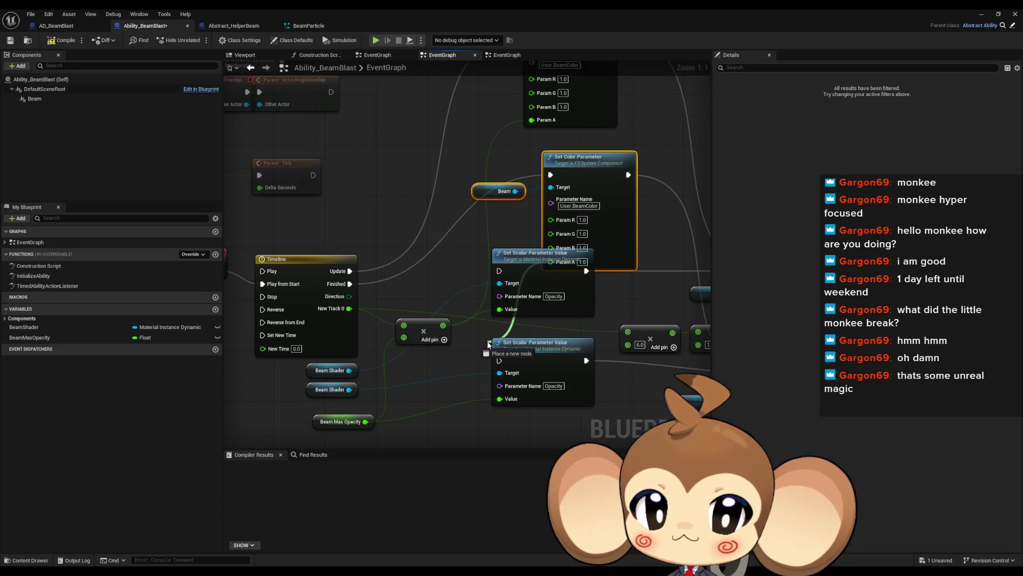
drag(366, 423, 366, 422)
scroll(480, 267, down, 2)
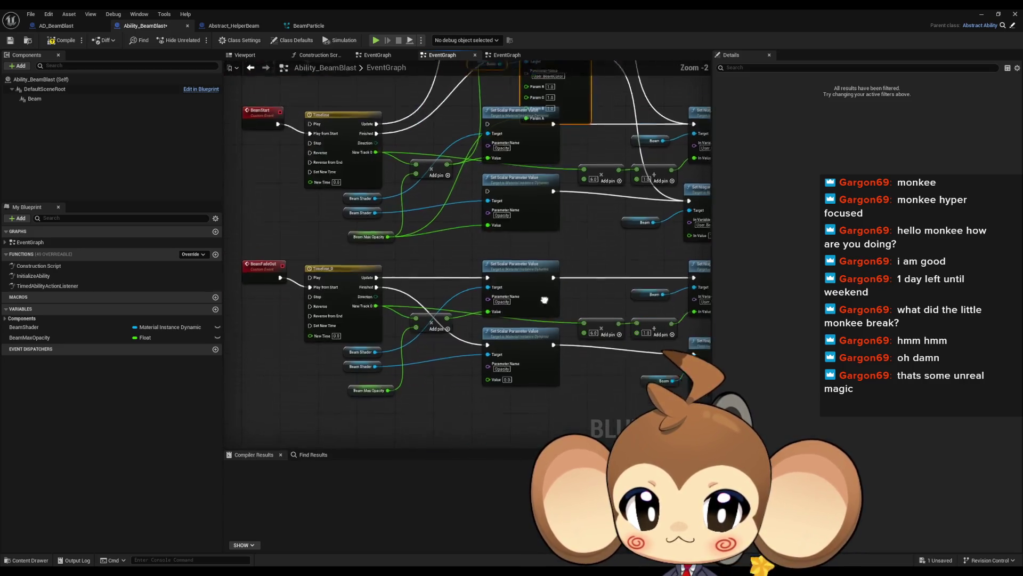
drag(484, 224, 484, 278)
- Duplicate the color setter with alpha 0.0 on Timeline Finished; feed opacity into the first's alpha
key(ctrl+c)
key(ctrl+v)
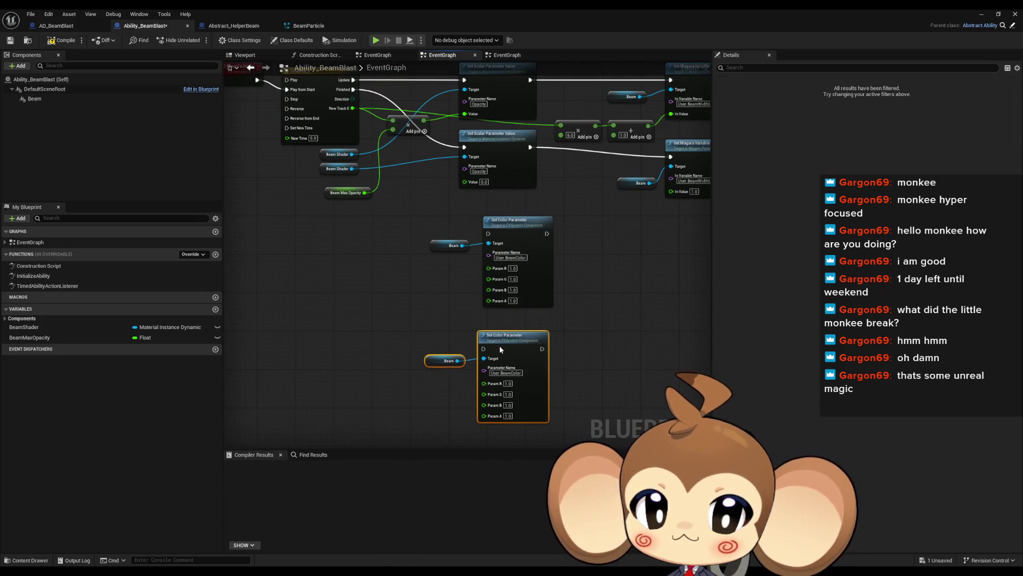
text(0)
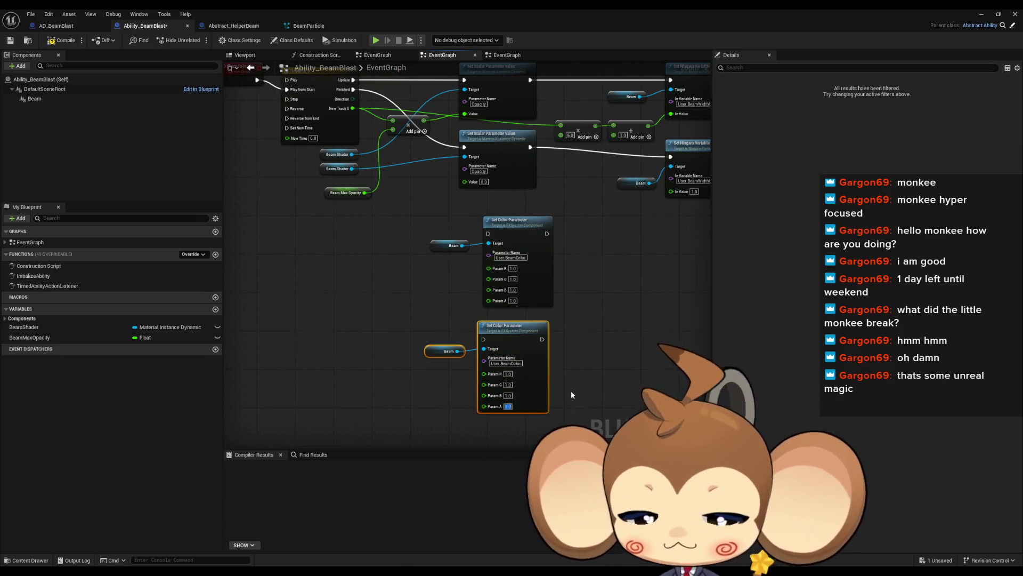
click(571, 390)
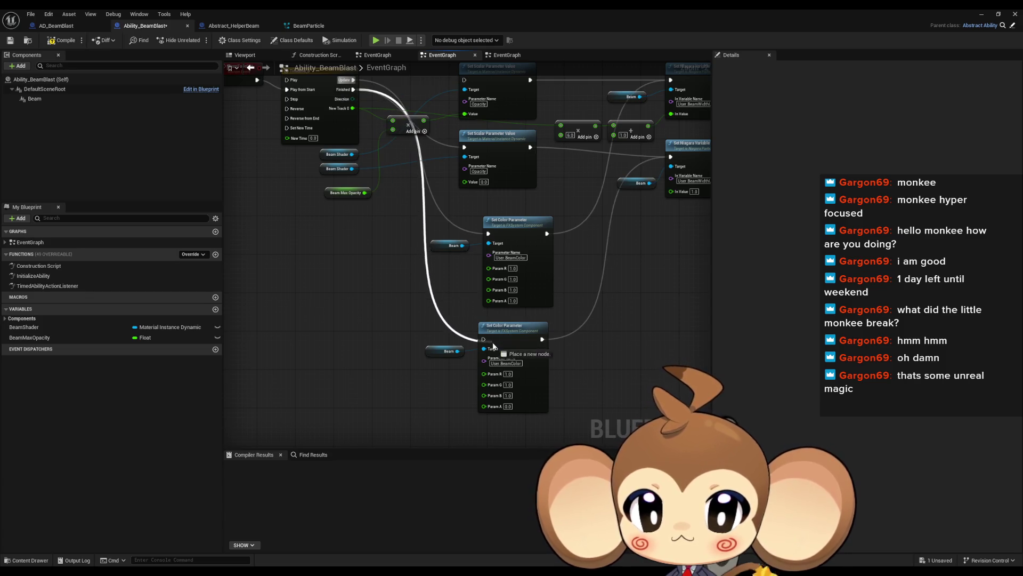
drag(486, 343, 484, 339)
drag(488, 300, 424, 120)
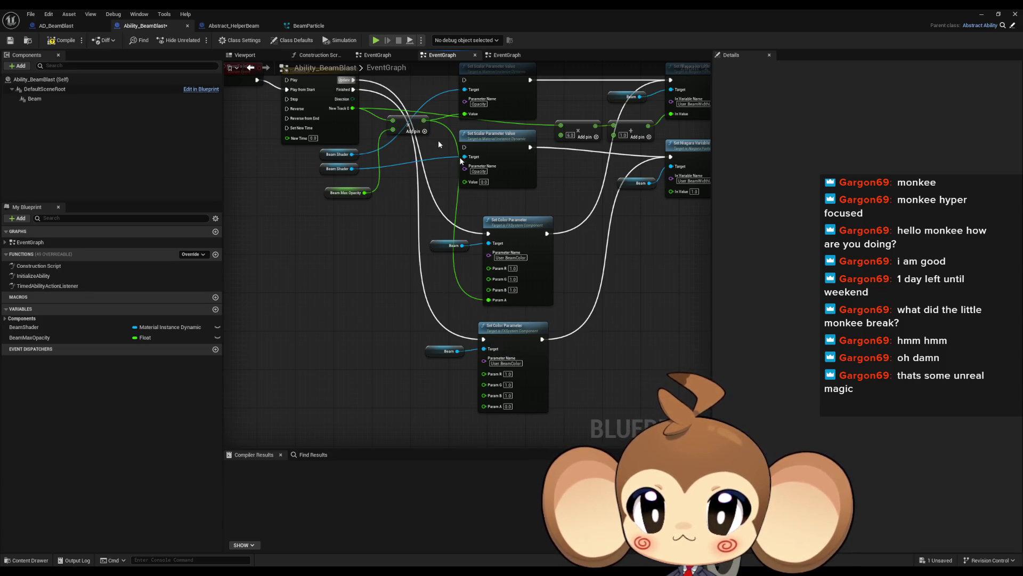
click(979, 14)
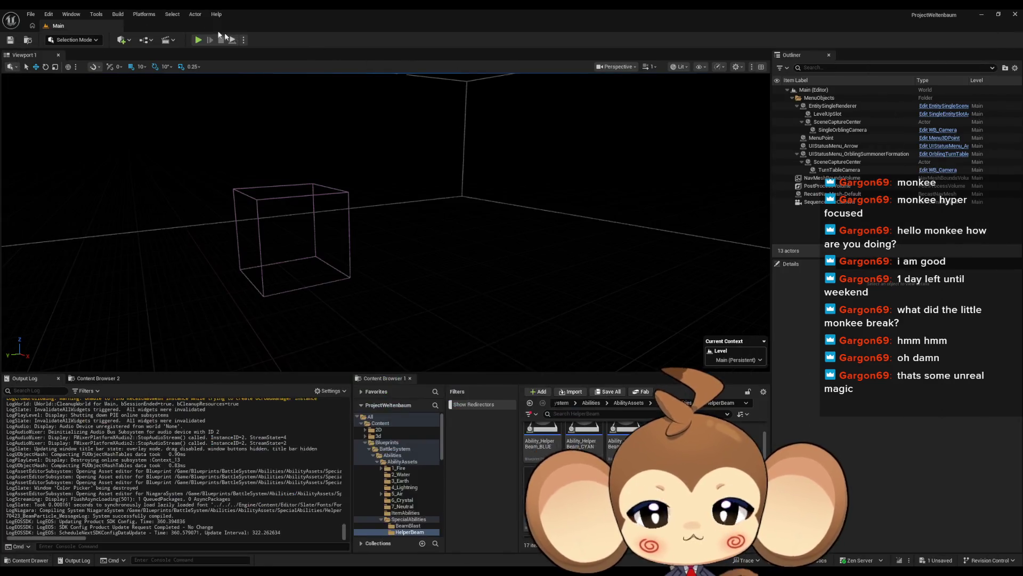
click(198, 40)
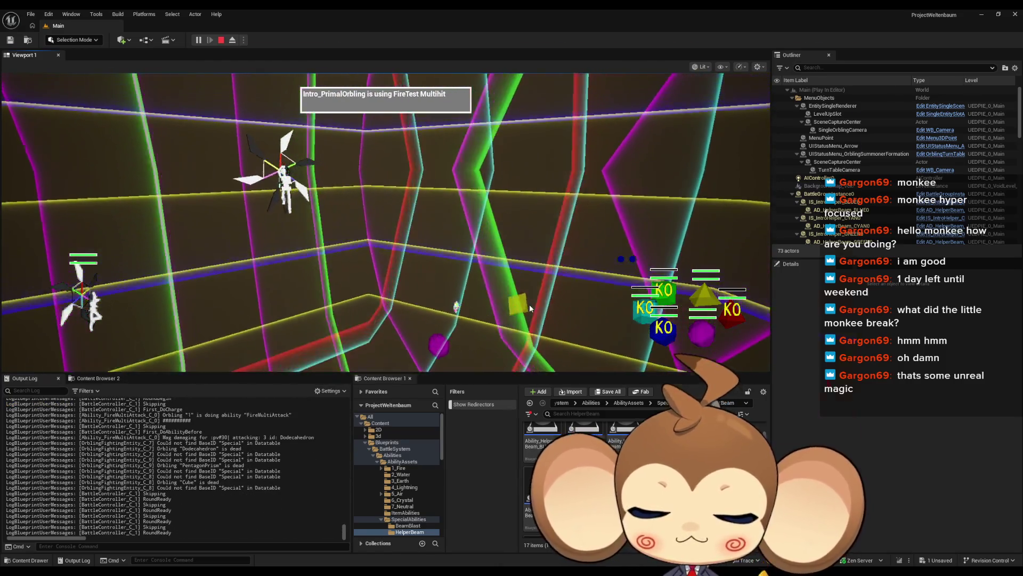
key(F11)
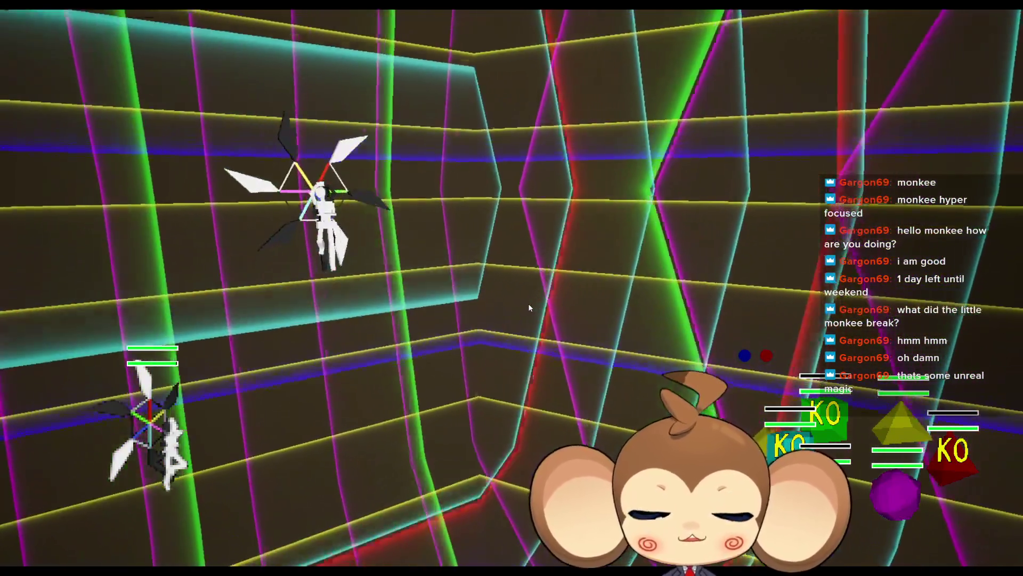
key(F11)
click(222, 40)
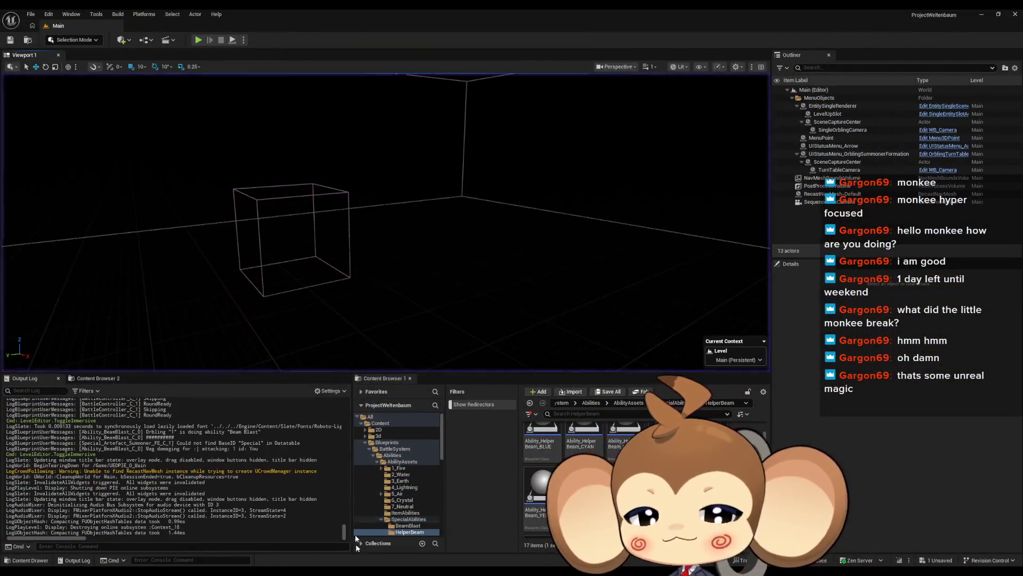
- Set InitializeAbility's BeamColor alpha to 0.0, then start a new play-in-editor test
double_click(497, 526)
scroll(379, 235, up, 2)
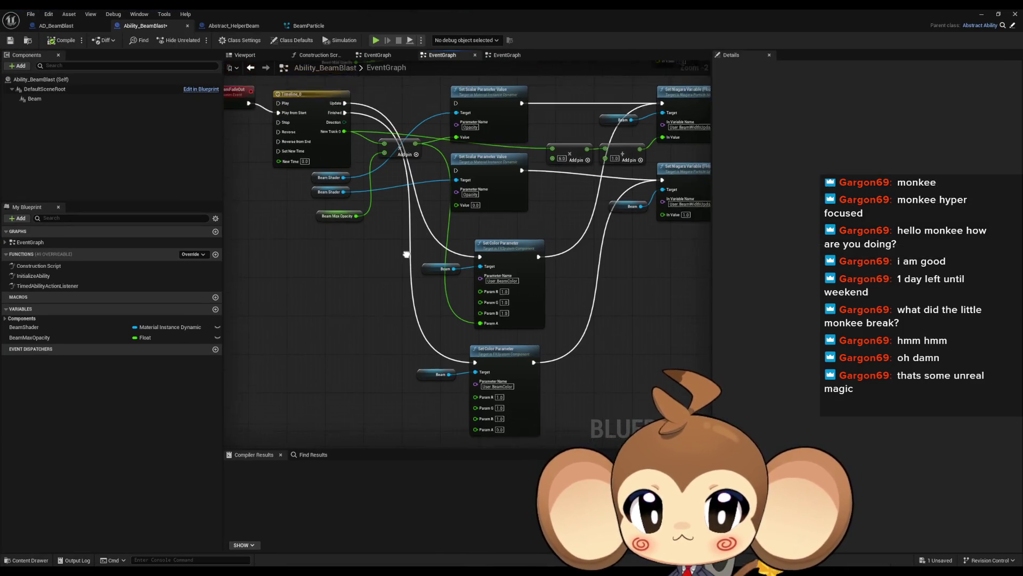
double_click(33, 275)
scroll(412, 386, up, 5)
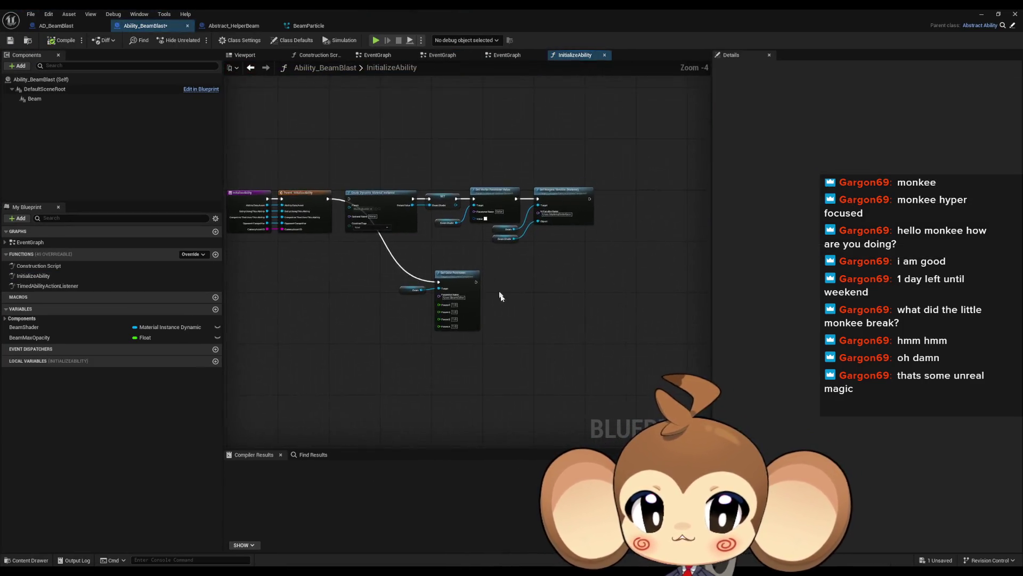
text(0)
key(Return)
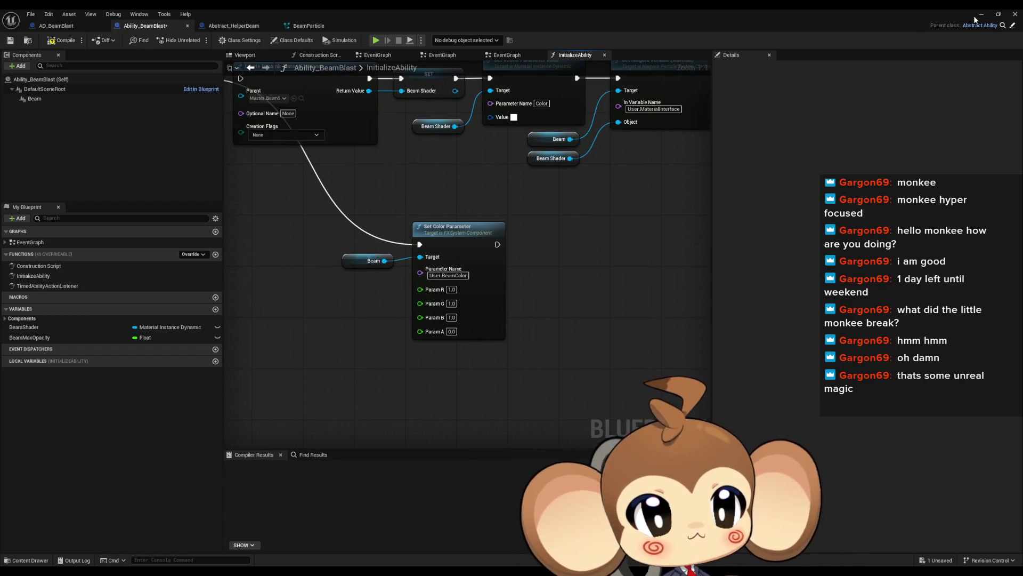
click(976, 18)
click(198, 42)
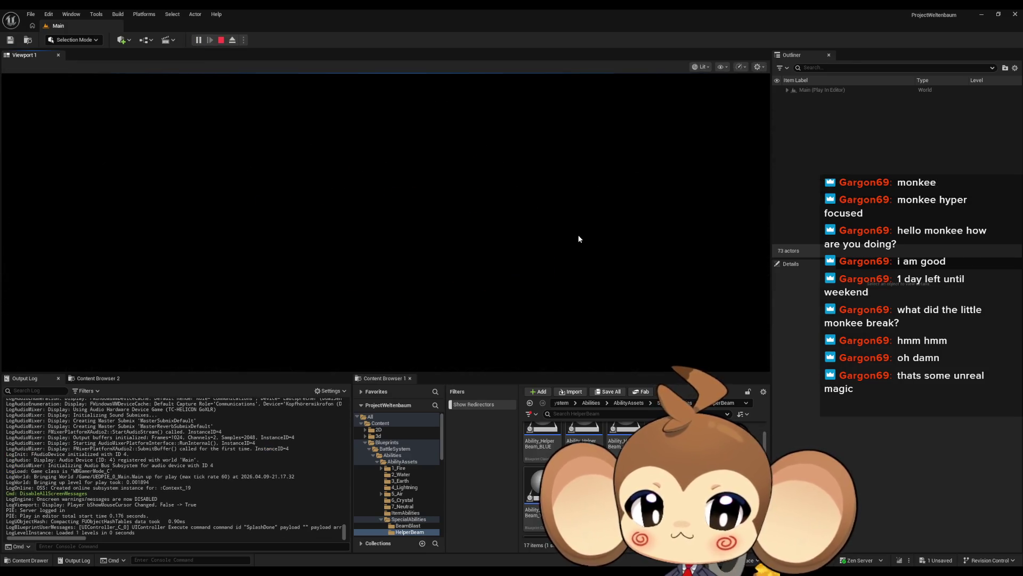
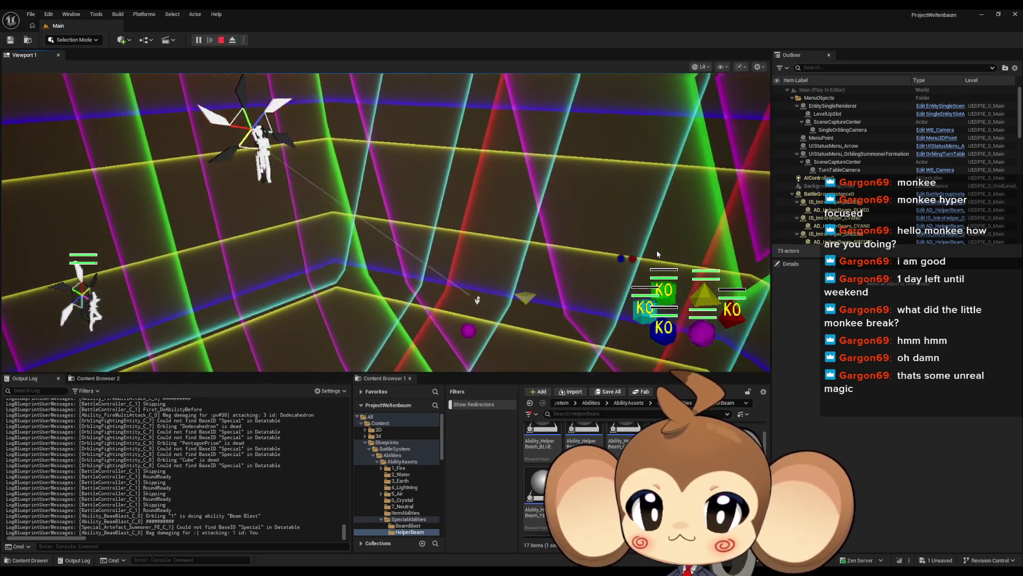
- Switch the running game view to fullscreen, then end the Play-in-Editor session
key(F11)
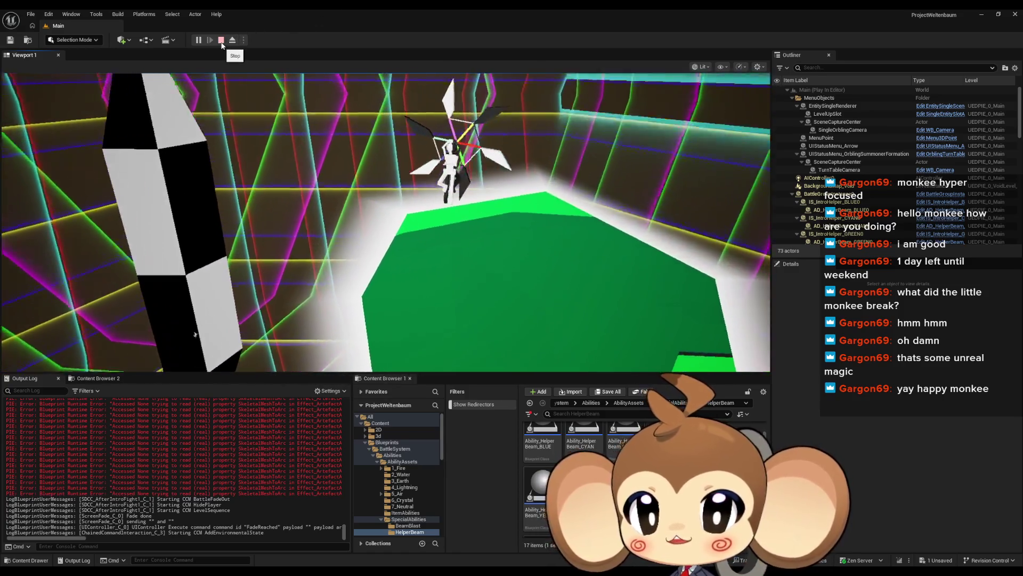
click(222, 42)
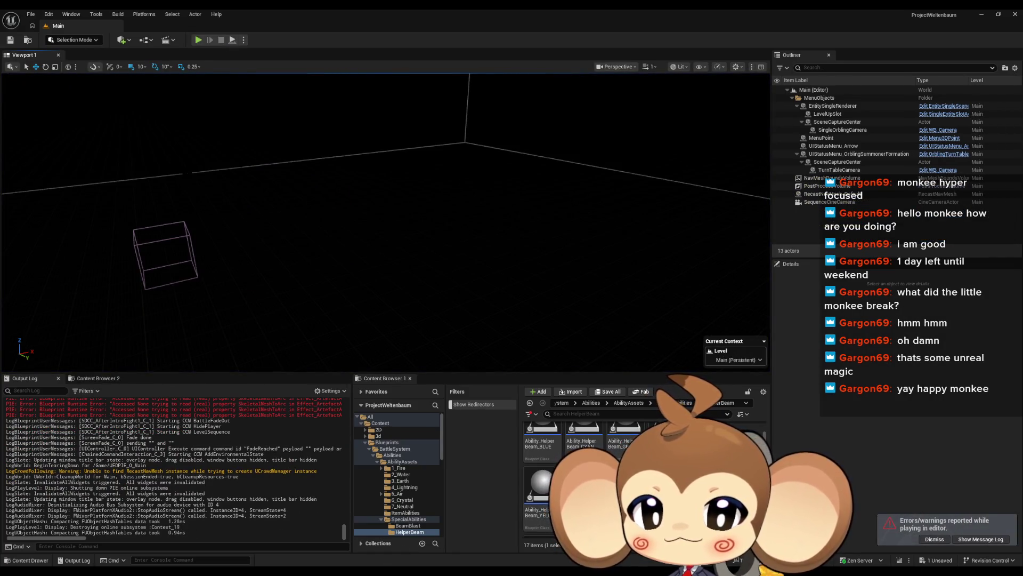
- Delete the upper row of dynamic material nodes in Ability_BeamBlast's InitializeAbility graph
key(alt+Tab)
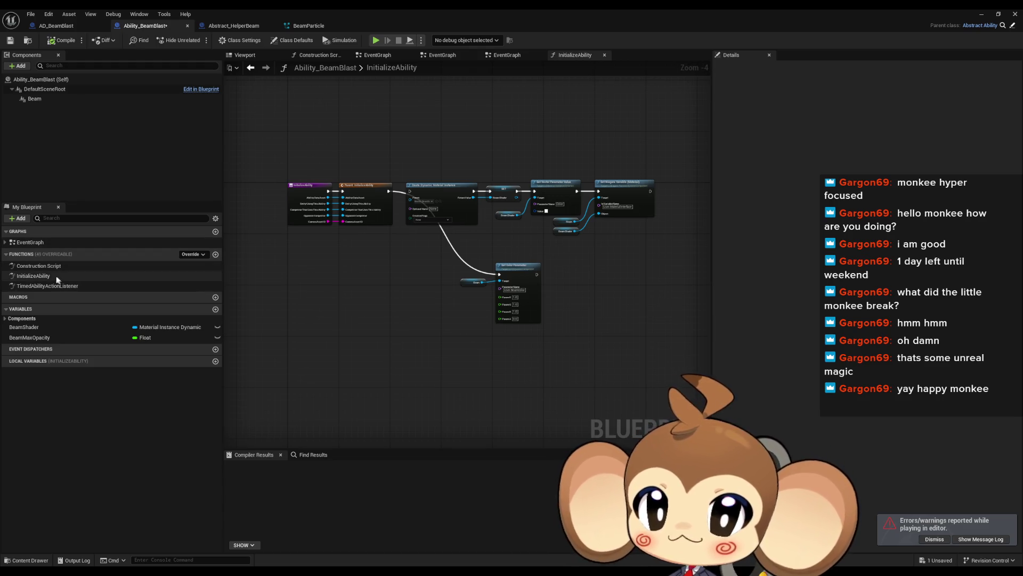
click(37, 251)
click(31, 253)
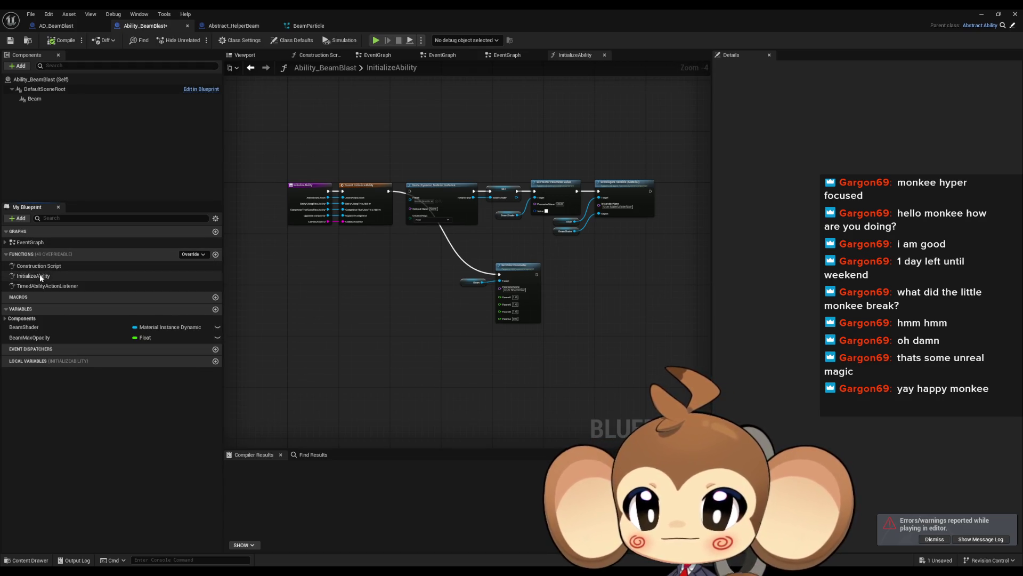
mouse_move(428, 141)
mouse_down()
mouse_move(655, 247)
mouse_move(667, 239)
mouse_up()
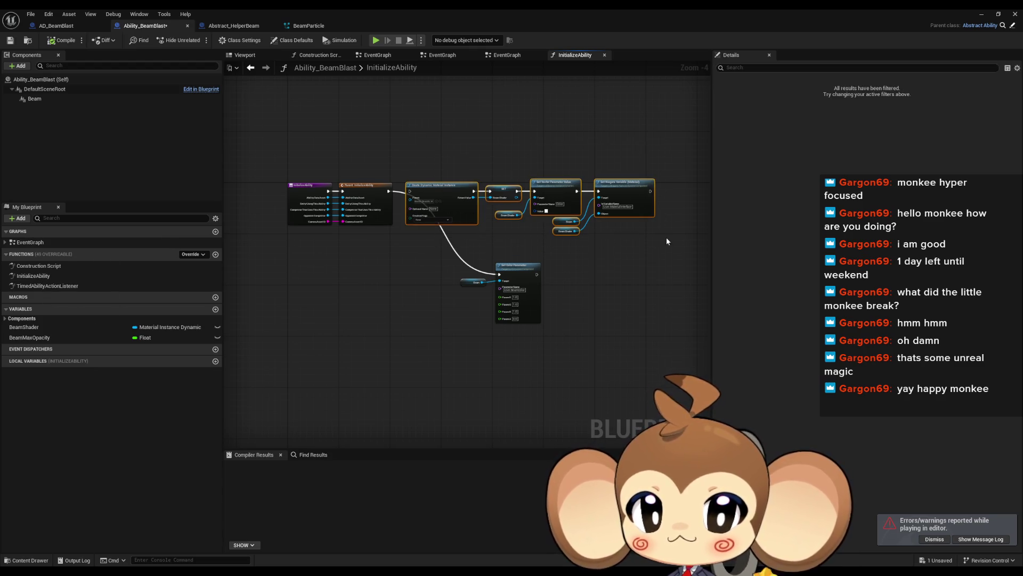
key(Delete)
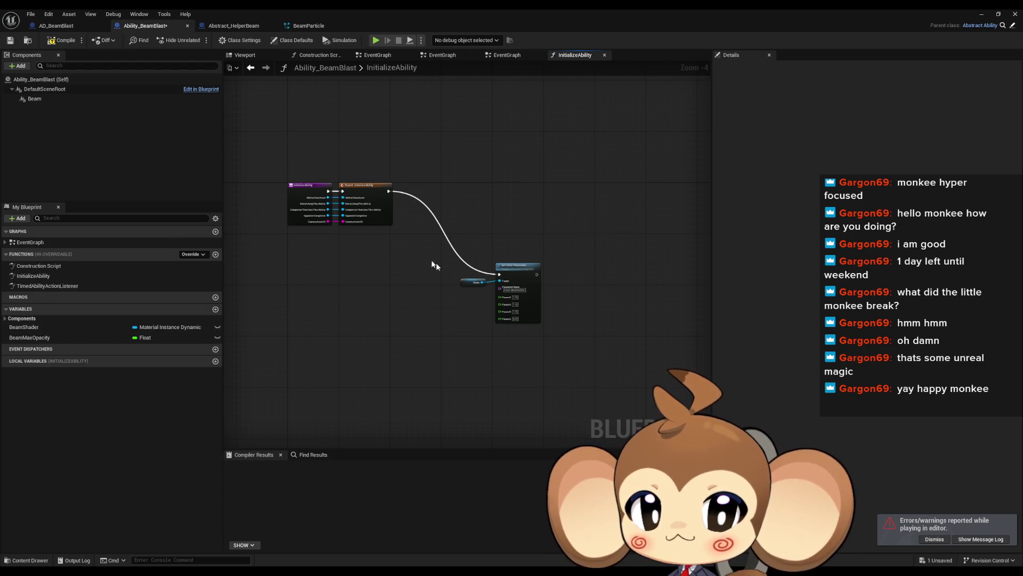
- Move the Set Color Parameter and Beam nodes up-left, then view TimedAbilityActionListener
drag(434, 265, 543, 328)
scroll(543, 328, up, 5)
drag(438, 141, 389, 106)
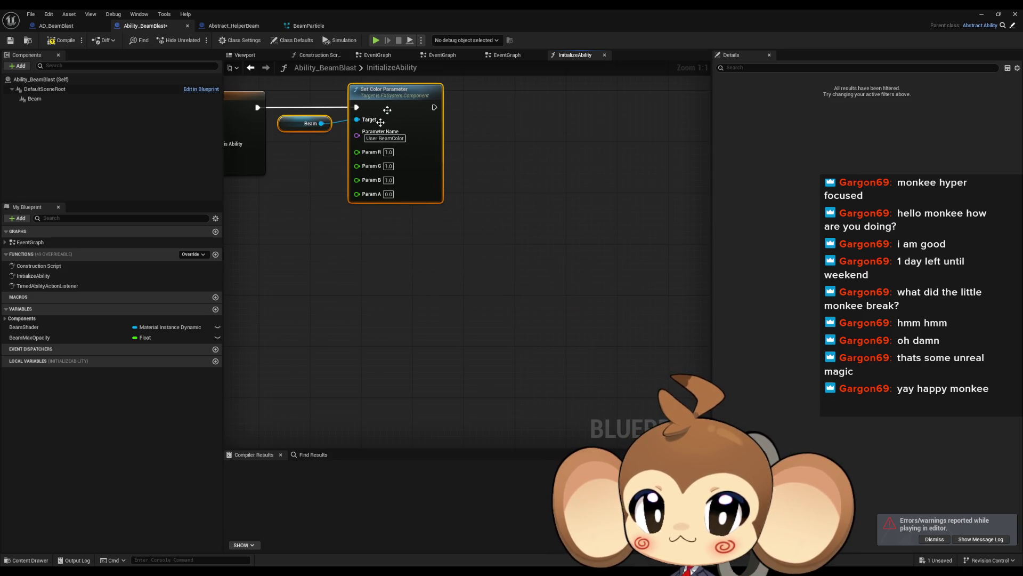
double_click(32, 286)
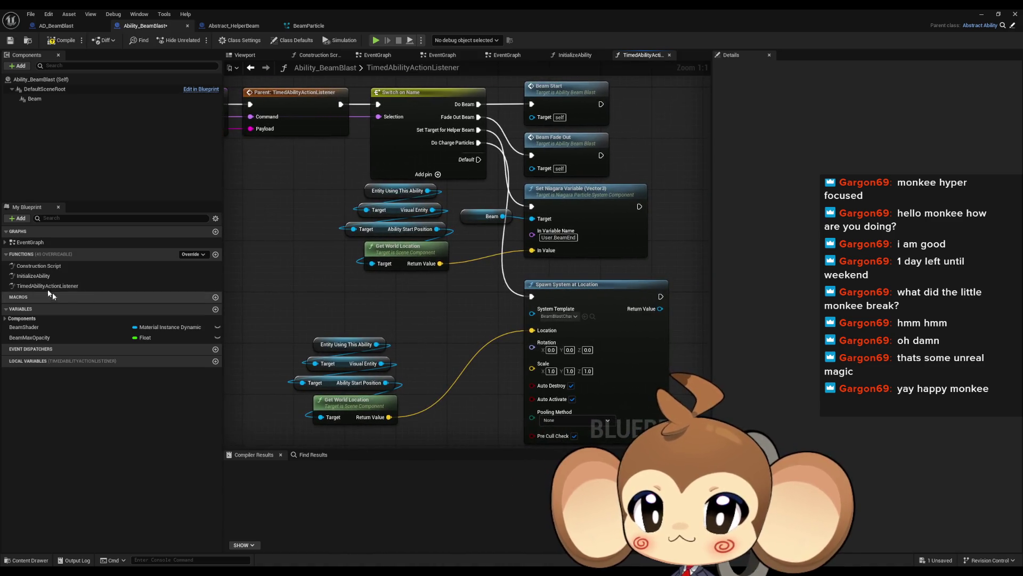
- Delete the four Set Scalar Parameter Value nodes, Beam Shader getters and BeamShader variable
double_click(32, 242)
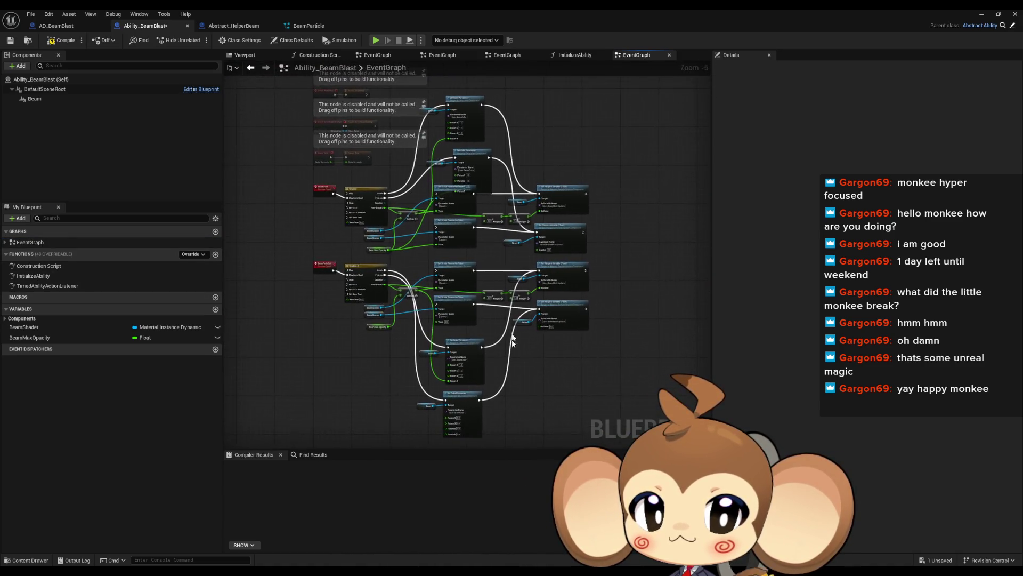
scroll(469, 285, up, 2)
drag(458, 321, 459, 323)
key(Delete)
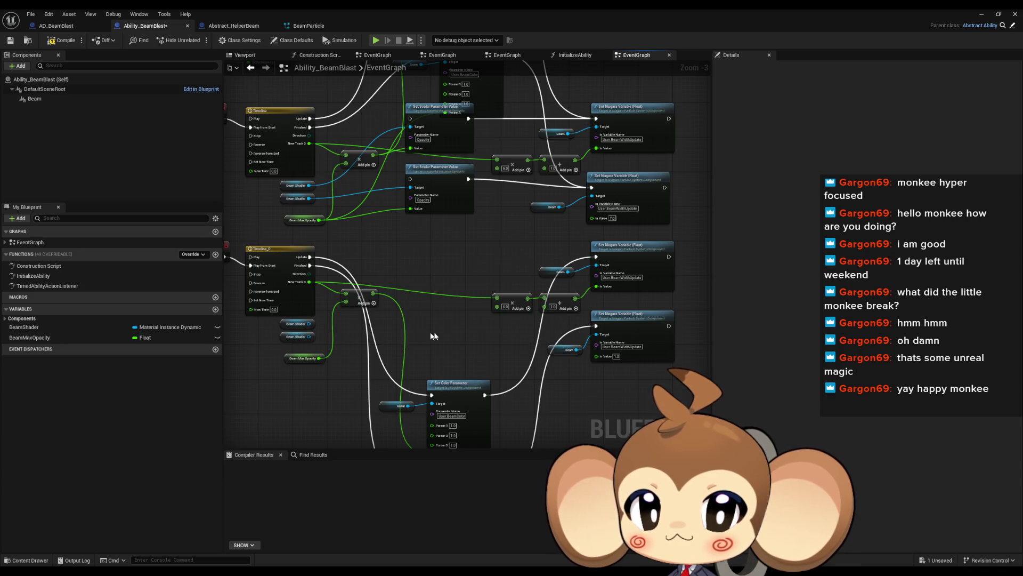
scroll(449, 304, down, 1)
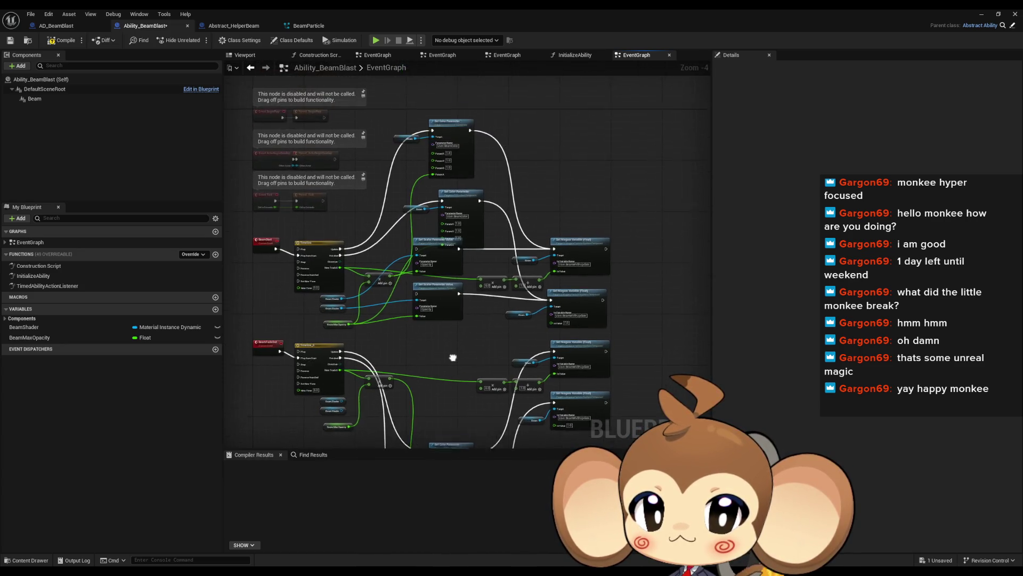
drag(428, 278, 427, 278)
key(Delete)
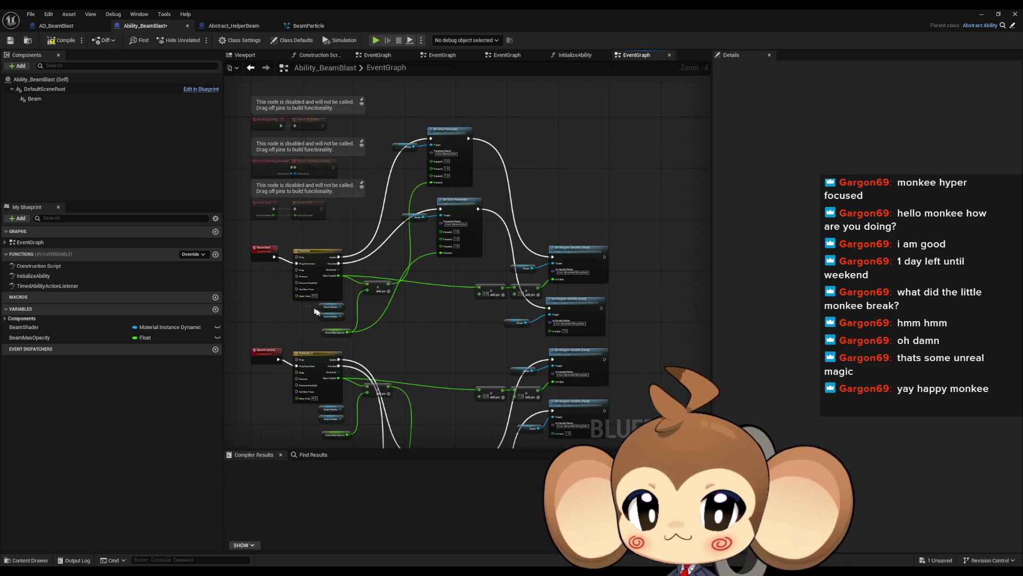
key(Delete)
drag(316, 312, 328, 348)
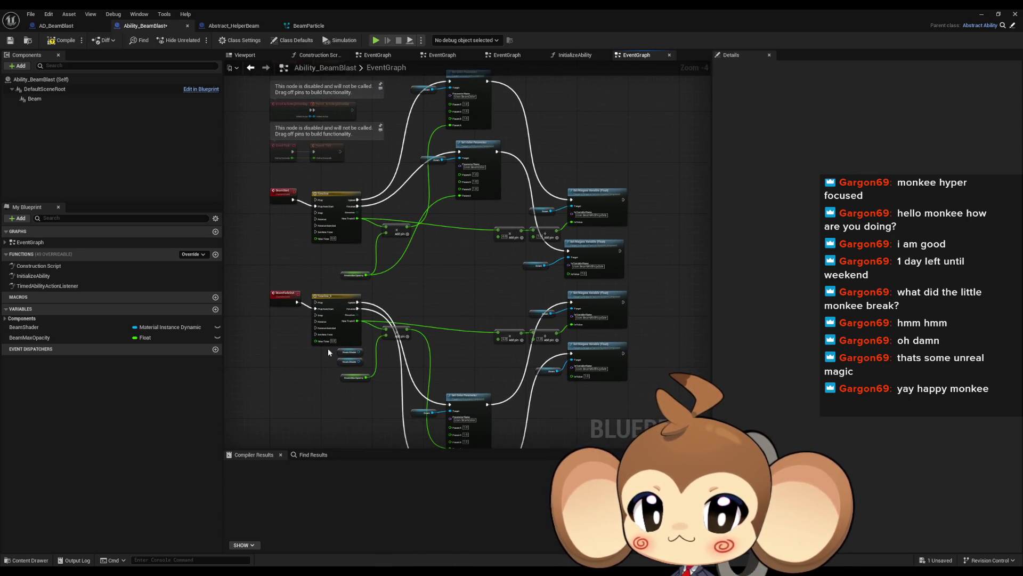
click(71, 328)
key(Delete)
- Move the lower node group down and put the Set Color Parameter nodes below the Timeline
drag(462, 404, 466, 316)
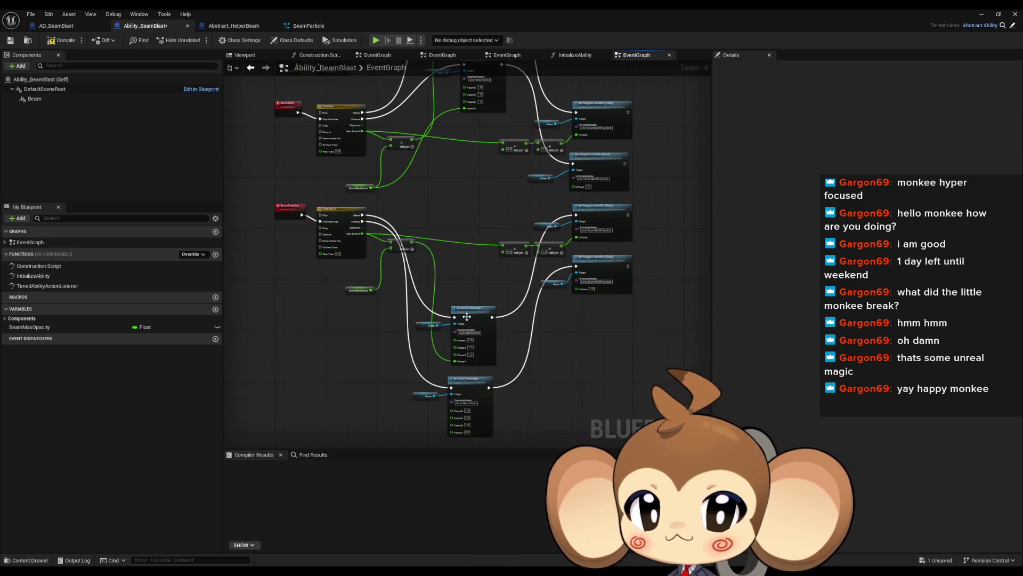
drag(244, 219, 598, 412)
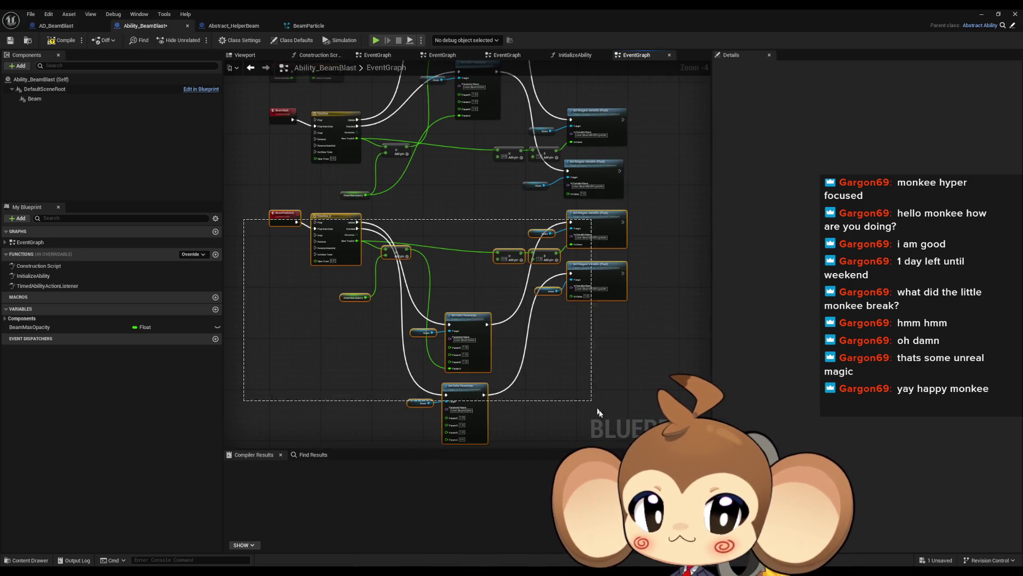
drag(468, 342, 468, 530)
scroll(439, 143, up, 2)
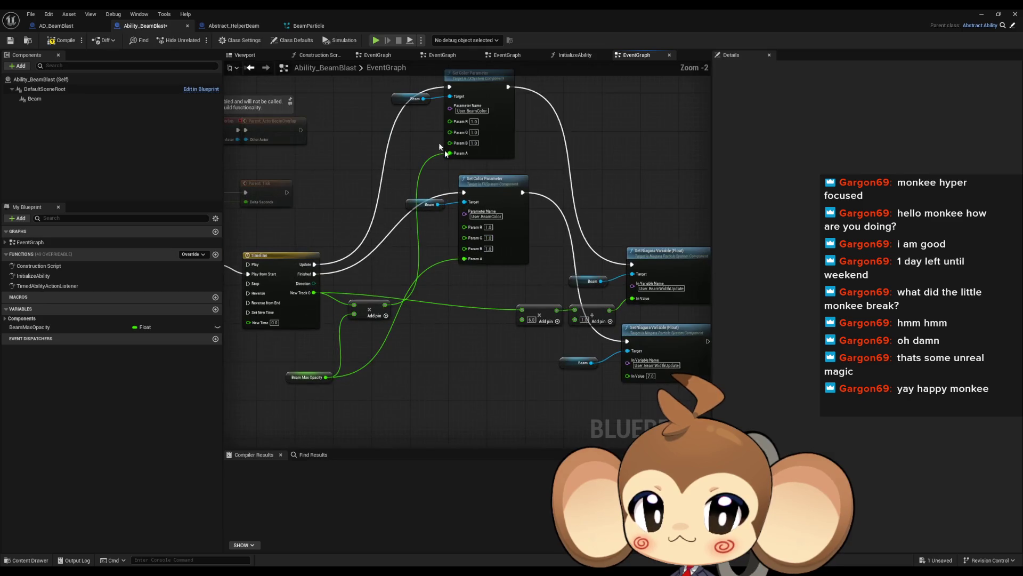
drag(405, 119, 533, 267)
mouse_move(457, 114)
mouse_down()
mouse_move(452, 380)
mouse_move(416, 363)
mouse_move(474, 261)
mouse_up()
scroll(389, 279, up, 2)
mouse_move(379, 337)
mouse_down()
mouse_move(434, 330)
mouse_move(416, 316)
mouse_move(392, 339)
mouse_up()
drag(533, 234, 485, 235)
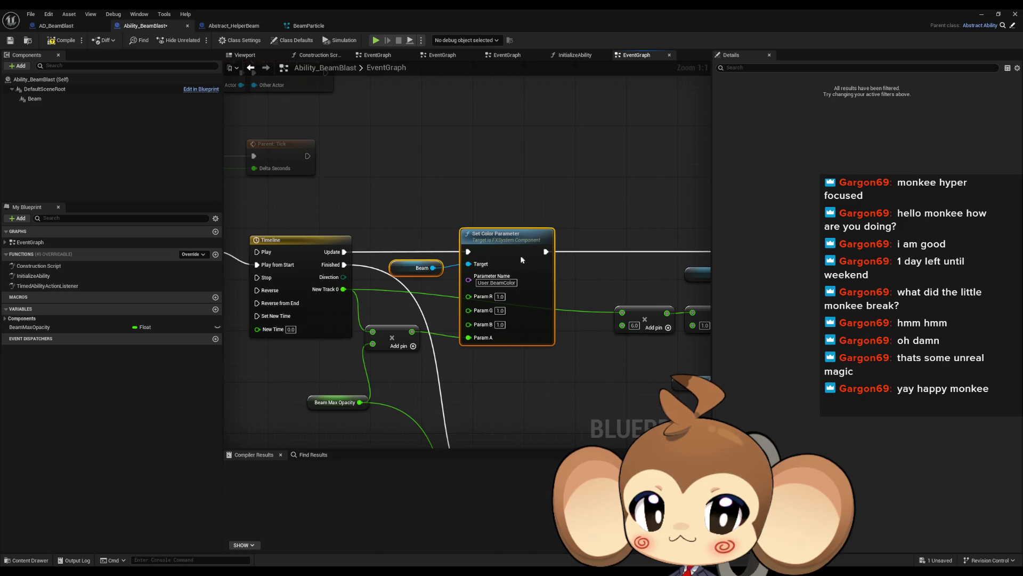
- Place the lower Set Color Parameter and Beam getter together and reposition the BeamFadeOut group
drag(615, 216, 384, 210)
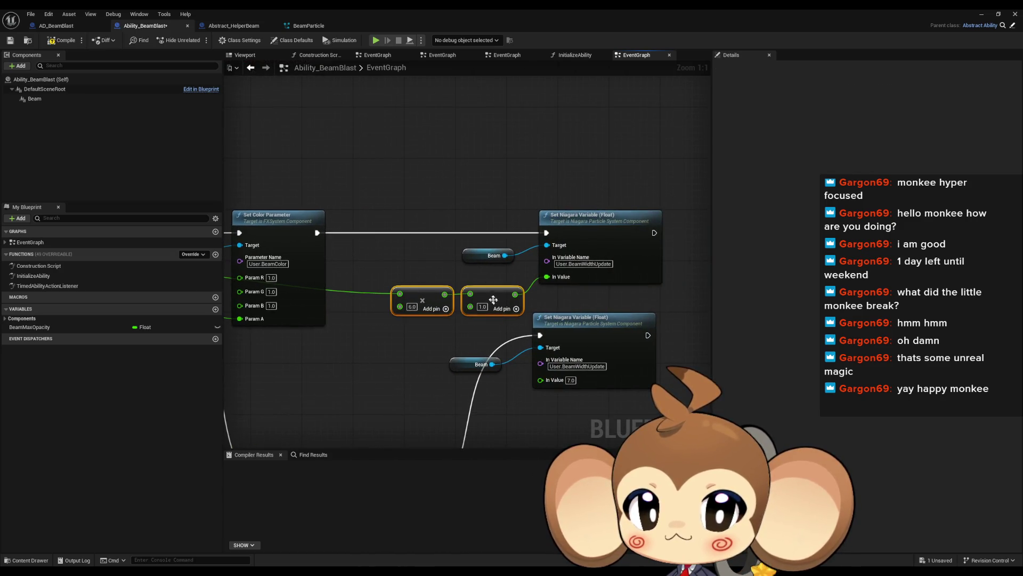
scroll(424, 301, down, 2)
mouse_move(409, 348)
mouse_down()
mouse_move(352, 270)
mouse_move(344, 238)
mouse_up()
drag(331, 372, 272, 257)
drag(272, 257, 396, 279)
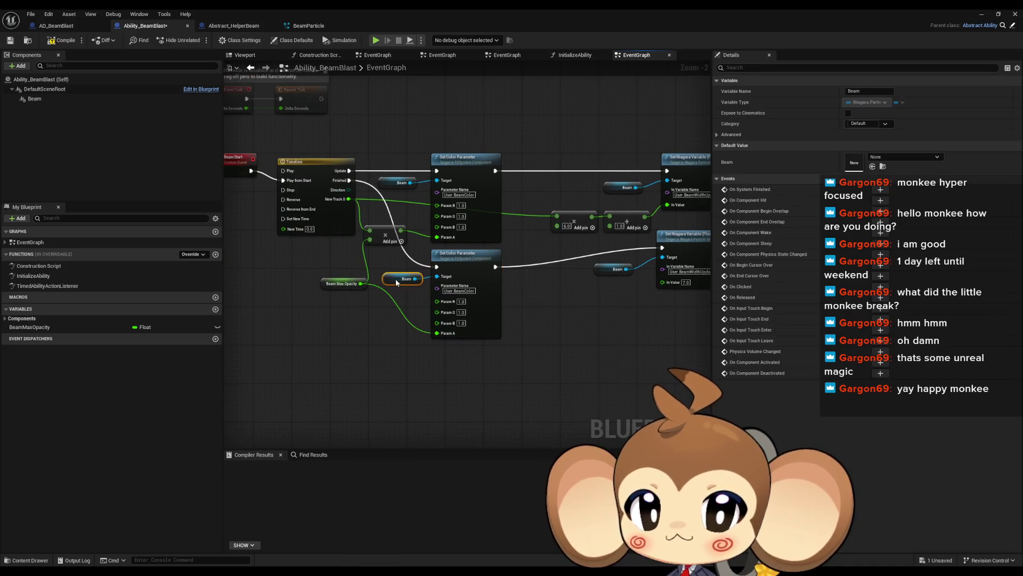
scroll(400, 286, down, 5)
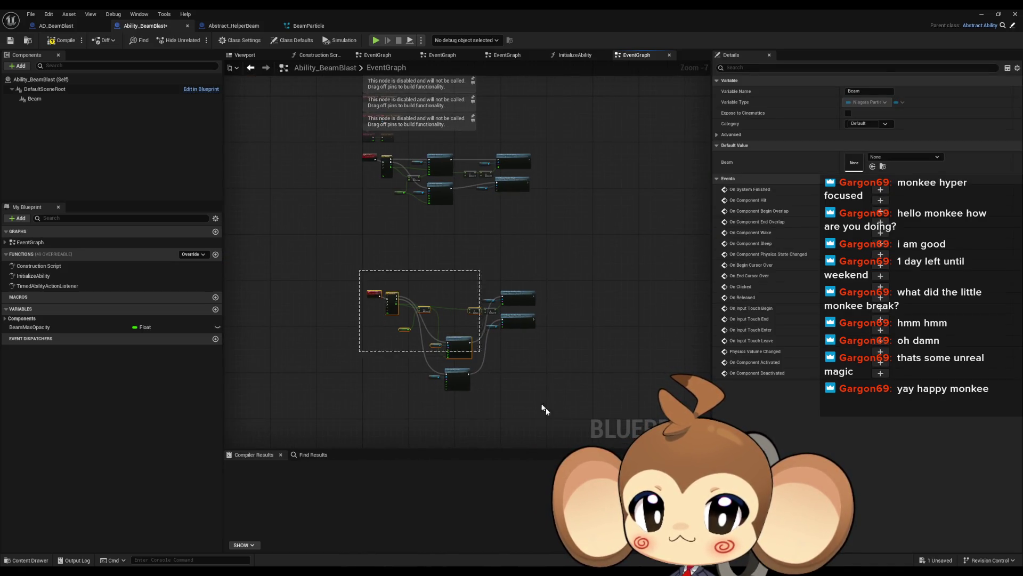
drag(543, 410, 480, 351)
scroll(371, 292, up, 6)
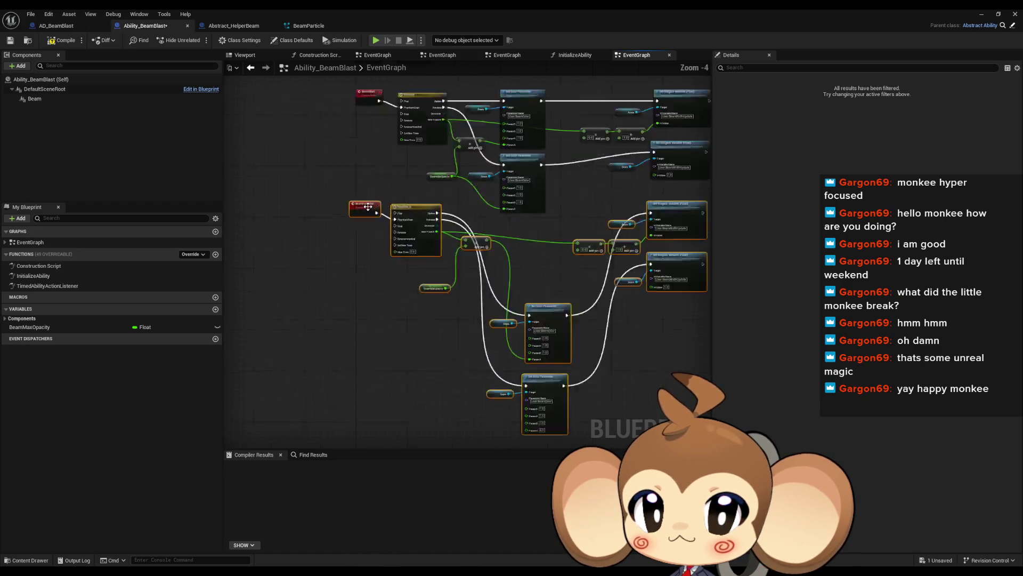
mouse_move(362, 380)
mouse_down()
mouse_move(373, 409)
mouse_move(208, 308)
mouse_move(210, 194)
mouse_up()
- Place the Set Color Parameter, Beam and Set Niagara Variable nodes beside the Timeline
click(524, 306)
mouse_move(527, 374)
mouse_down()
mouse_move(529, 346)
mouse_move(472, 193)
mouse_up()
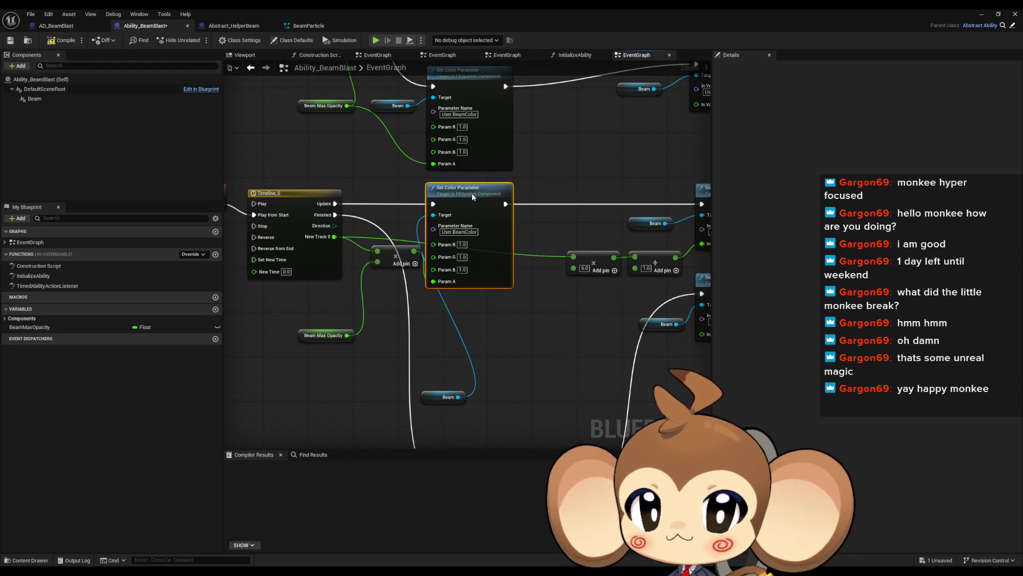
drag(397, 250, 379, 270)
drag(447, 397, 360, 169)
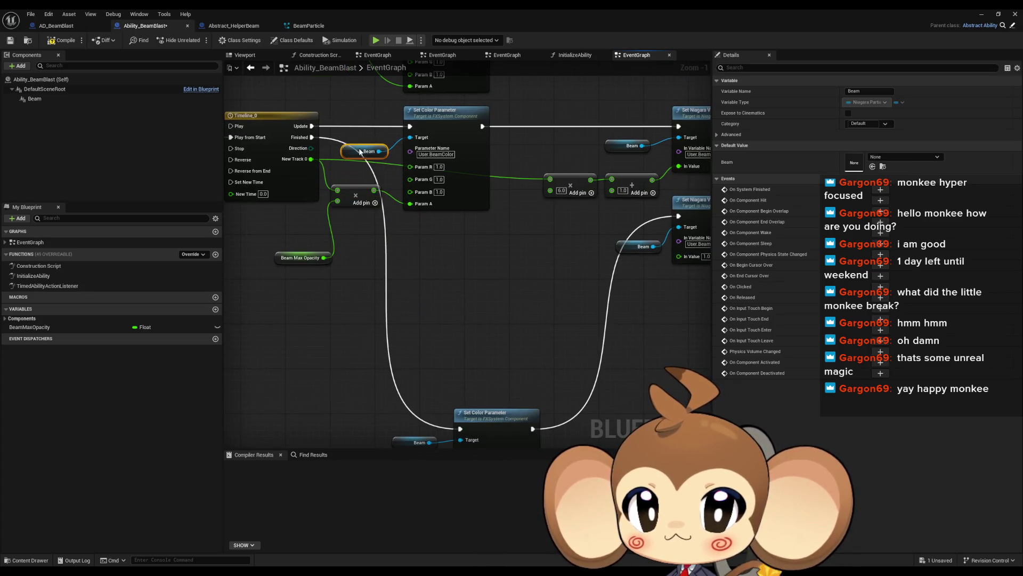
mouse_move(490, 419)
mouse_down()
mouse_move(433, 238)
mouse_move(442, 235)
mouse_up()
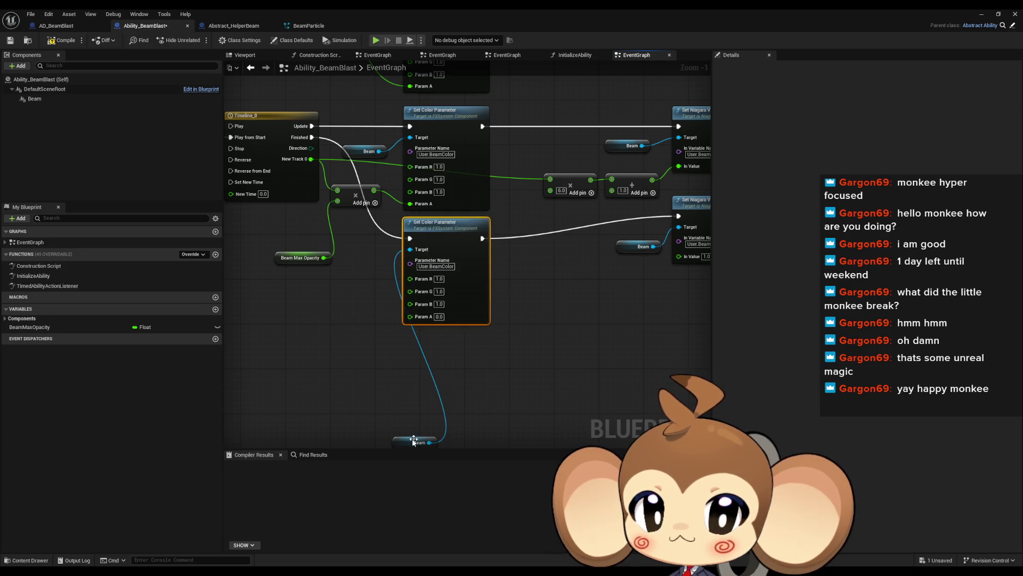
drag(414, 440, 359, 255)
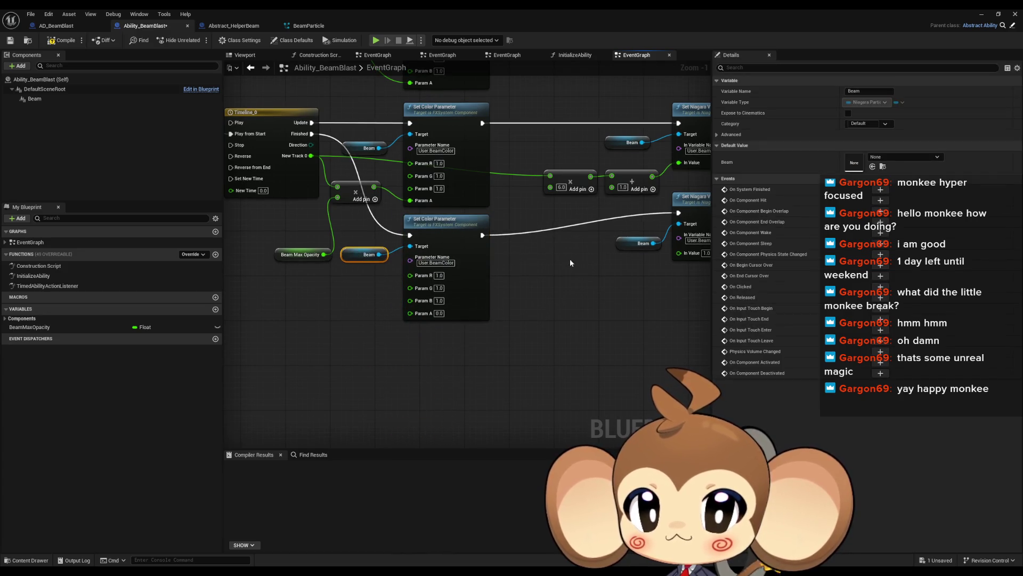
drag(570, 263, 473, 310)
mouse_move(627, 260)
mouse_down()
mouse_move(524, 282)
mouse_move(487, 278)
mouse_move(509, 277)
mouse_up()
- Line up both beam node chains, compile Ability_BeamBlast, and switch to Abstract_HelperBeam
drag(484, 153, 602, 243)
drag(636, 189, 586, 188)
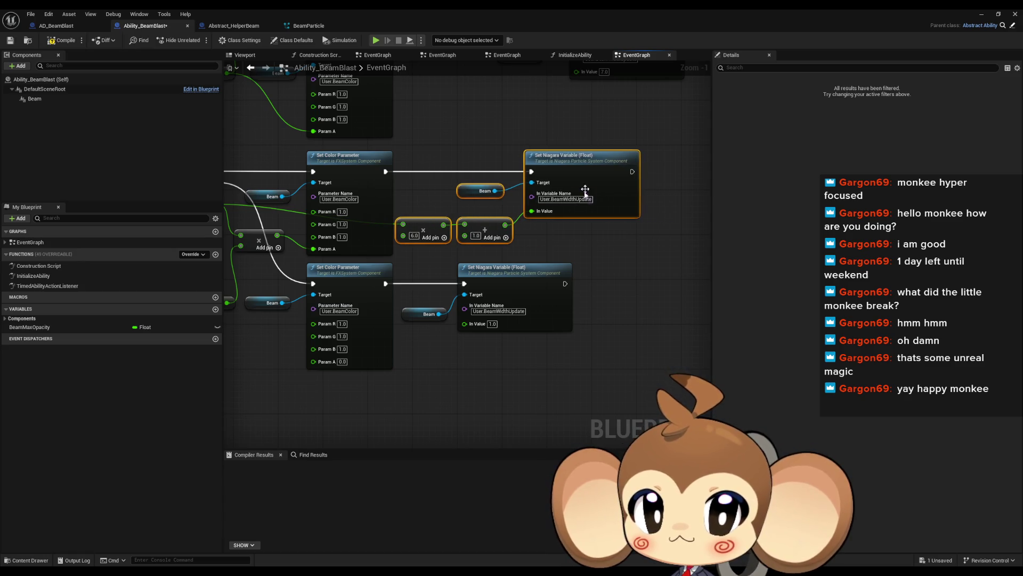
mouse_move(501, 282)
mouse_down()
mouse_move(410, 320)
mouse_move(581, 286)
mouse_move(581, 276)
mouse_up()
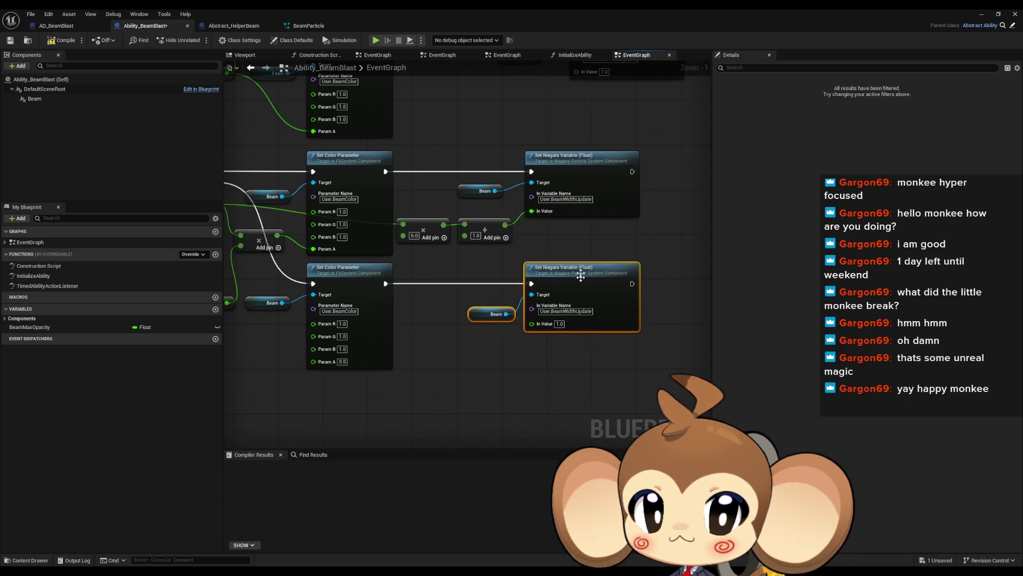
scroll(581, 276, down, 1)
drag(566, 188, 570, 206)
drag(449, 126, 608, 251)
drag(583, 113, 540, 111)
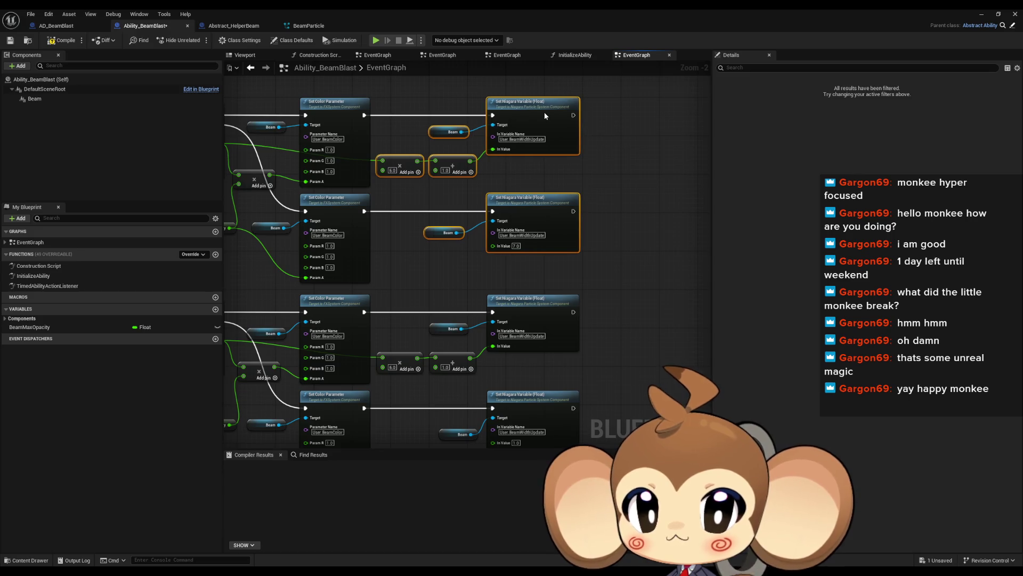
click(655, 231)
scroll(657, 235, down, 2)
drag(659, 261, 643, 272)
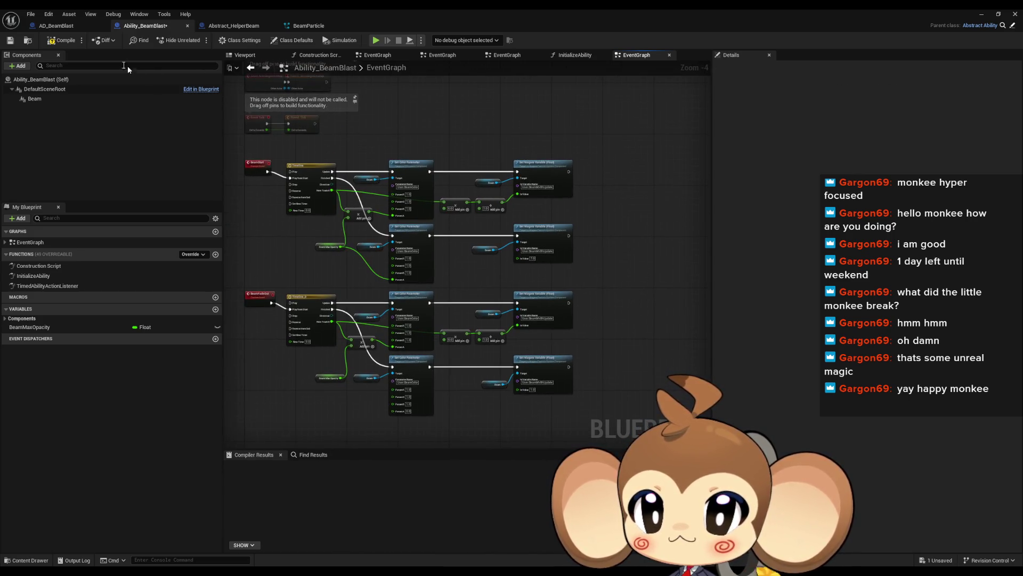
click(60, 45)
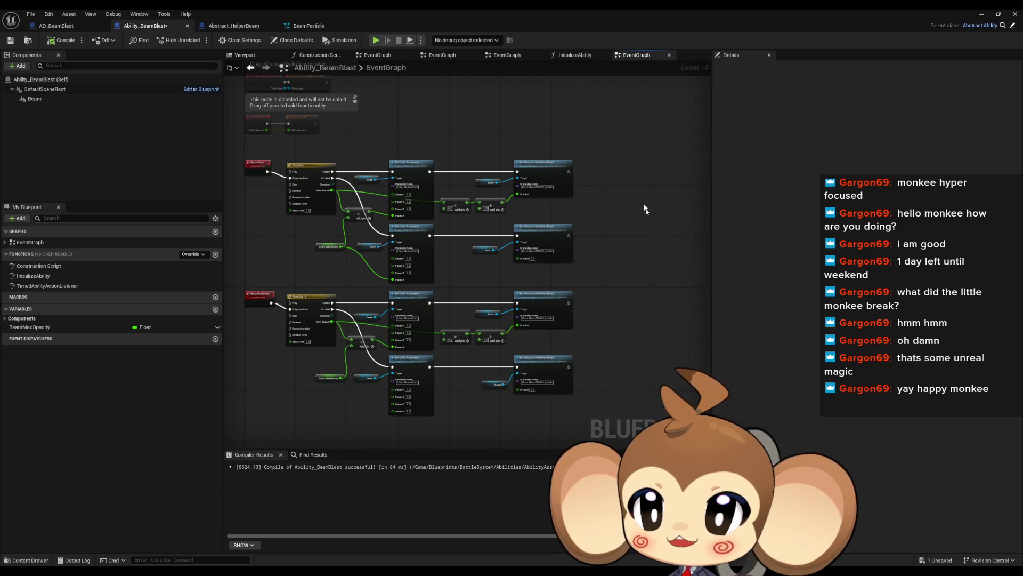
click(187, 25)
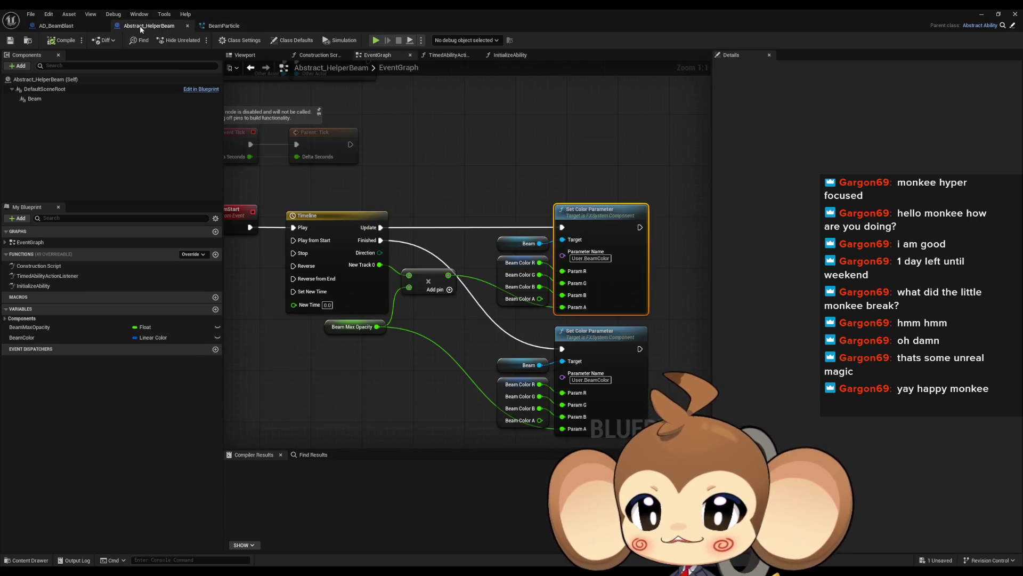
- From the level editor, browse Content > Effects > Player > Artefact and open Effect_ArtefactArcs
click(187, 26)
click(88, 24)
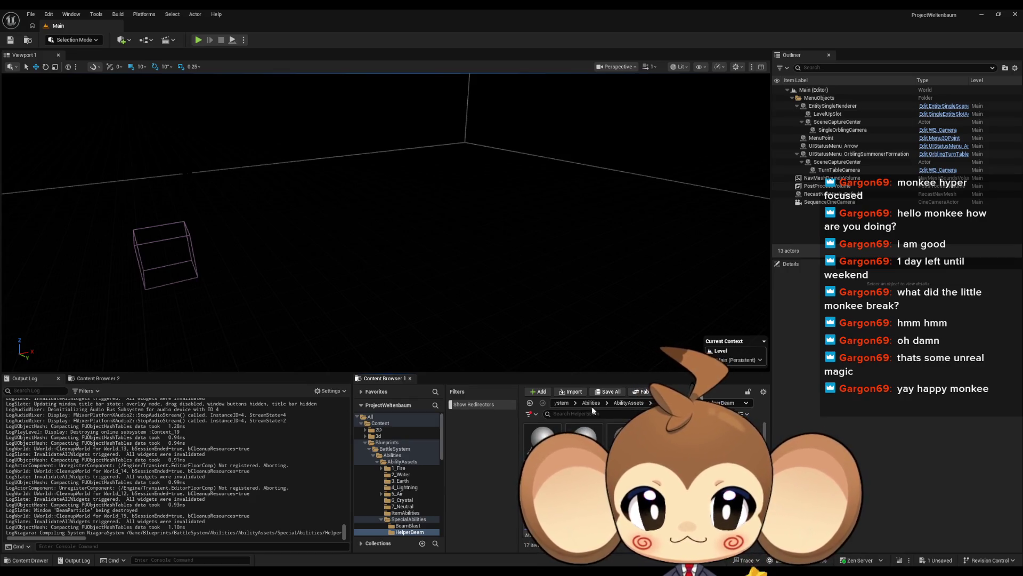
click(575, 403)
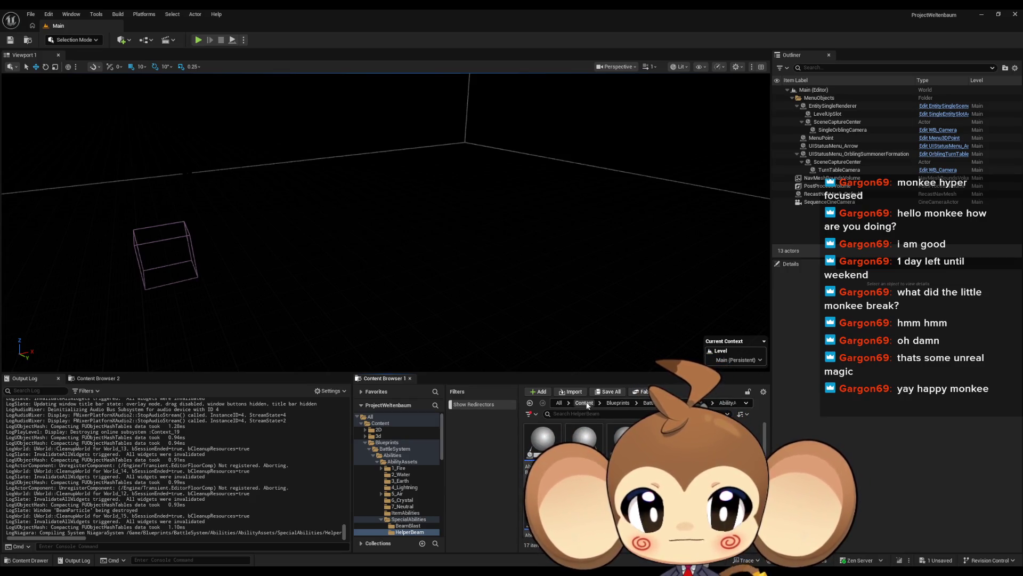
scroll(587, 453, down, 1)
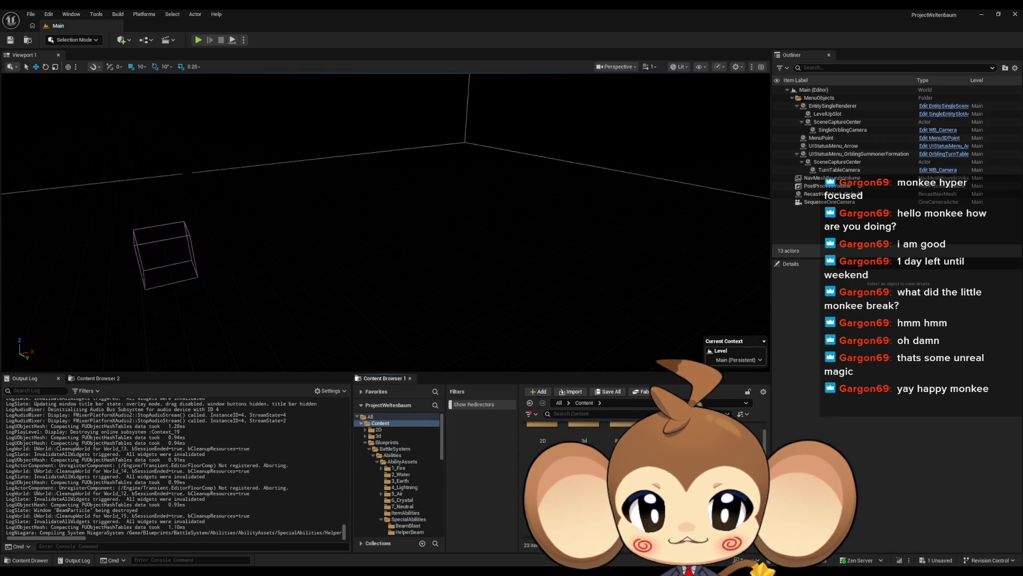
double_click(584, 458)
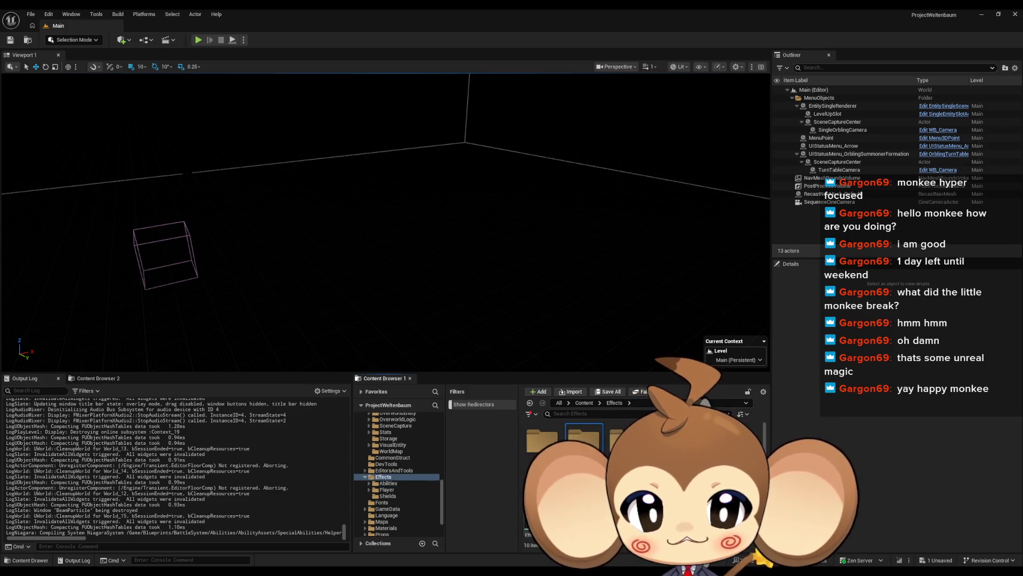
double_click(585, 440)
double_click(538, 445)
double_click(543, 442)
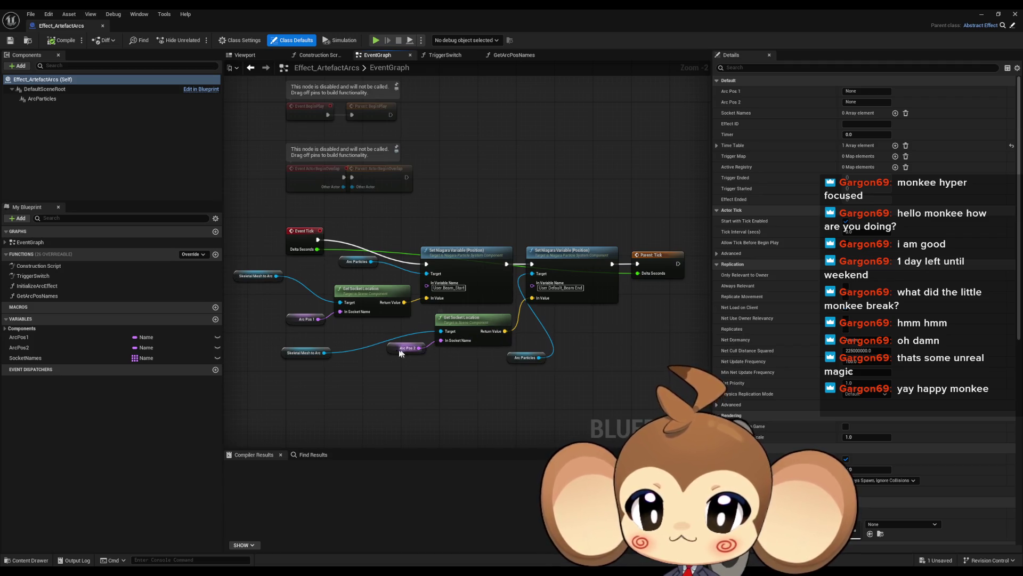
- Inspect the TriggerSwitch and InitializeArcEffect graphs and the Time Table class defaults
scroll(356, 273, up, 2)
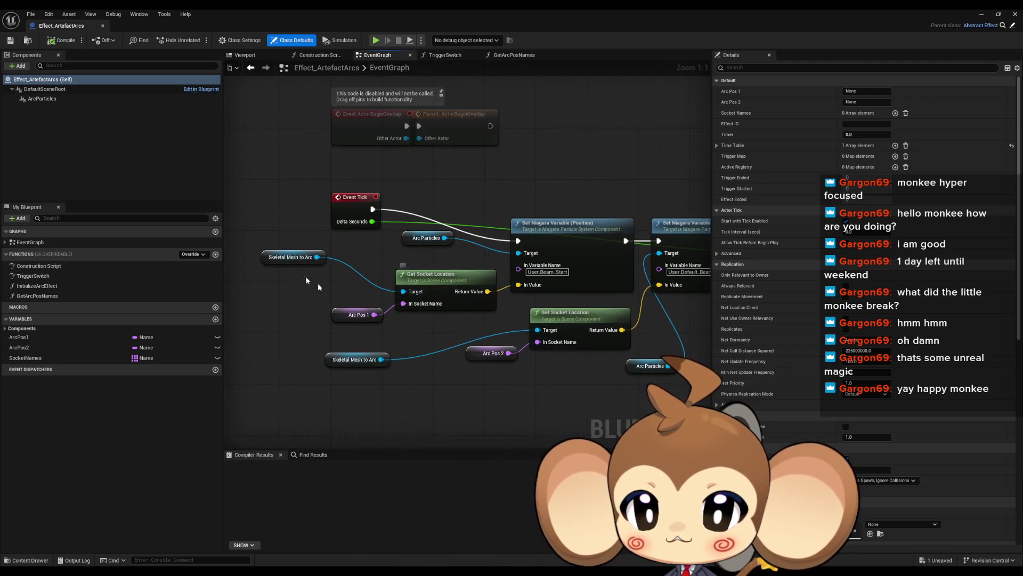
click(293, 257)
drag(299, 274, 224, 275)
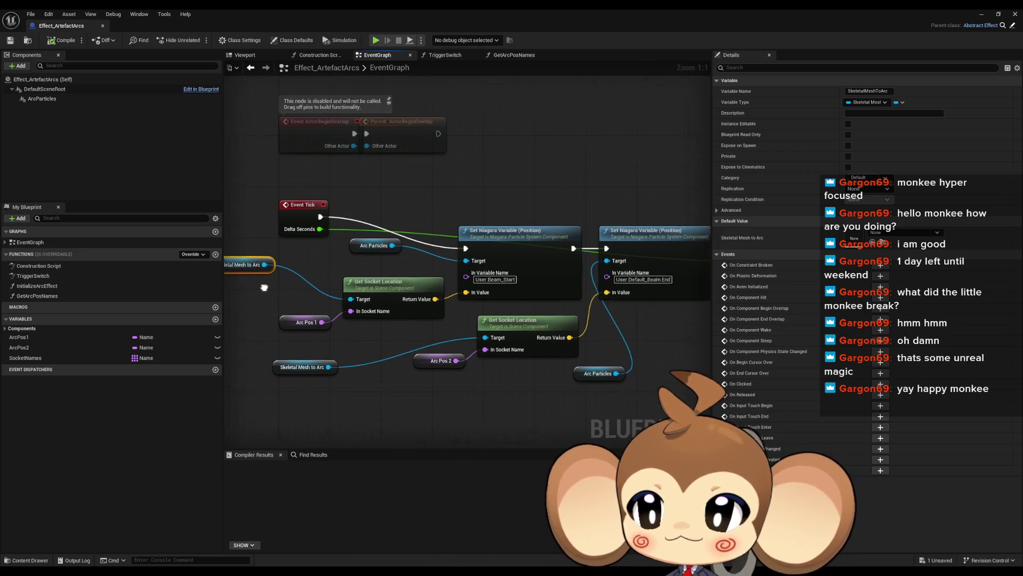
double_click(33, 276)
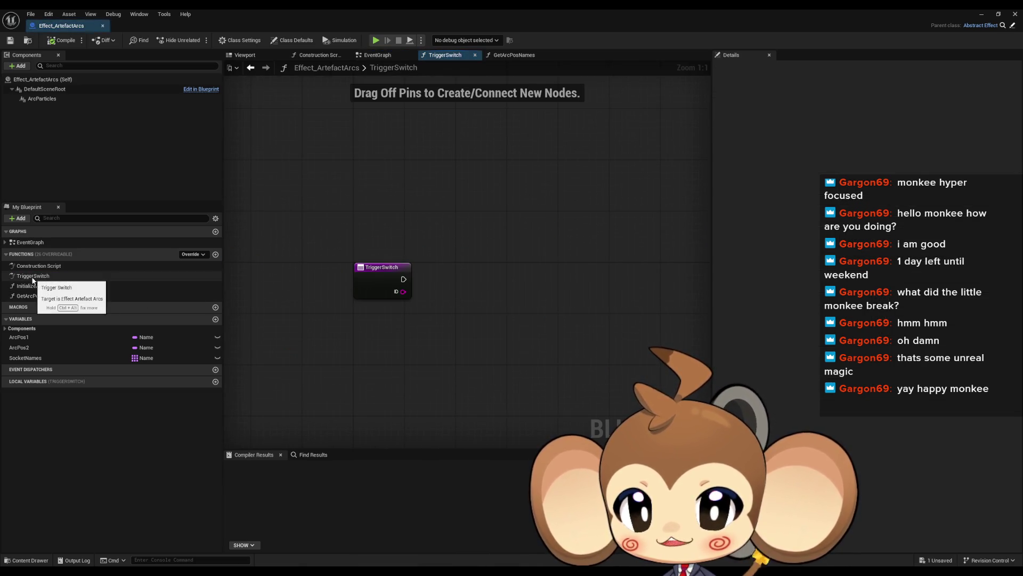
double_click(37, 286)
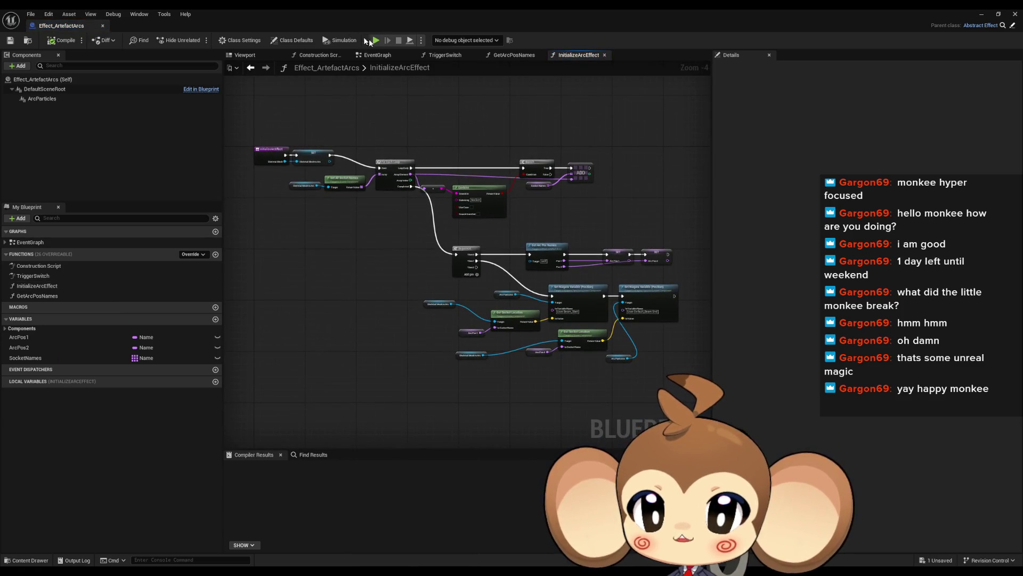
click(297, 42)
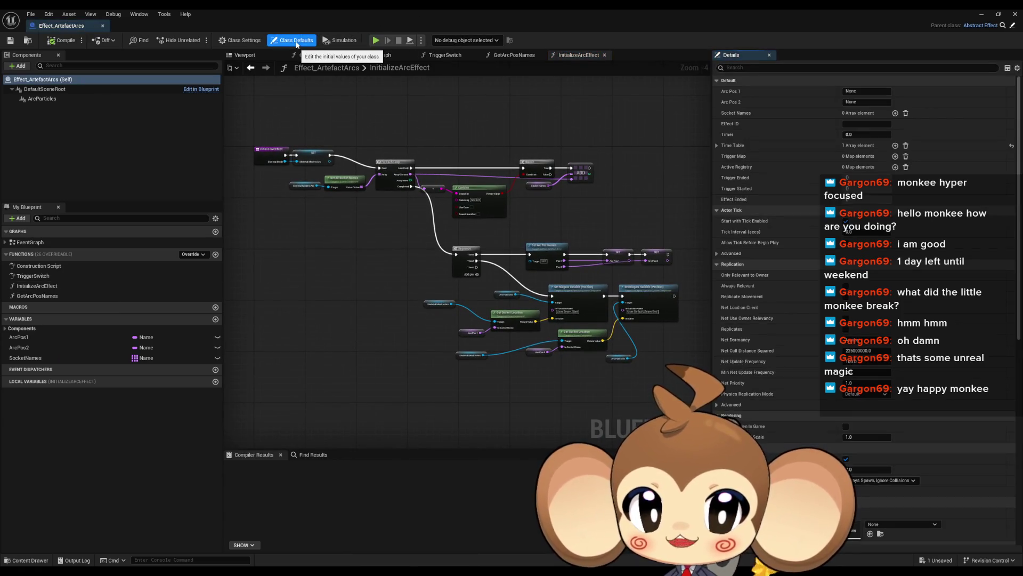
click(718, 145)
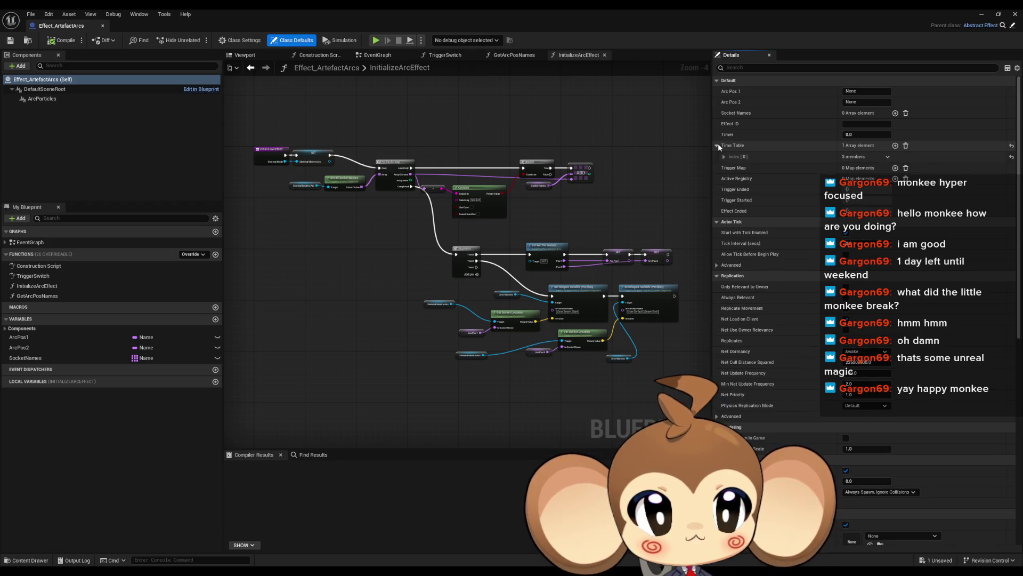
click(724, 157)
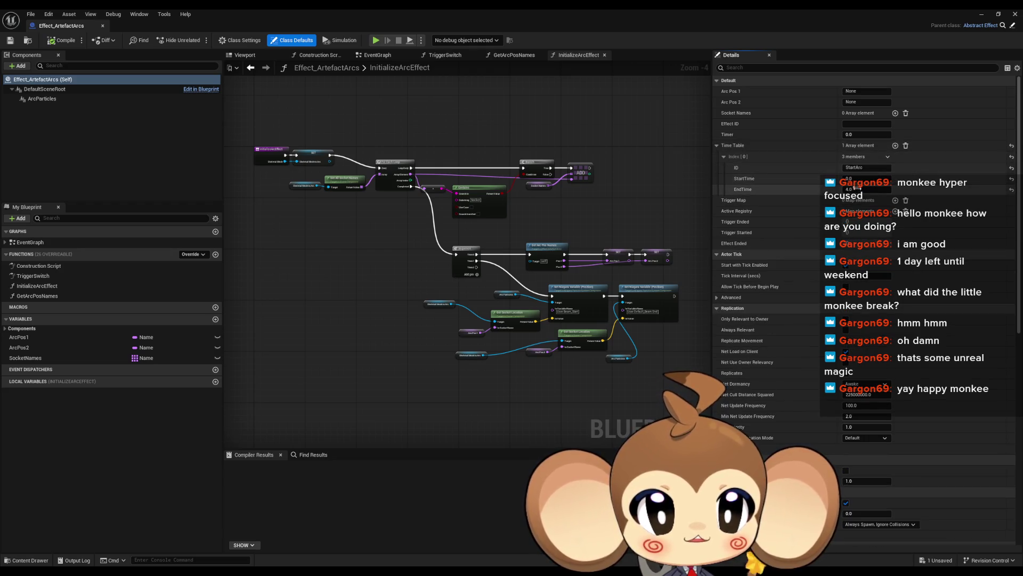
scroll(379, 236, down, 3)
- Move the InitializeArcEffect loop, branch and sequence nodes slightly upward
drag(326, 170, 441, 281)
scroll(309, 198, up, 5)
drag(343, 193, 343, 176)
scroll(347, 268, down, 2)
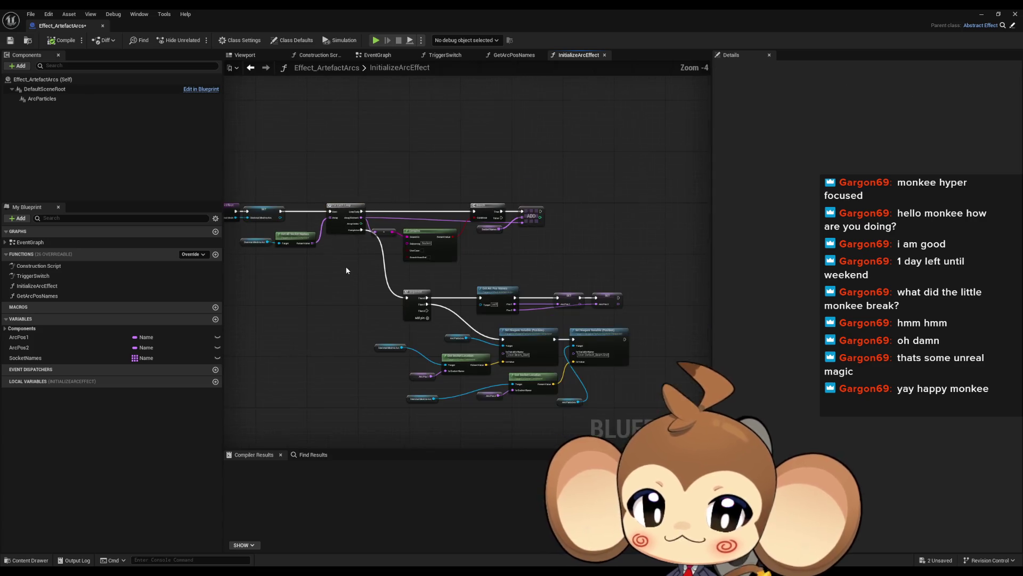
click(305, 282)
scroll(326, 235, up, 4)
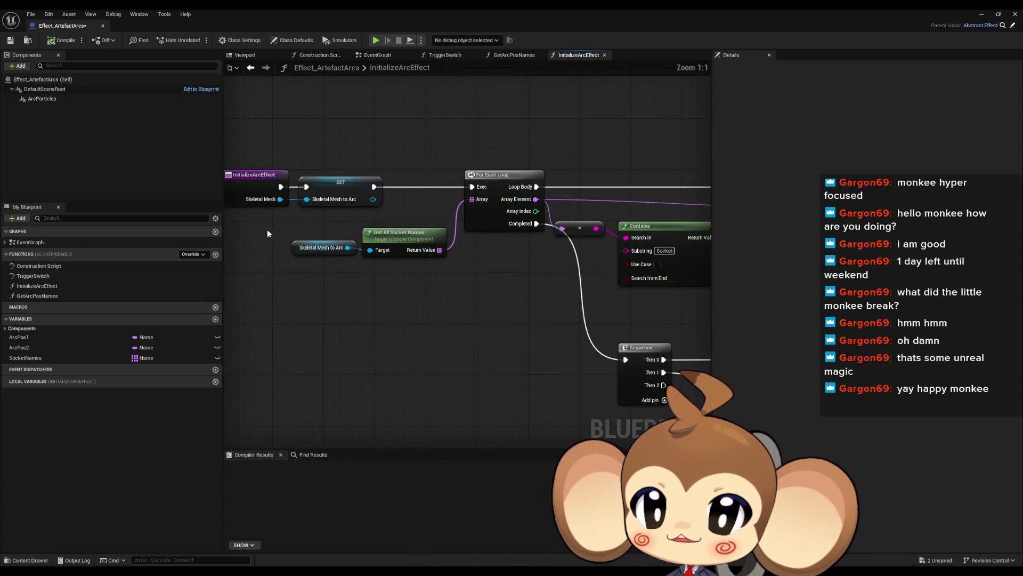
click(320, 248)
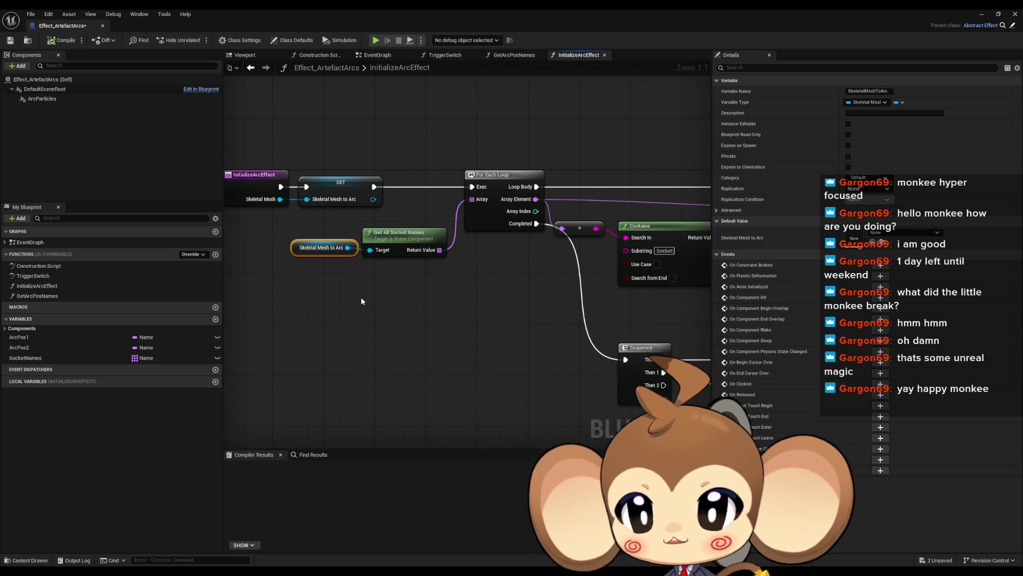
scroll(360, 296, down, 1)
drag(423, 350, 418, 348)
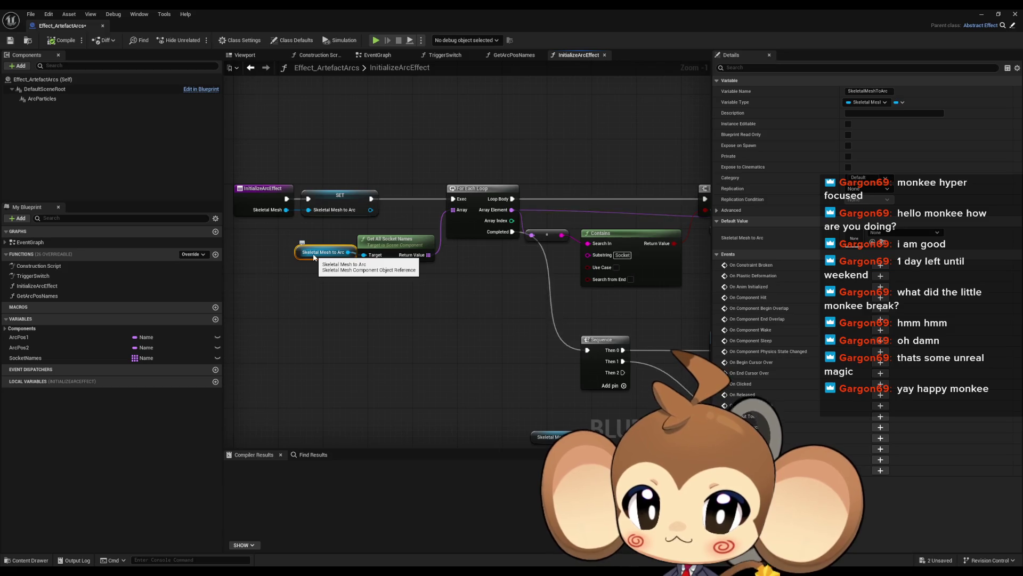
scroll(337, 298, down, 5)
scroll(338, 268, up, 3)
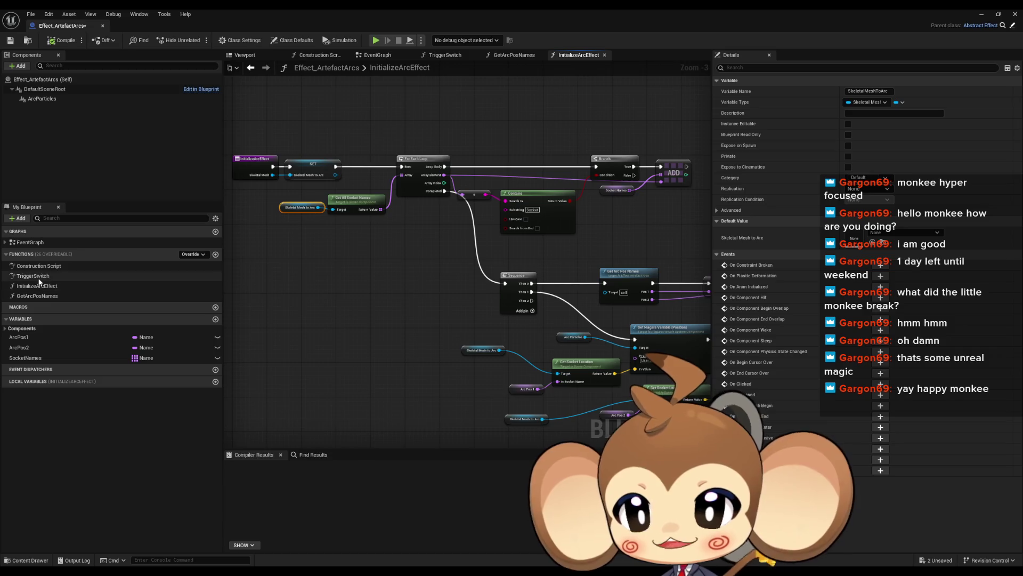
- Review the TriggerSwitch, InitializeArcEffect and GetArcPosNames graphs, then select Parent: Tick in EventGraph
click(39, 278)
double_click(39, 278)
click(38, 287)
double_click(38, 289)
double_click(37, 296)
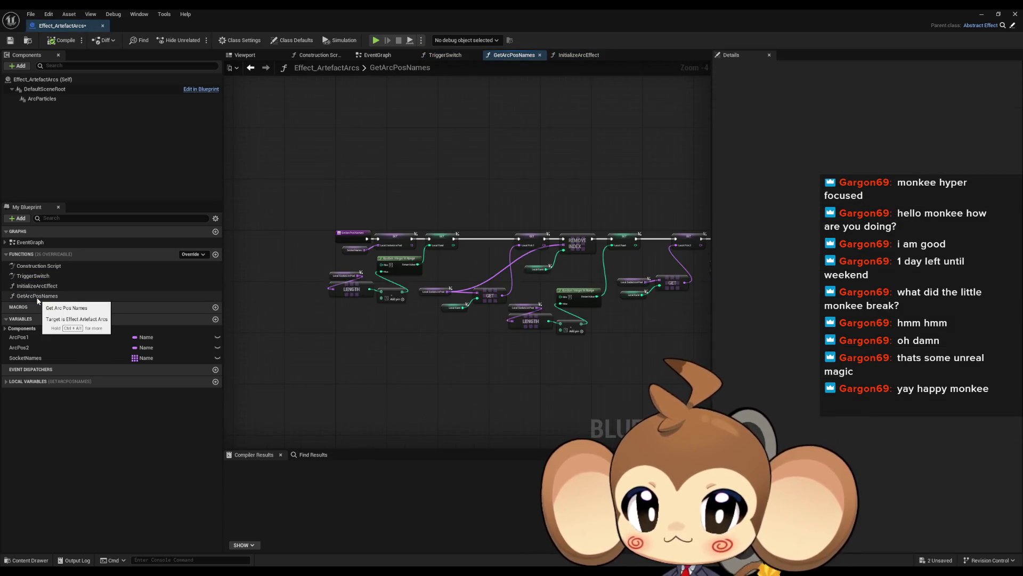
double_click(37, 243)
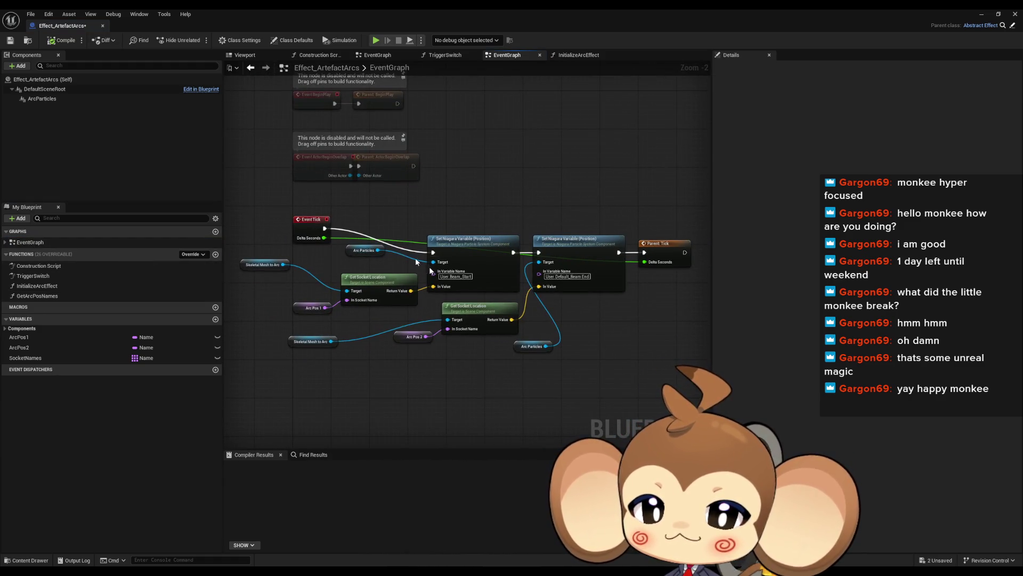
drag(650, 201, 665, 315)
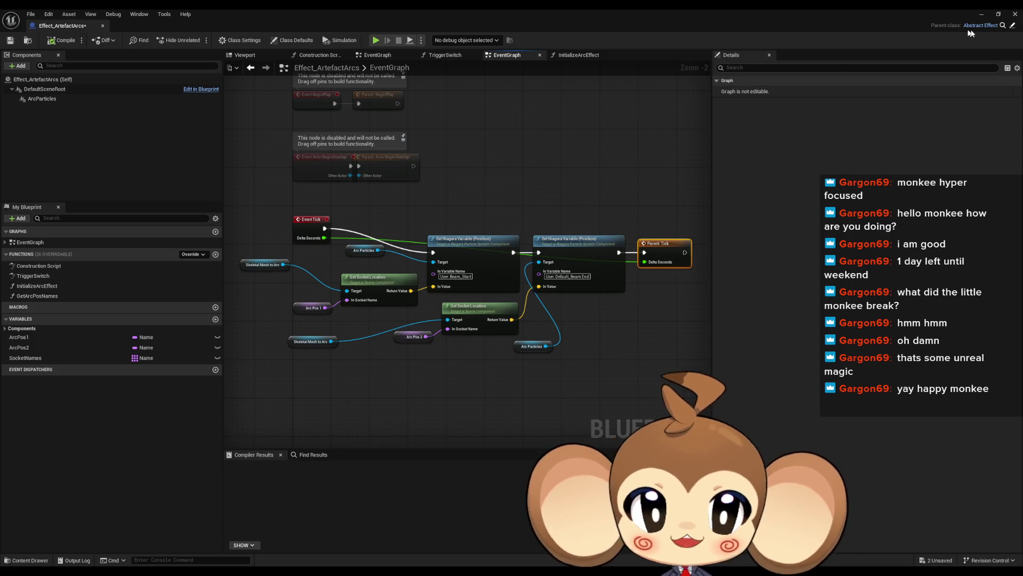
- Examine the parent Abstract_Effect's Switch End, BeginPlay and Tick nodes, then select Skeletal Mesh to Arc
click(1012, 25)
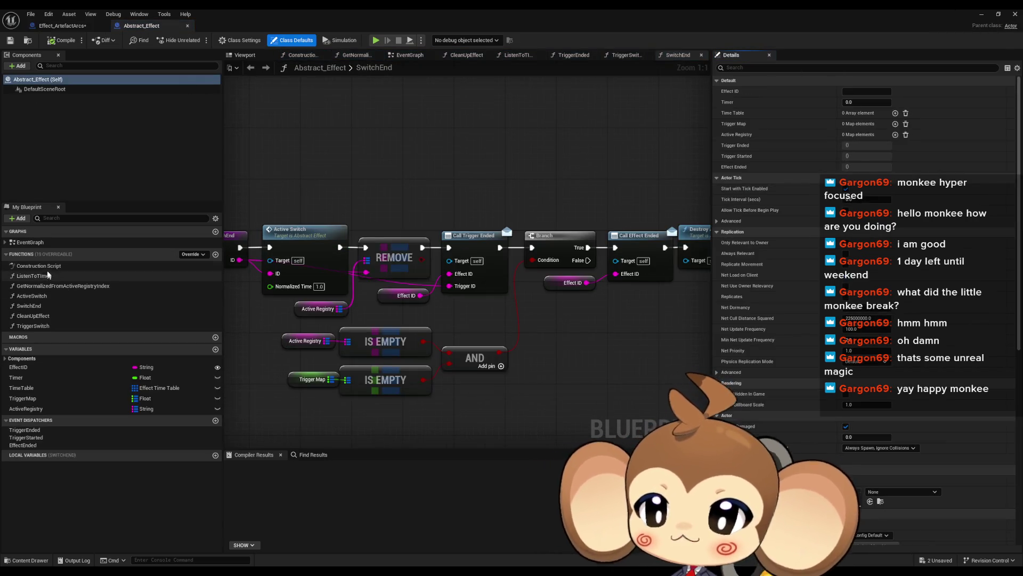
scroll(443, 234, up, 4)
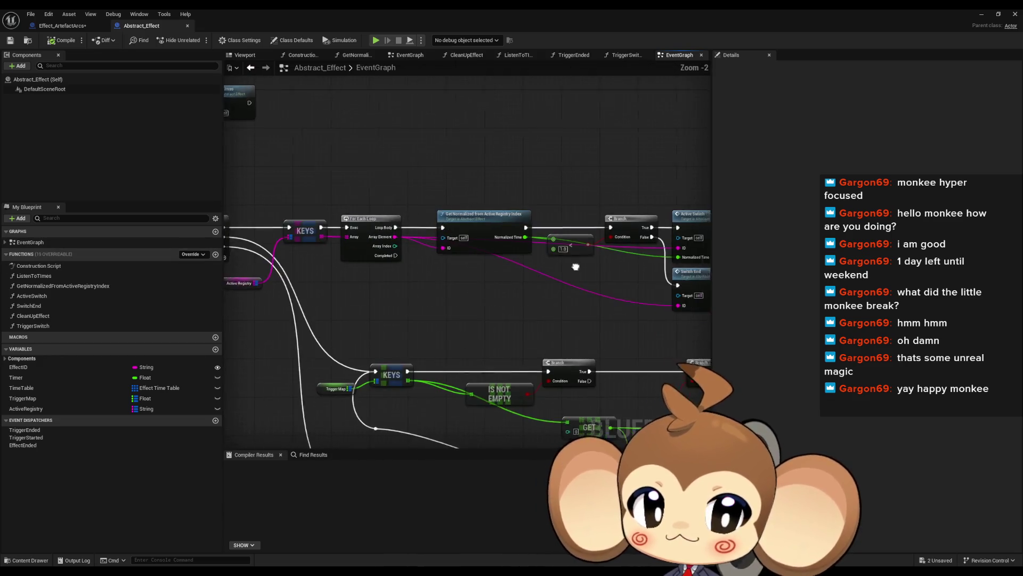
click(539, 274)
drag(533, 279, 776, 305)
mouse_move(648, 374)
mouse_down()
mouse_move(538, 341)
mouse_move(445, 294)
mouse_up()
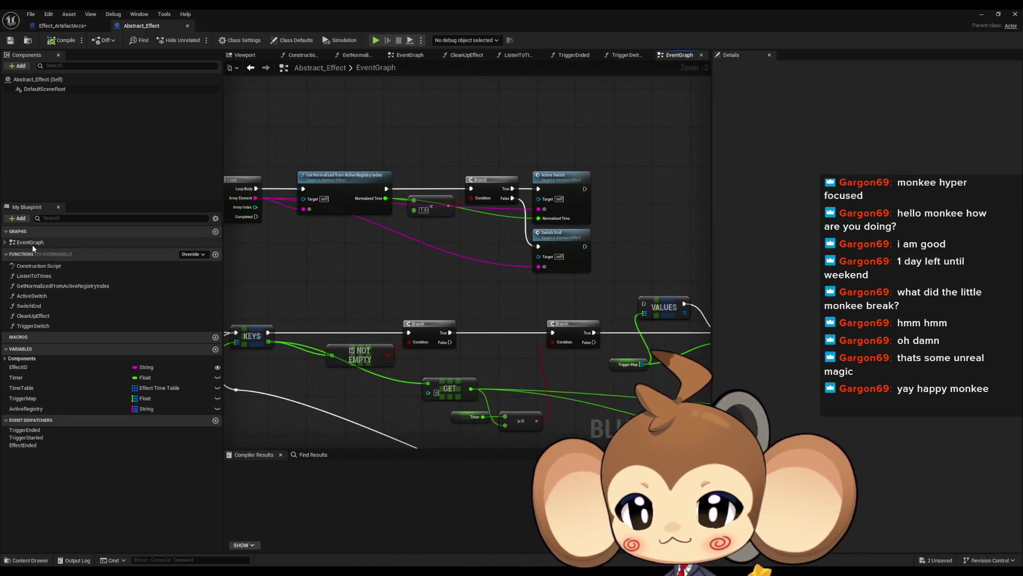
click(63, 26)
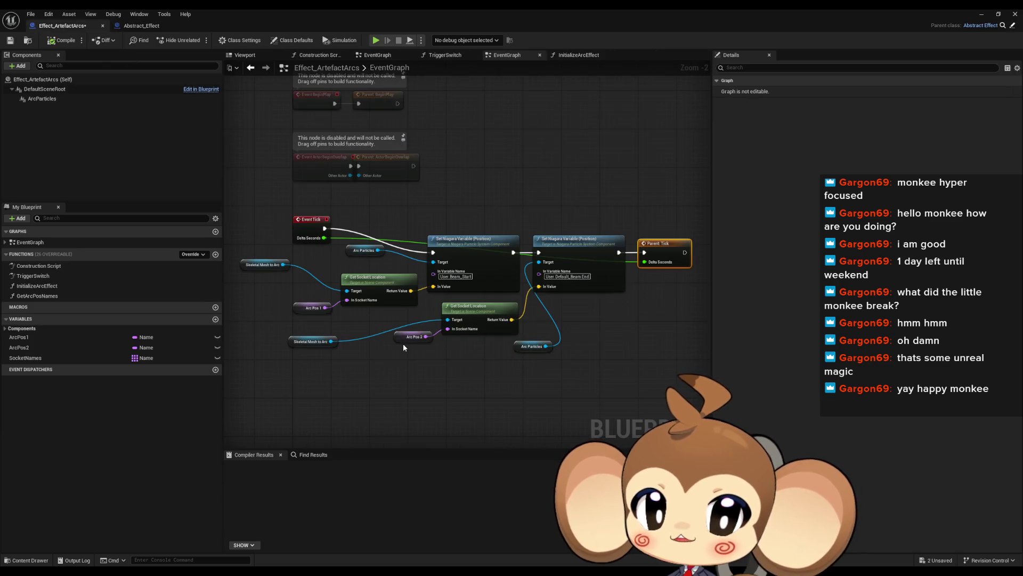
drag(403, 345, 439, 337)
click(290, 258)
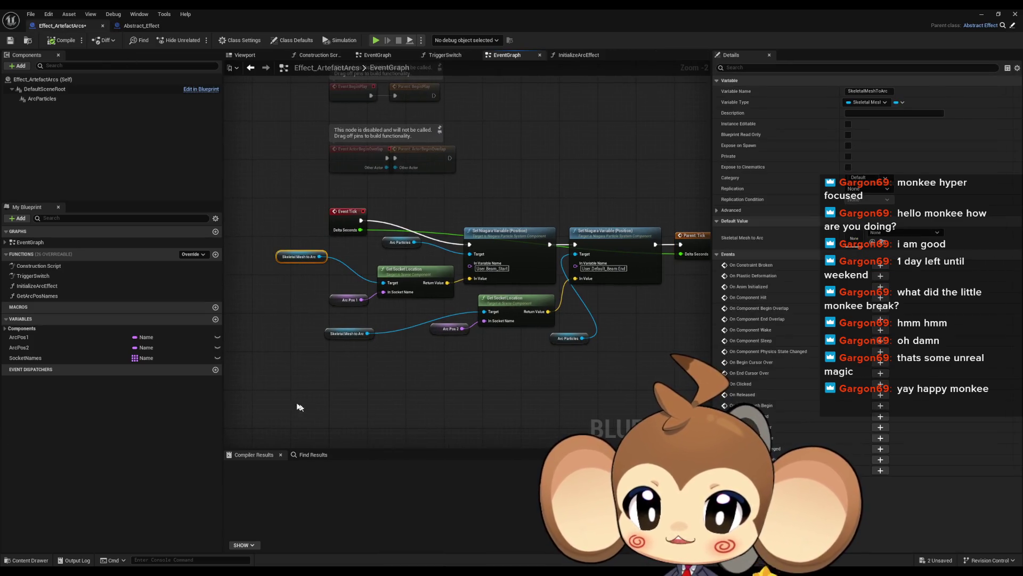
- Duplicate the Skeletal Mesh to Arc getter and wire it into a new Is Valid node
key(ctrl+c)
key(ctrl+v)
drag(334, 405, 364, 405)
key(Escape)
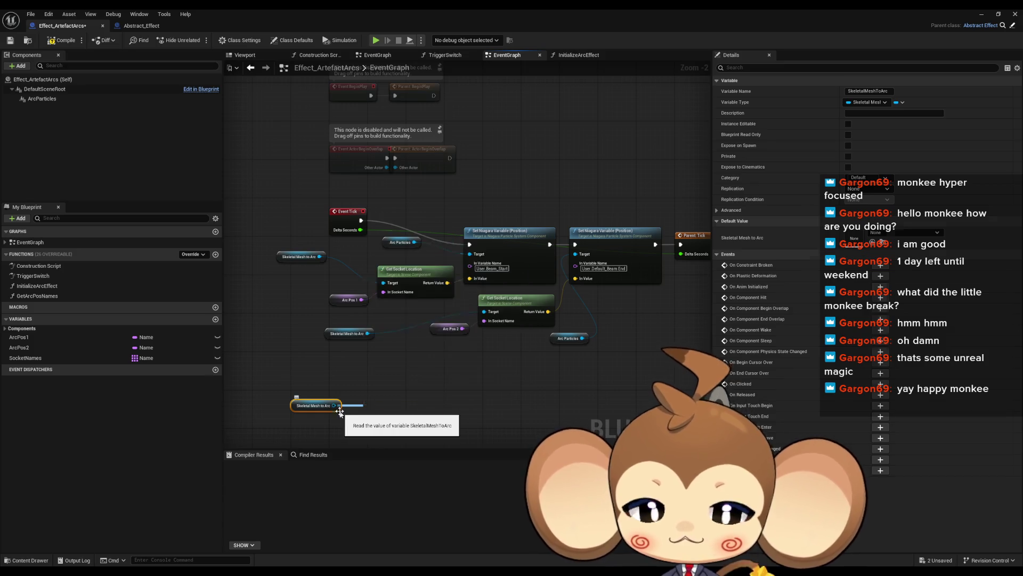
drag(612, 261, 589, 200)
key(Delete)
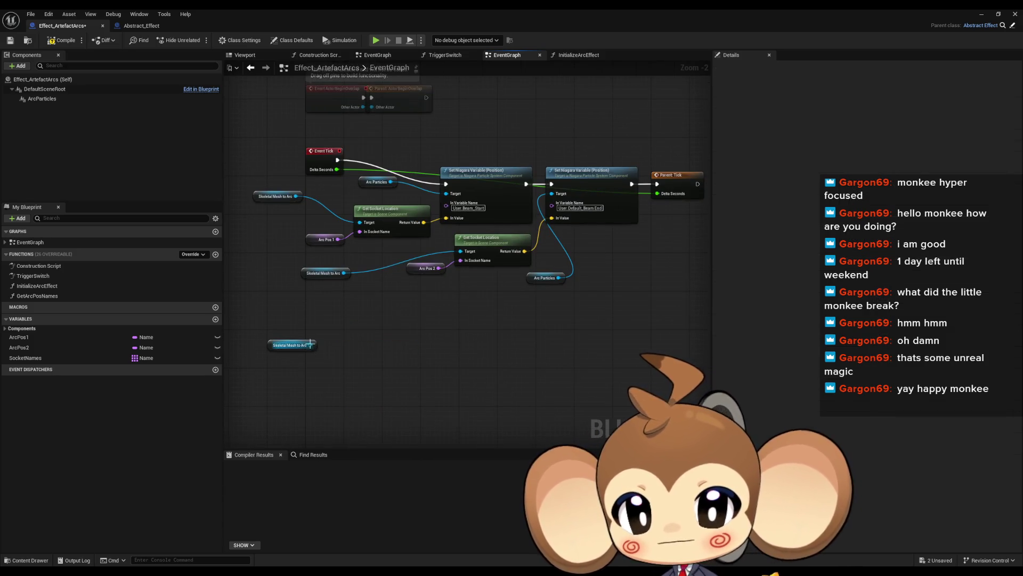
drag(310, 345, 352, 347)
text(valid)
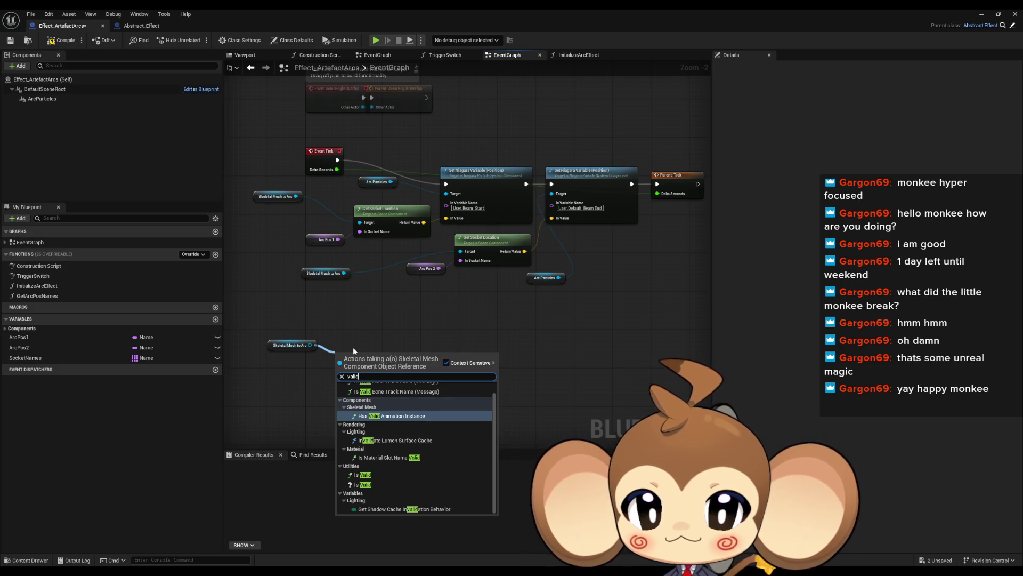
key(Down)
key(Down)
key(Down)
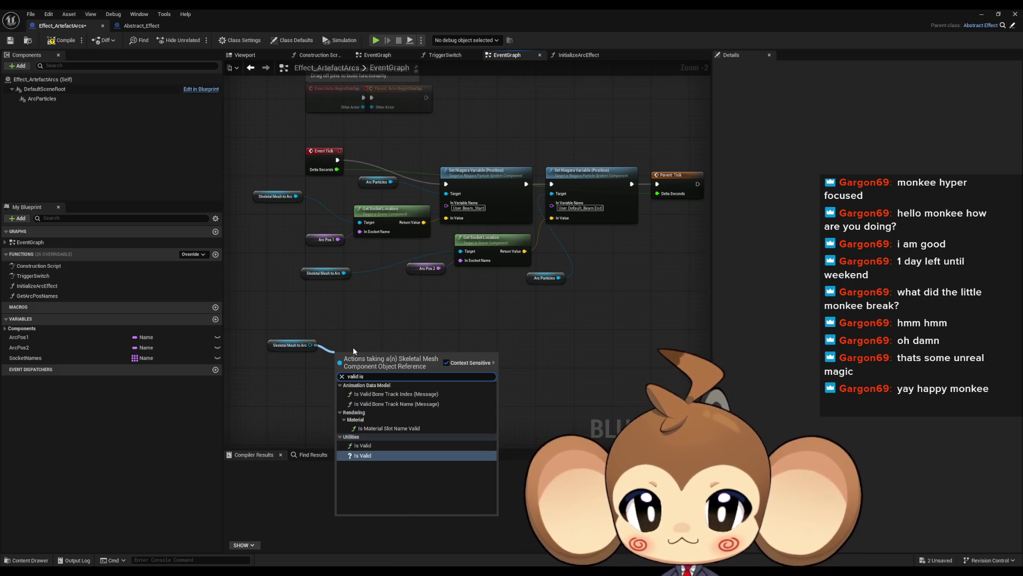
key(Return)
- Select Abstract_Effect SwitchEnd's Call Trigger Ended, Call Effect Ended and Destroy Actor nodes
click(138, 27)
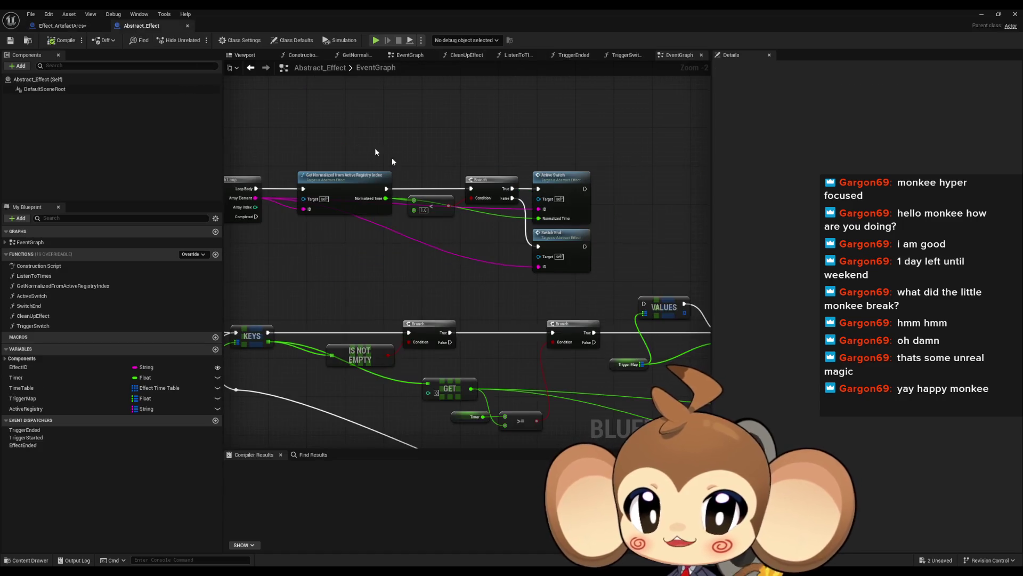
double_click(571, 245)
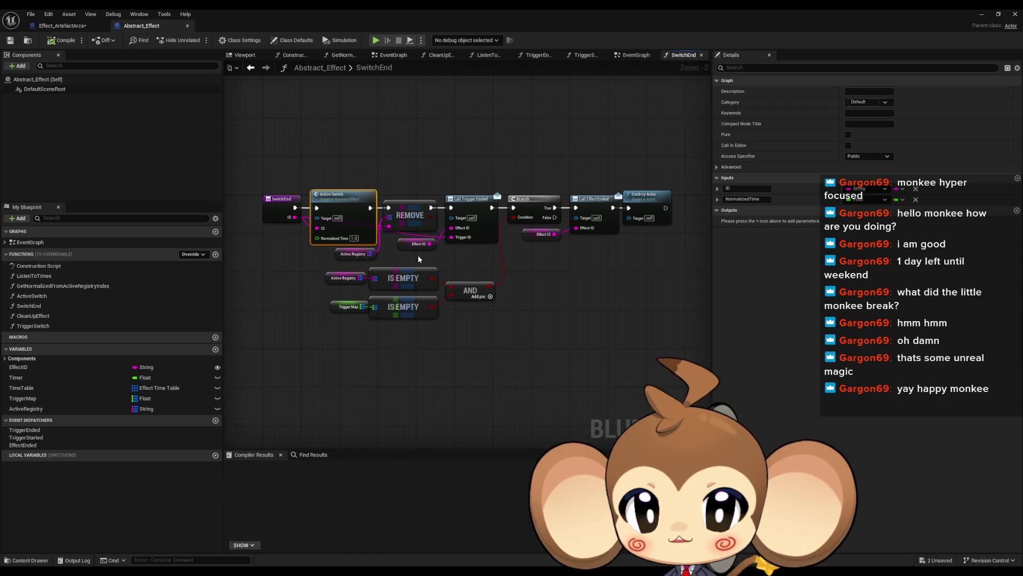
drag(636, 172, 654, 265)
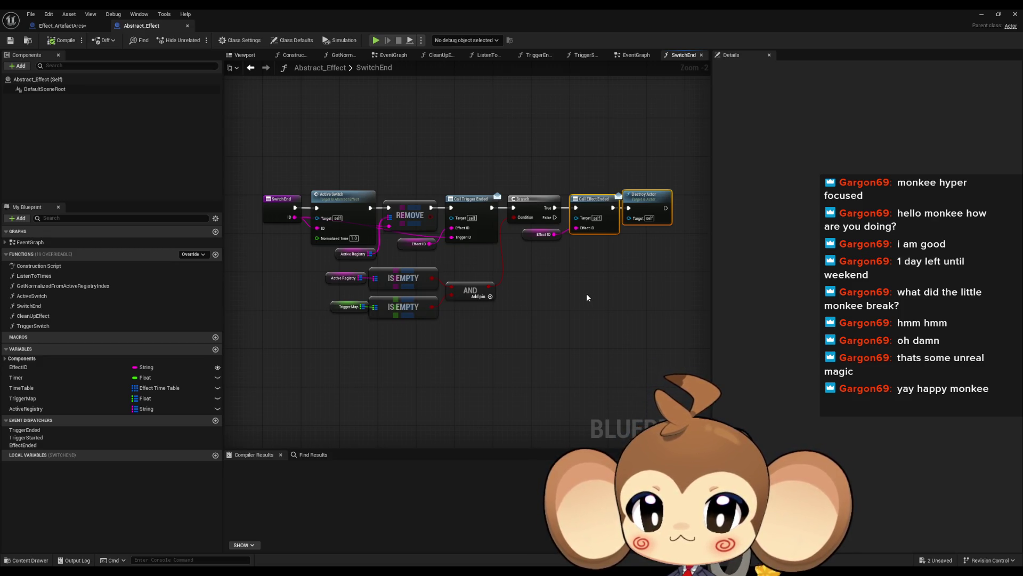
click(350, 254)
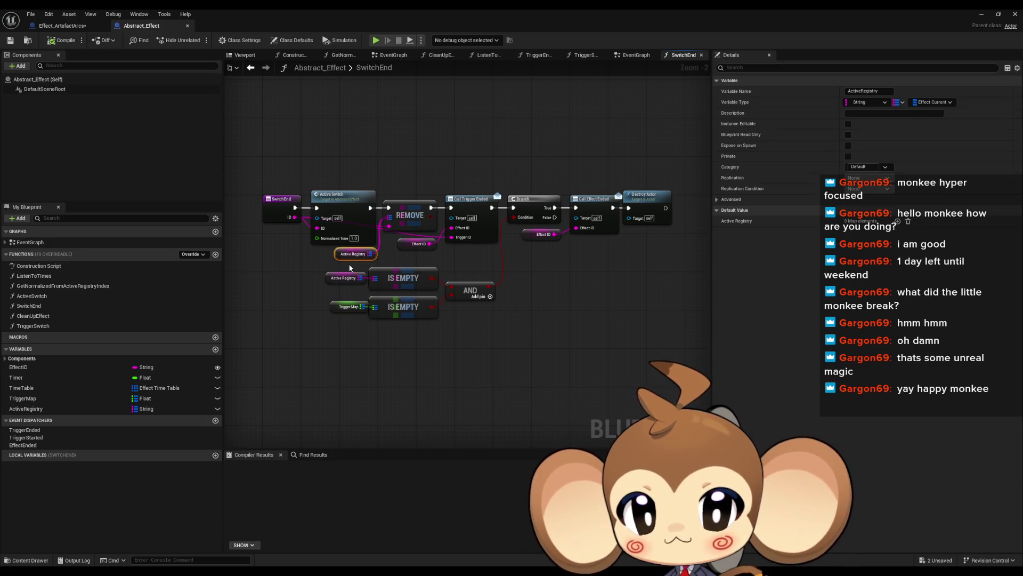
click(411, 243)
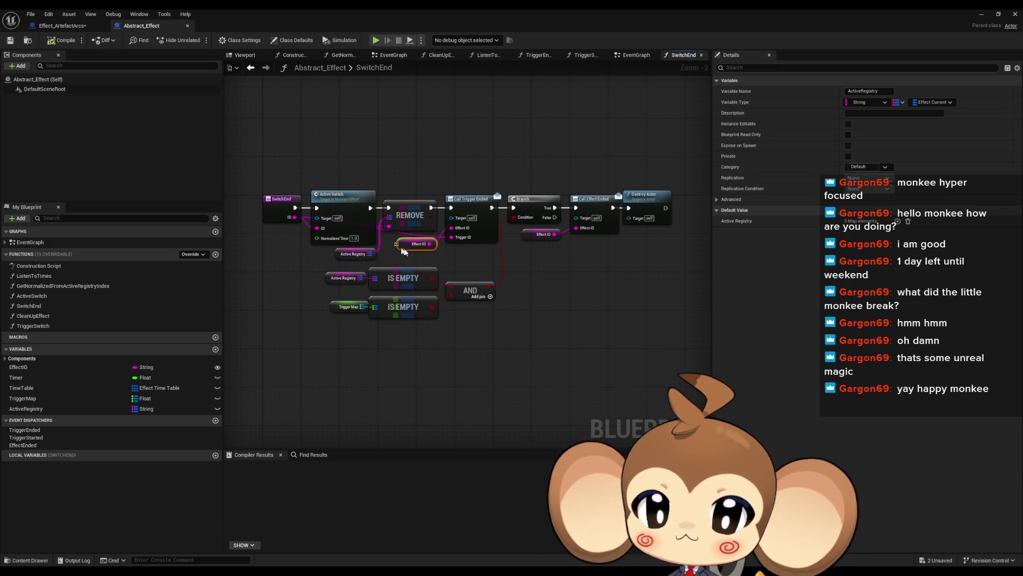
ctrl+click(486, 227)
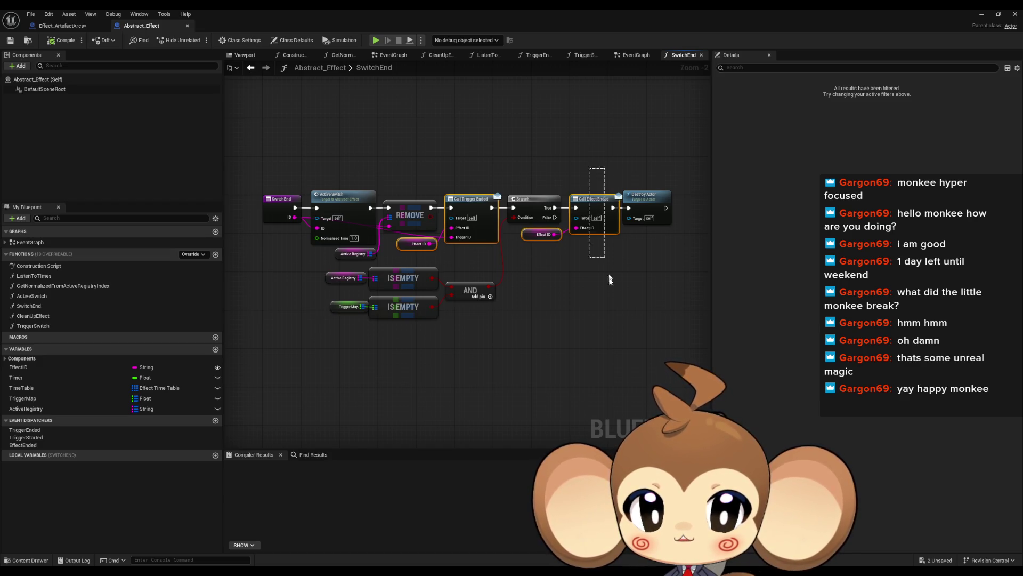
- Paste the end nodes, wire Is Not Valid through them and Is Valid to Set Niagara Variable
click(70, 27)
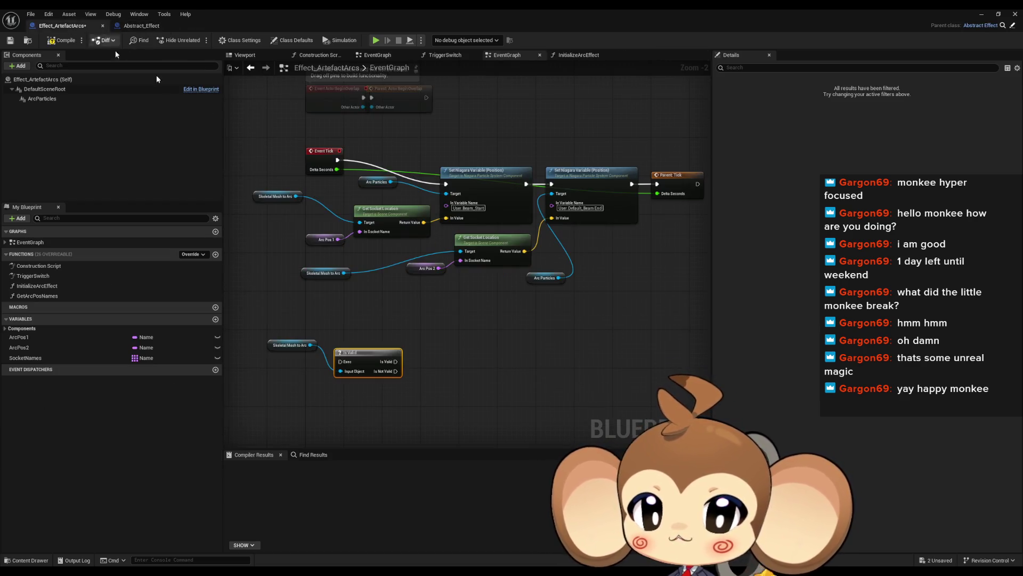
key(ctrl+v)
drag(421, 357, 475, 376)
drag(396, 372, 450, 386)
drag(577, 385, 491, 385)
drag(396, 361, 446, 184)
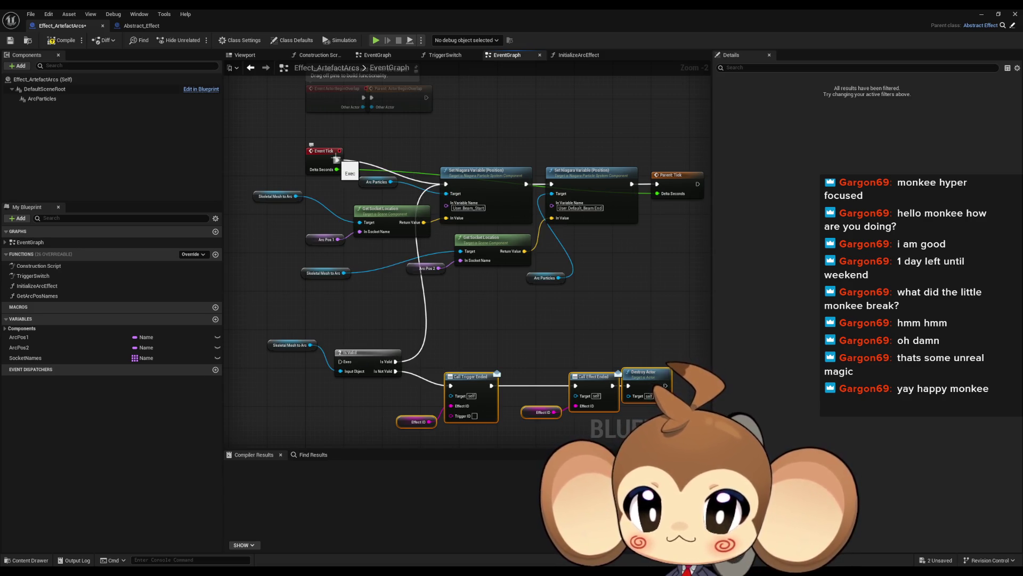
click(982, 14)
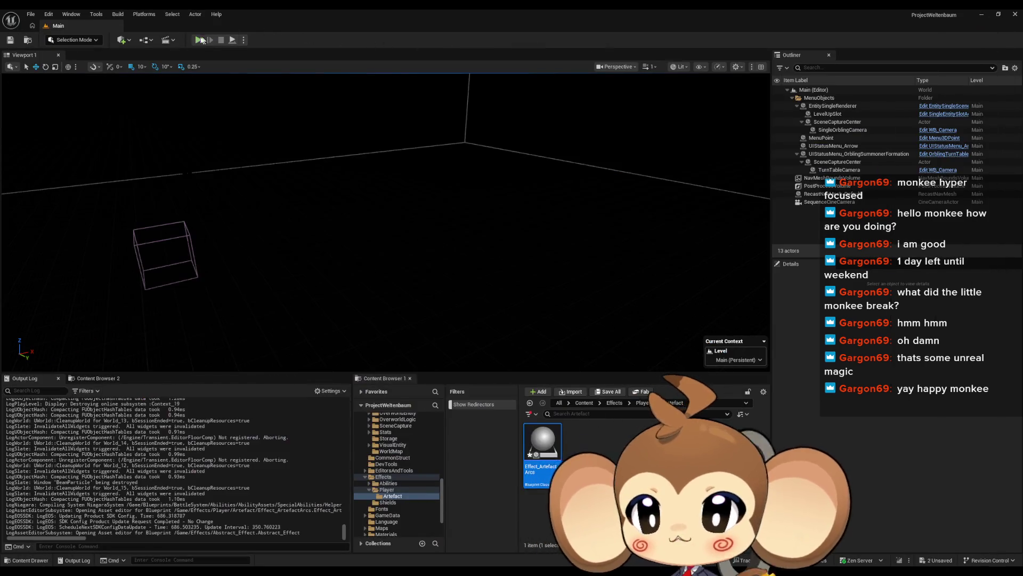
- Play-test, stop after the SkeletalMeshToArc Accessed None errors, and route Event Tick into Is Valid
click(199, 40)
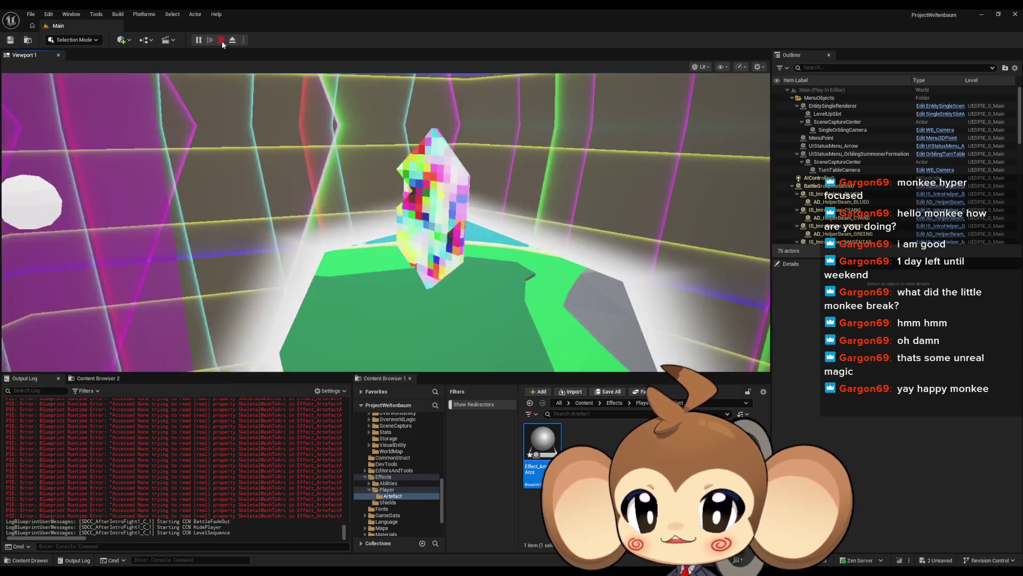
click(222, 40)
mouse_move(507, 549)
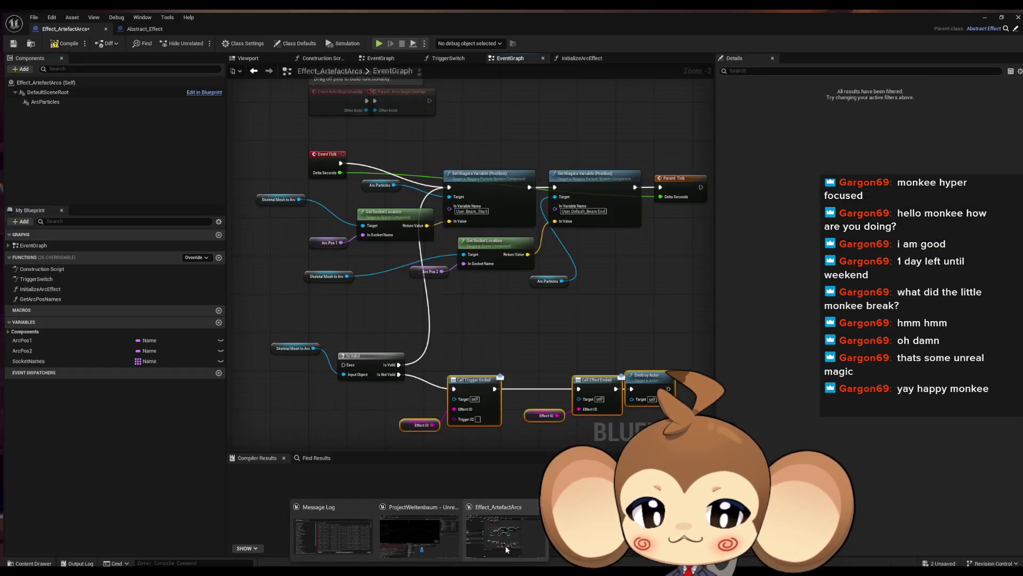
drag(346, 363, 337, 160)
- Run a second battle play test, end it with Esc, and reopen Effect_ArtefactArcs
click(987, 15)
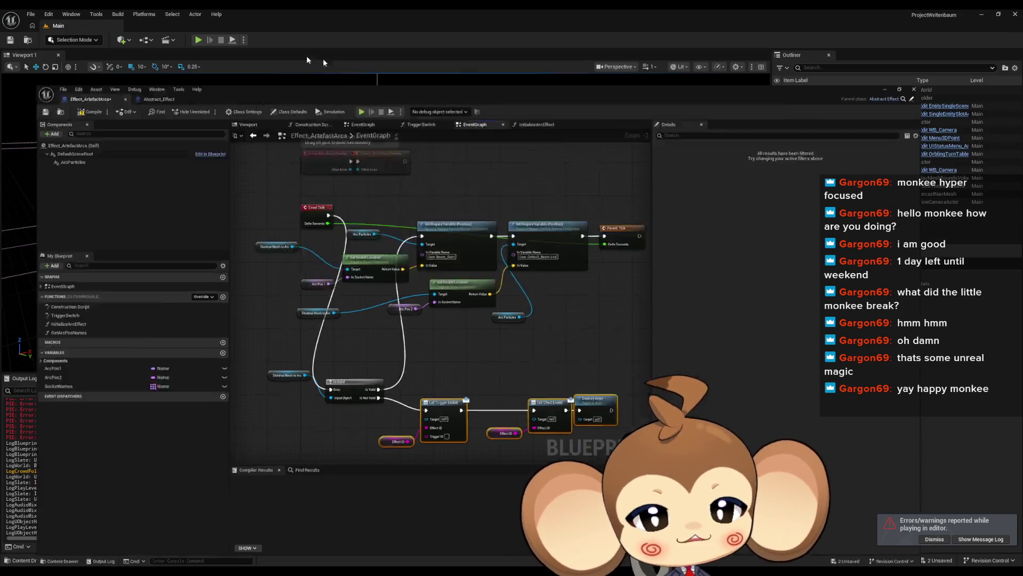
click(199, 40)
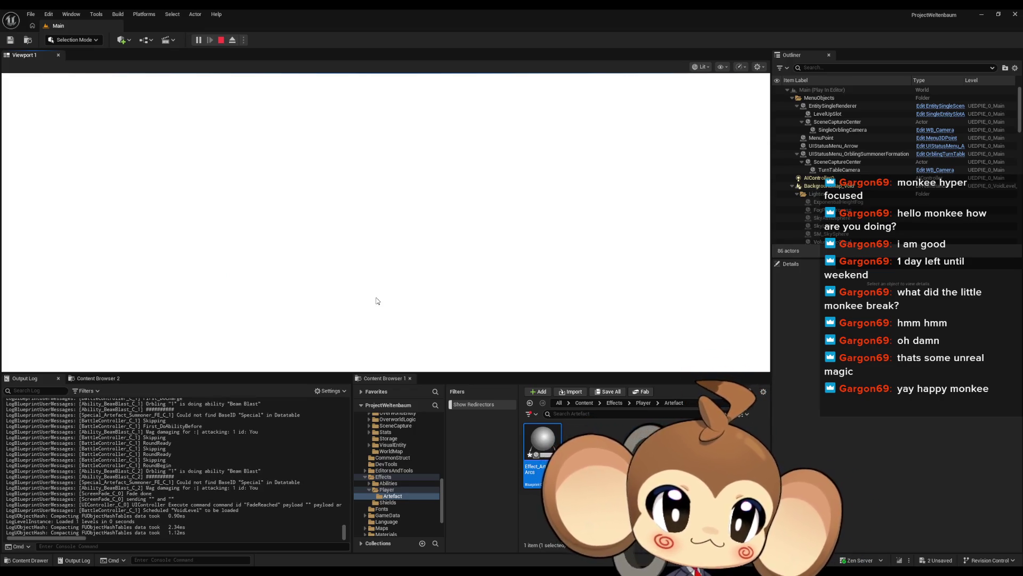
key(Escape)
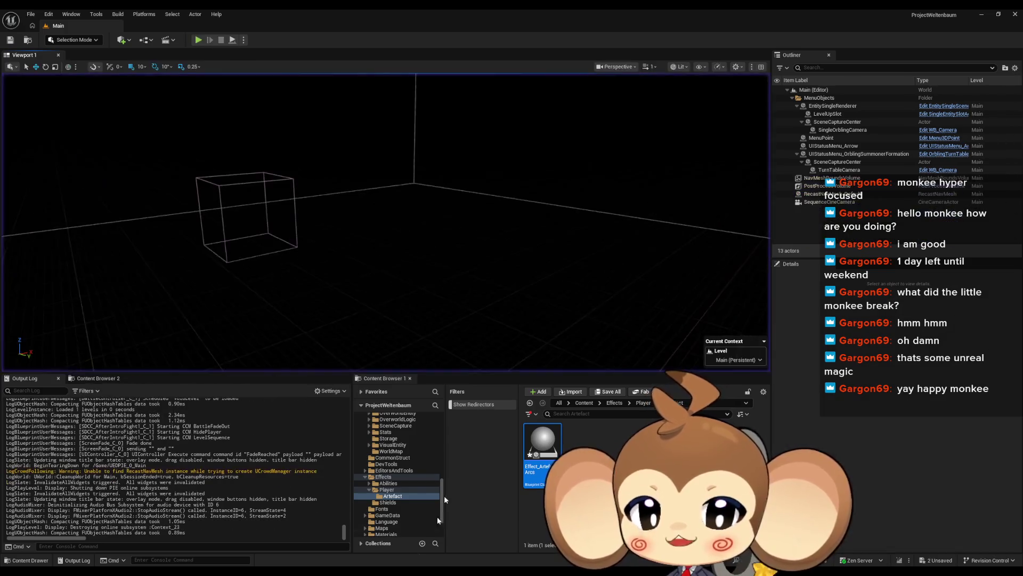
double_click(543, 445)
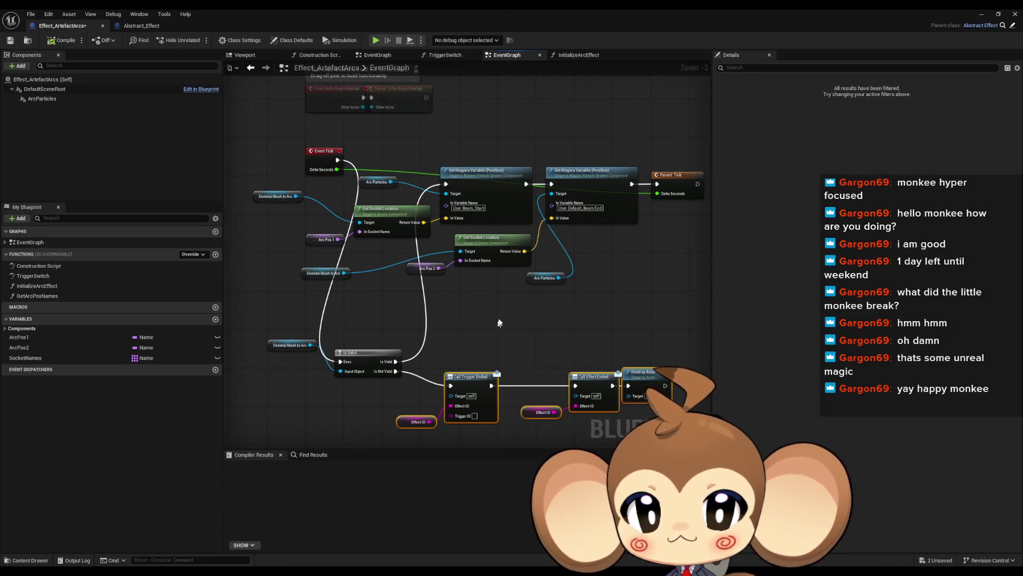
- Move Is Valid up beside Event Tick, with Skeletal Mesh to Arc next to it
mouse_move(242, 219)
mouse_down()
mouse_move(533, 319)
mouse_move(704, 442)
mouse_up()
mouse_move(506, 220)
mouse_down()
mouse_move(415, 215)
mouse_move(685, 216)
mouse_up()
click(368, 367)
drag(367, 362, 380, 183)
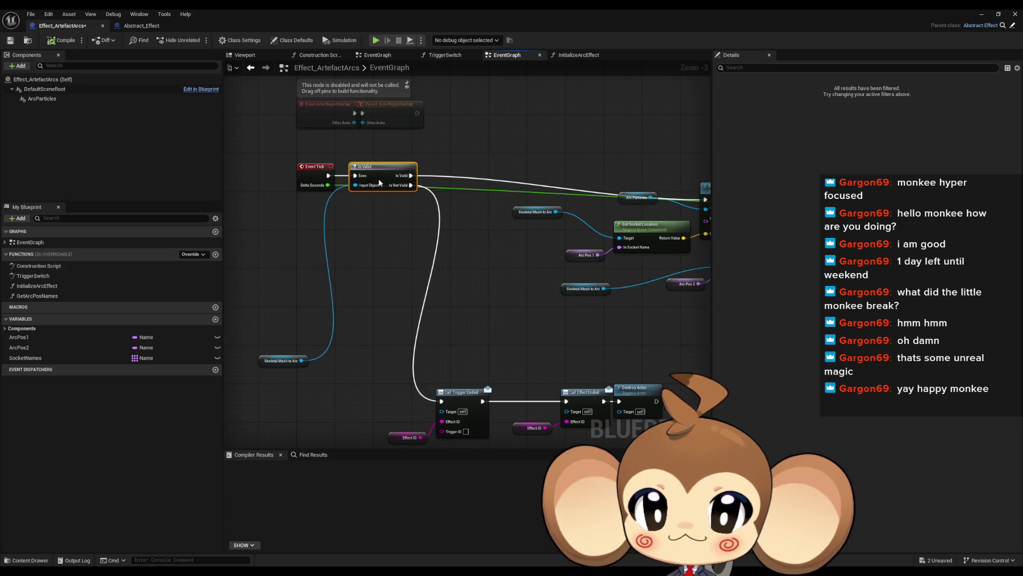
drag(307, 363, 350, 249)
drag(399, 300, 385, 261)
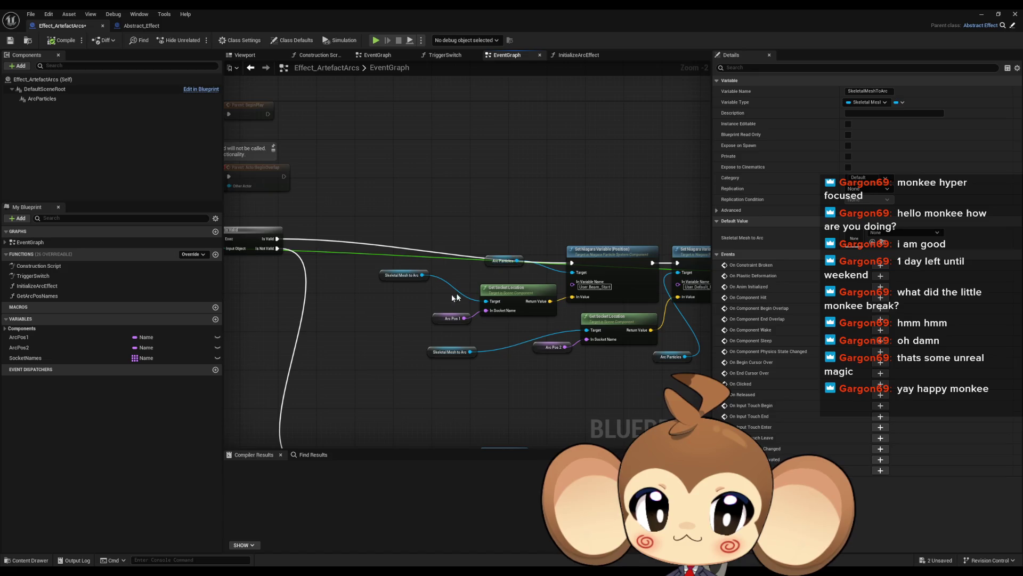
- Pull the five-node group, Set Niagara Variable, Arc Particles and Parent: Tick up and left into a compact row
click(513, 286)
click(498, 261)
mouse_move(405, 229)
mouse_down()
mouse_move(517, 314)
mouse_move(586, 312)
mouse_up()
mouse_move(608, 269)
mouse_down()
mouse_move(491, 255)
mouse_move(500, 245)
mouse_up()
mouse_move(331, 236)
mouse_down()
mouse_move(402, 306)
mouse_move(425, 229)
mouse_move(469, 279)
mouse_move(336, 299)
mouse_up()
drag(586, 237, 437, 237)
mouse_move(515, 343)
mouse_down()
mouse_move(387, 322)
mouse_move(393, 333)
mouse_move(484, 316)
mouse_move(533, 335)
mouse_move(299, 299)
mouse_move(307, 299)
mouse_up()
mouse_move(611, 339)
mouse_down()
mouse_move(570, 272)
mouse_move(317, 274)
mouse_up()
drag(666, 246, 409, 222)
drag(448, 265, 416, 262)
drag(593, 230, 371, 209)
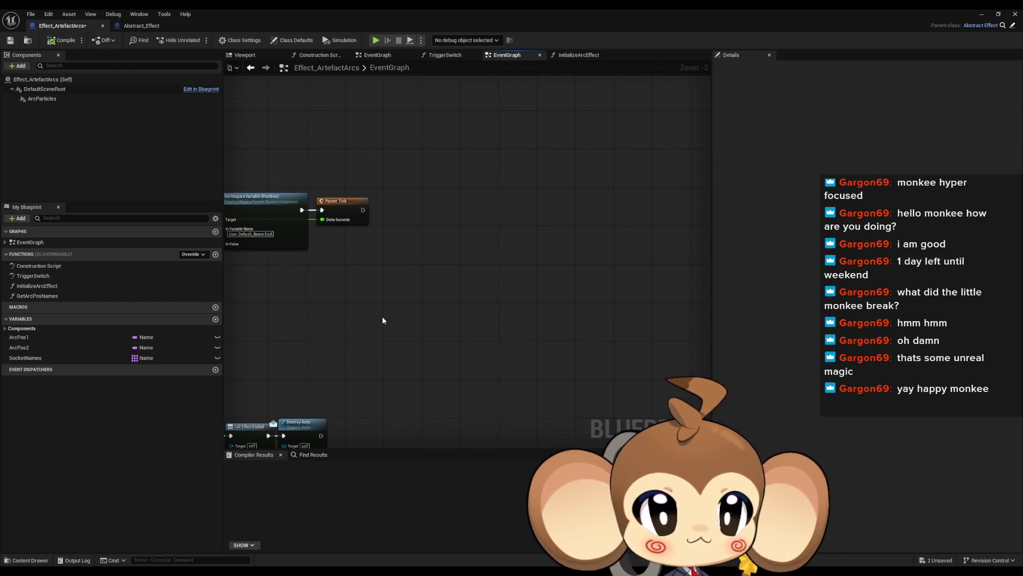
- Bring the bottom nodes, Effect ID getter, Call Effect Ended and Destroy Actor closer, then save Effect_ArtefactArcs
mouse_move(364, 324)
mouse_down()
mouse_move(517, 346)
mouse_move(546, 280)
mouse_up()
drag(277, 328, 542, 416)
drag(355, 362, 364, 276)
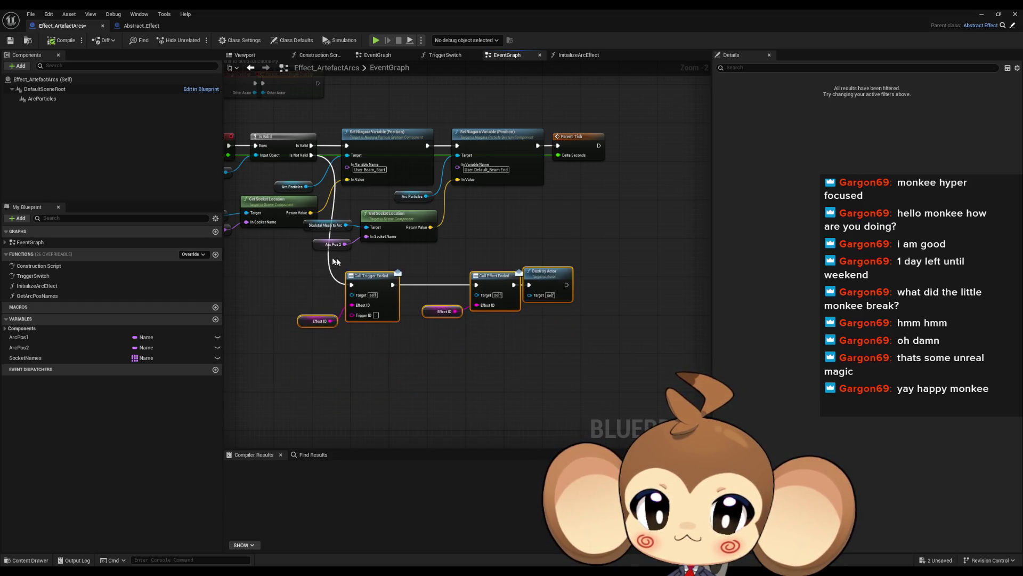
click(288, 312)
drag(436, 315, 373, 335)
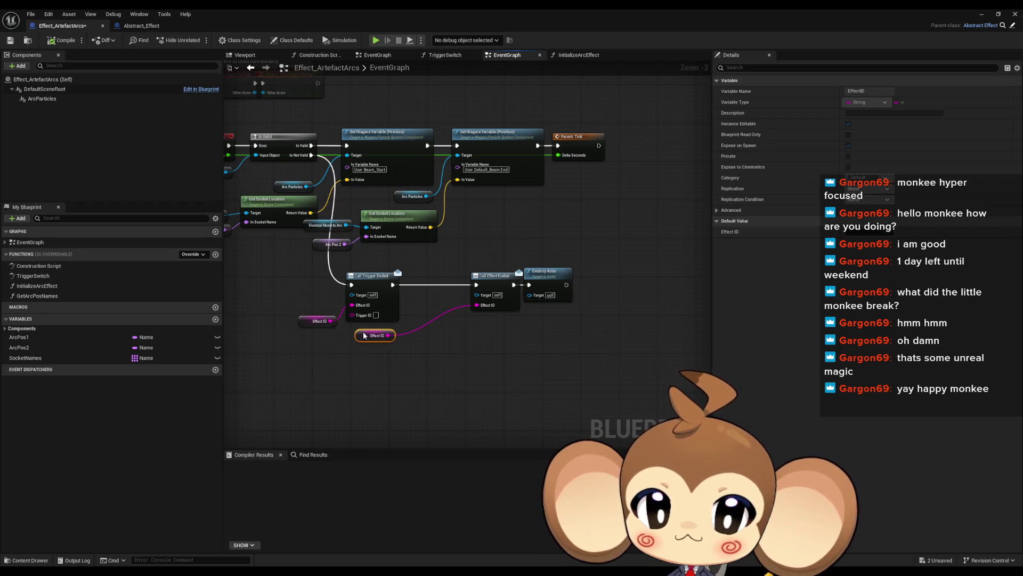
mouse_move(496, 263)
mouse_down()
mouse_move(533, 283)
mouse_move(427, 276)
mouse_up()
click(585, 292)
scroll(556, 281, down, 2)
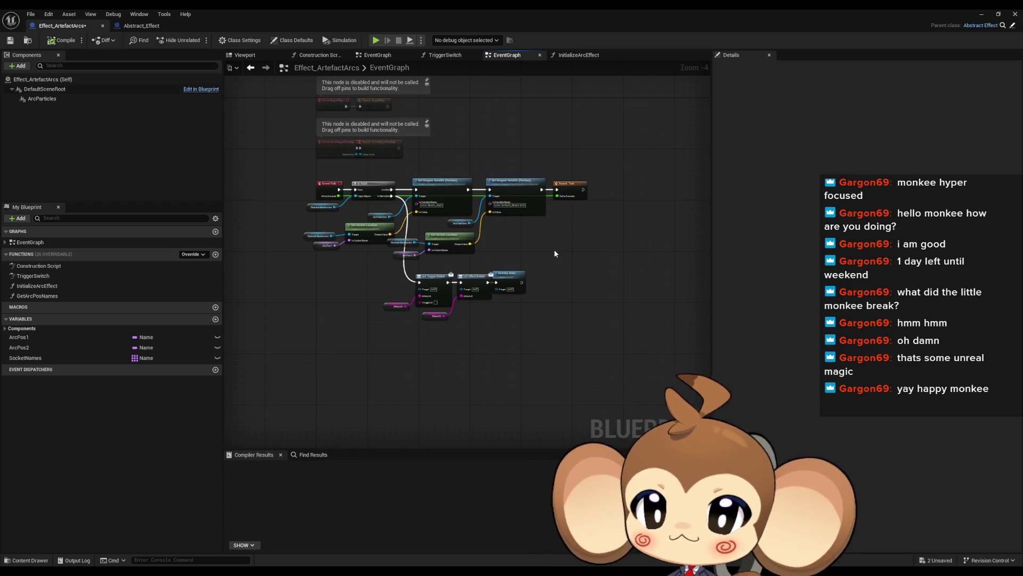
drag(554, 254, 512, 251)
click(9, 41)
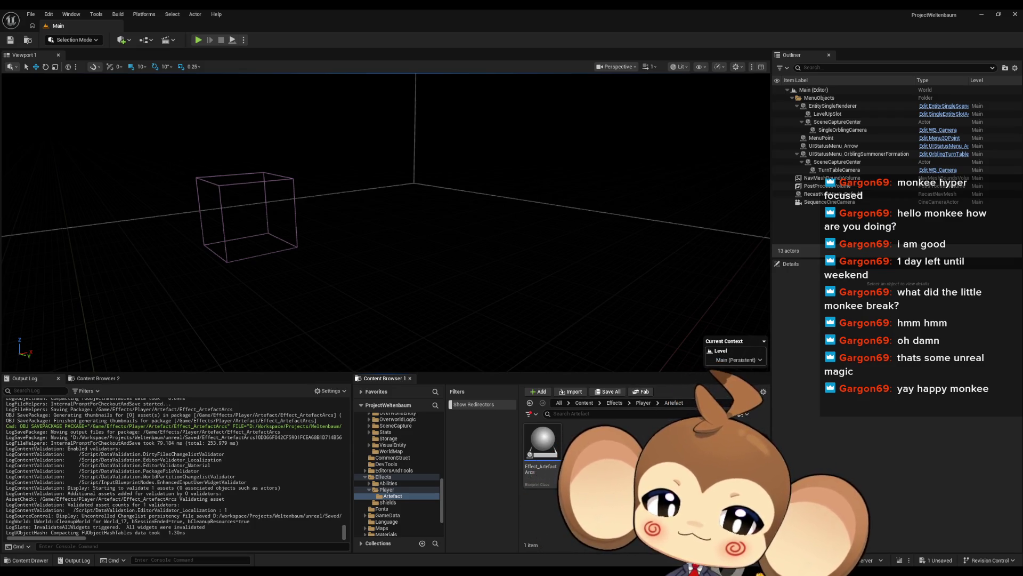
- Navigate to Content > Blueprints > VisualEntity and open the PlayerAvatarArtefact blueprint
click(584, 403)
scroll(586, 469, down, 3)
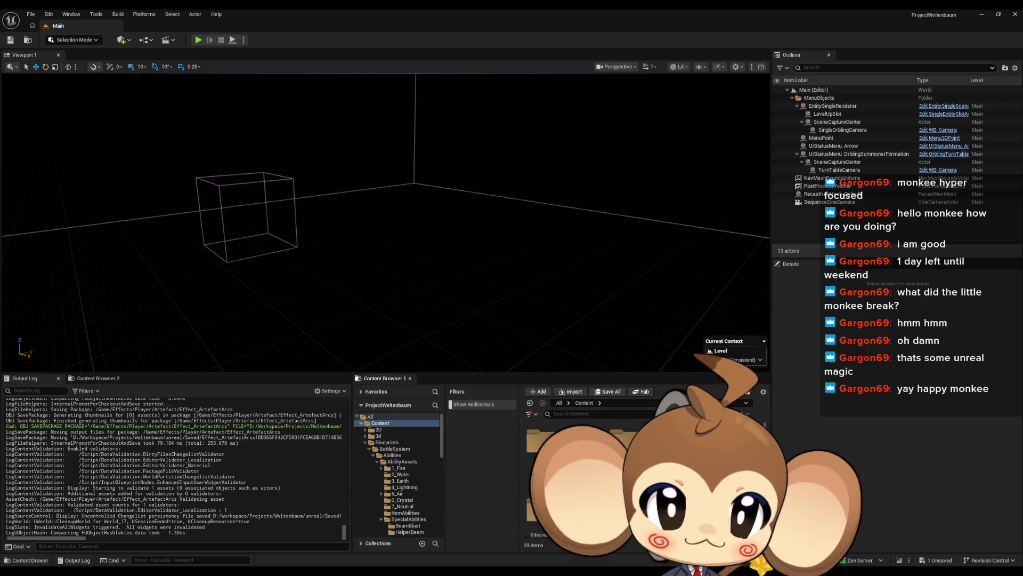
click(387, 442)
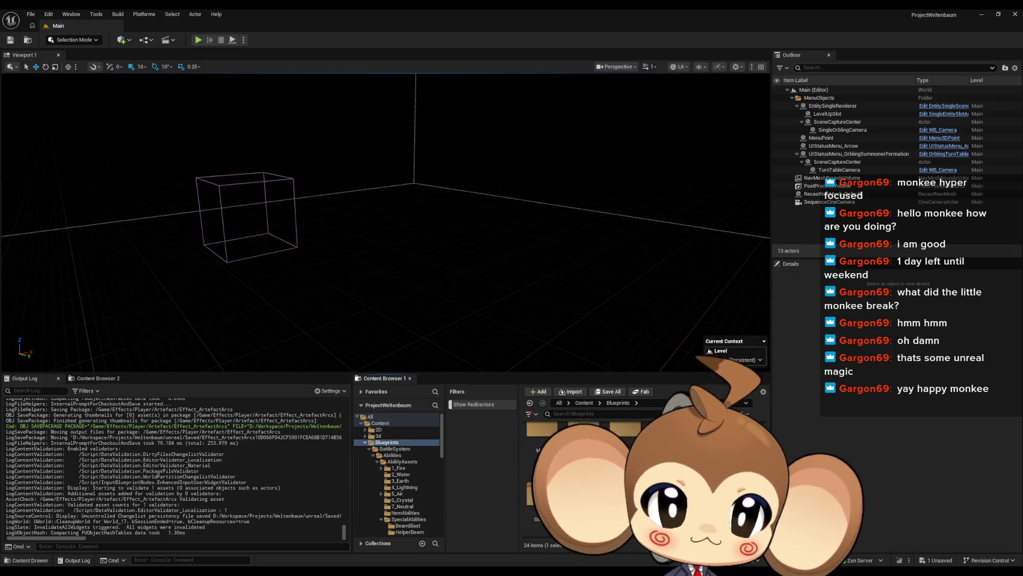
click(393, 476)
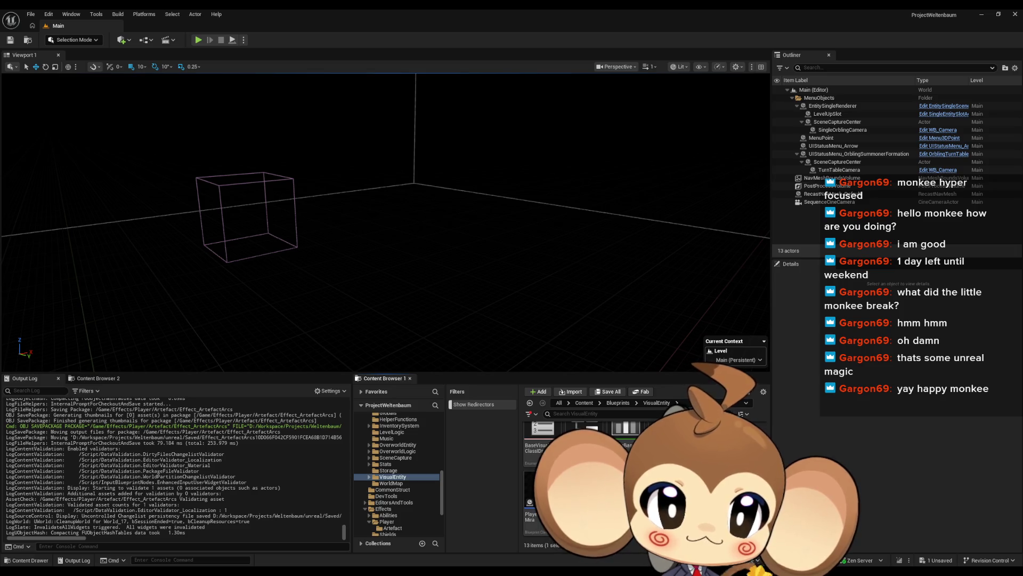
double_click(538, 496)
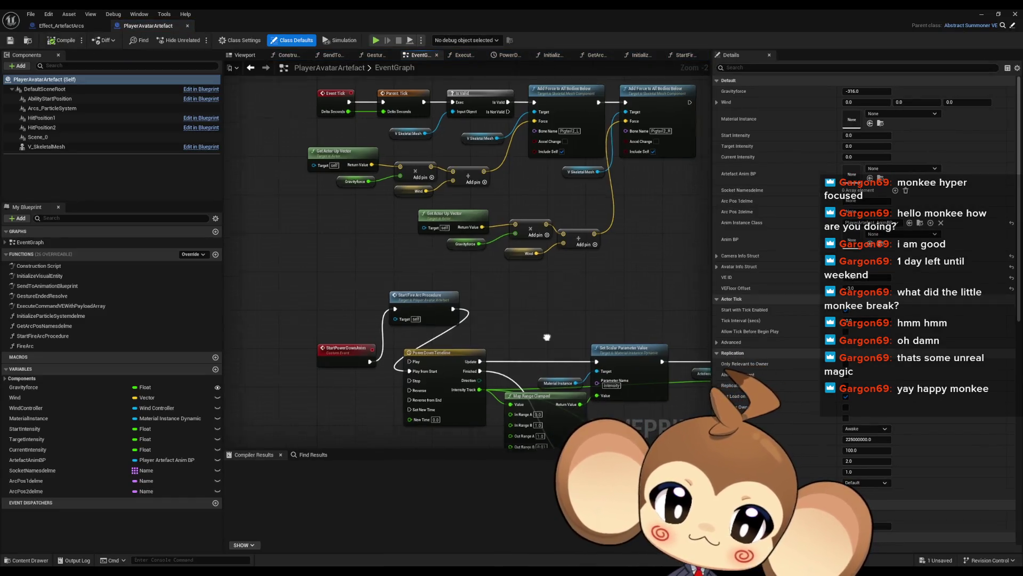
- Lower the power-down node chain together with Start Fire Arc Procedure in the event graph
scroll(546, 336, down, 2)
mouse_move(613, 413)
mouse_down()
mouse_move(354, 299)
mouse_move(459, 261)
mouse_move(437, 260)
mouse_up()
scroll(369, 321, up, 3)
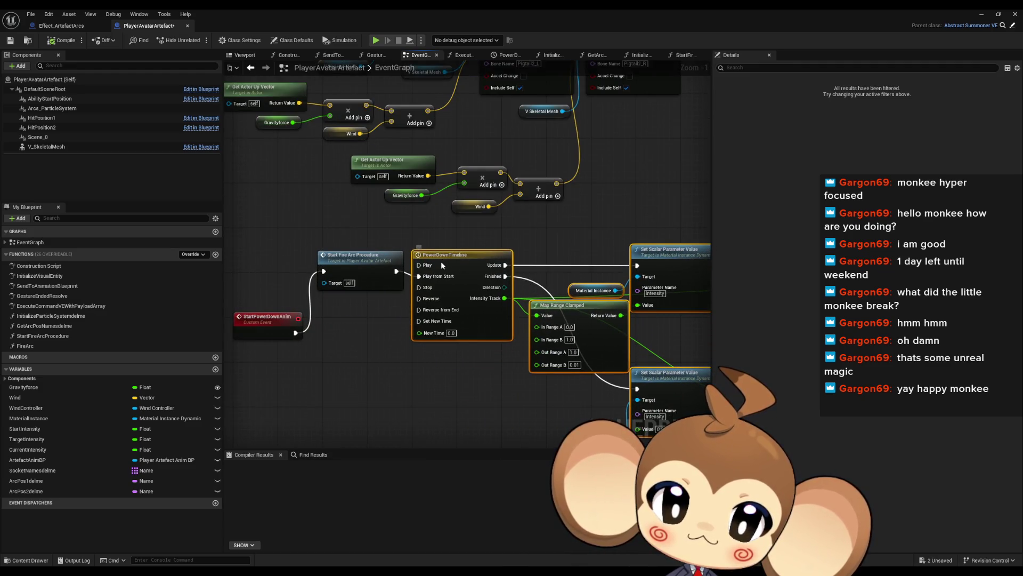
ctrl+click(346, 257)
drag(346, 257, 346, 320)
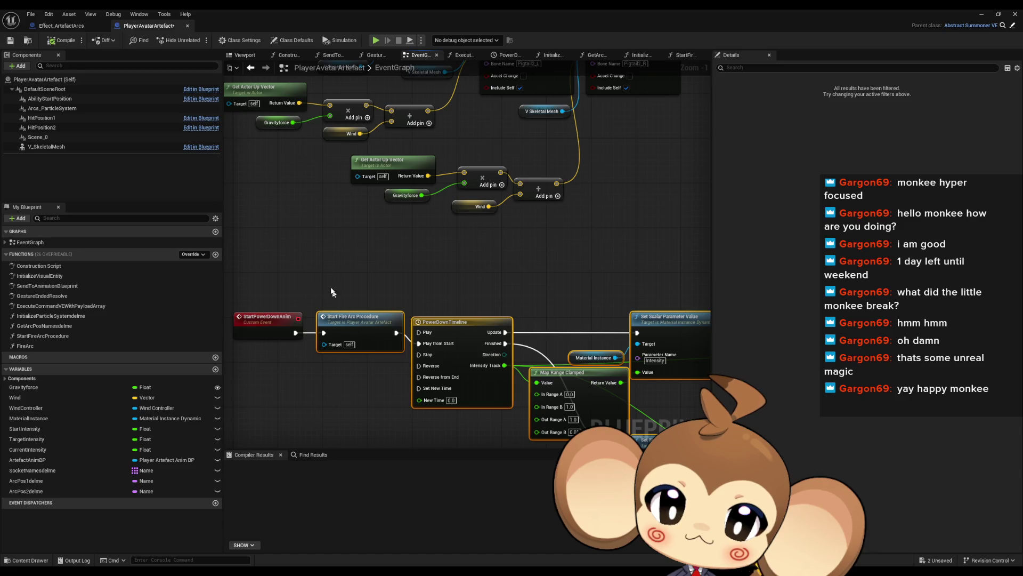
scroll(331, 292, down, 2)
scroll(302, 289, up, 1)
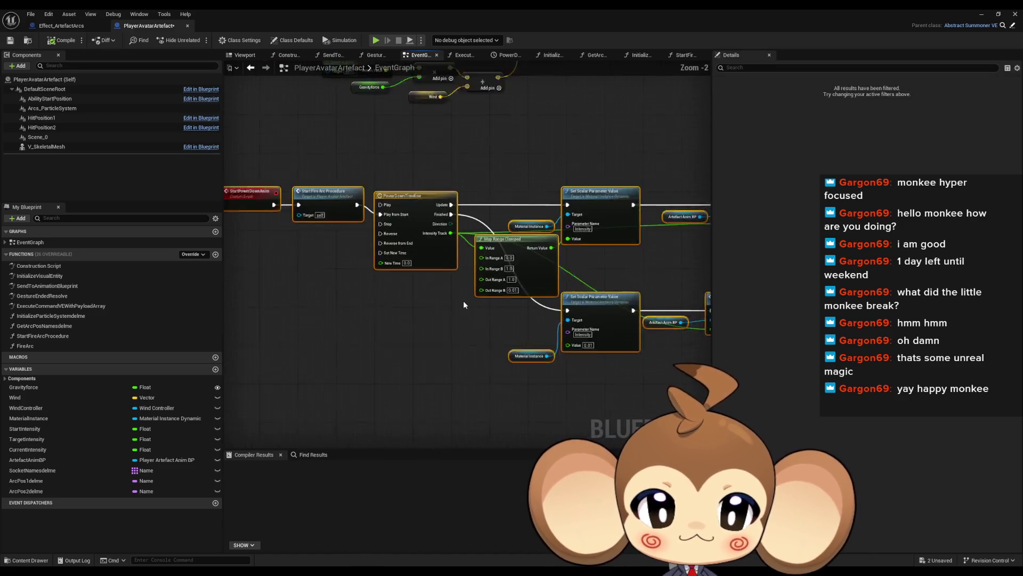
scroll(383, 305, up, 1)
click(338, 351)
- Select the lower Set Scalar and Power Down nodes and survey StartPowerDownAnim and PowerDownTimeline
drag(338, 351, 685, 440)
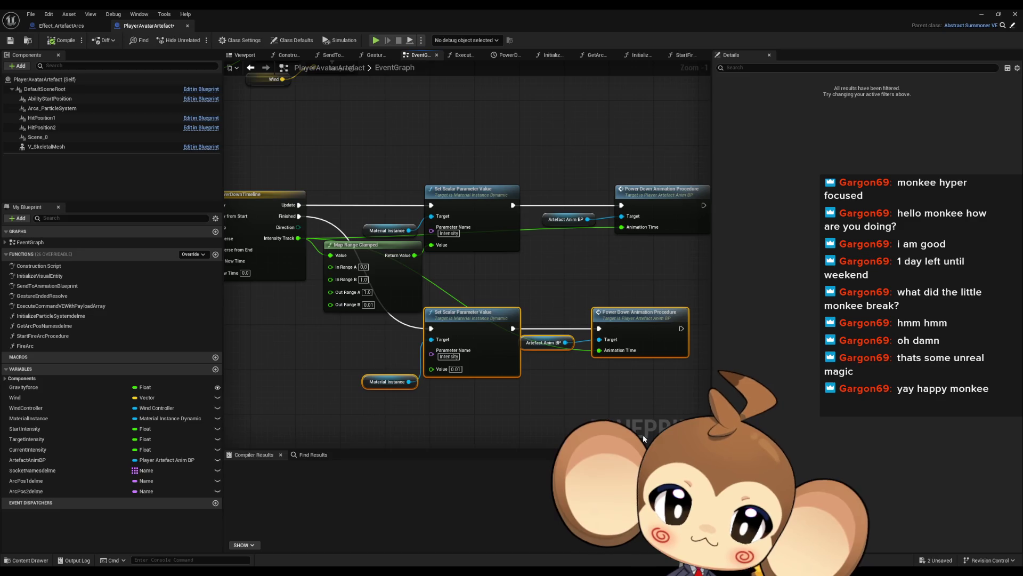
drag(510, 409, 661, 430)
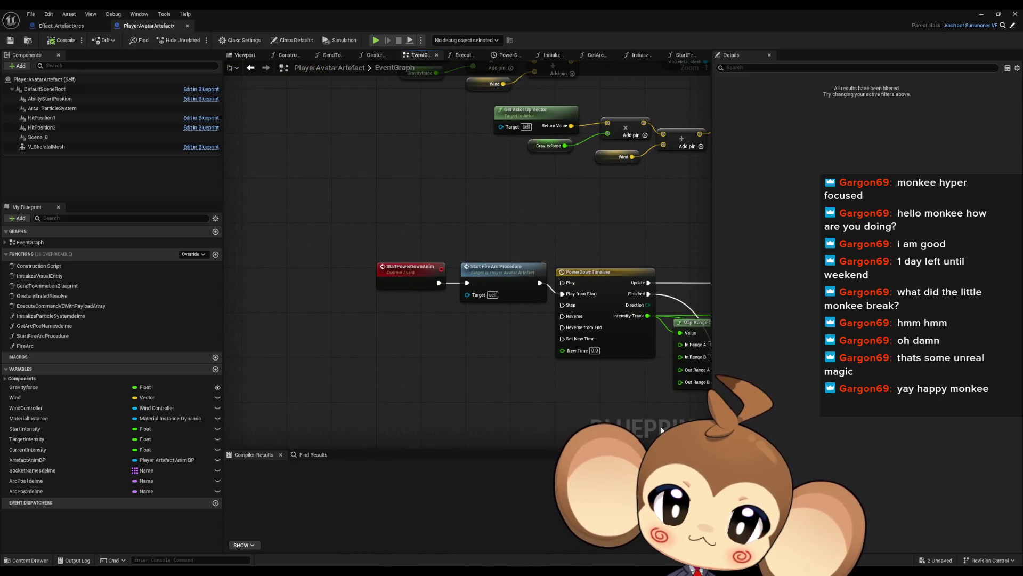
mouse_move(520, 311)
mouse_down()
mouse_move(447, 277)
mouse_move(311, 245)
mouse_up()
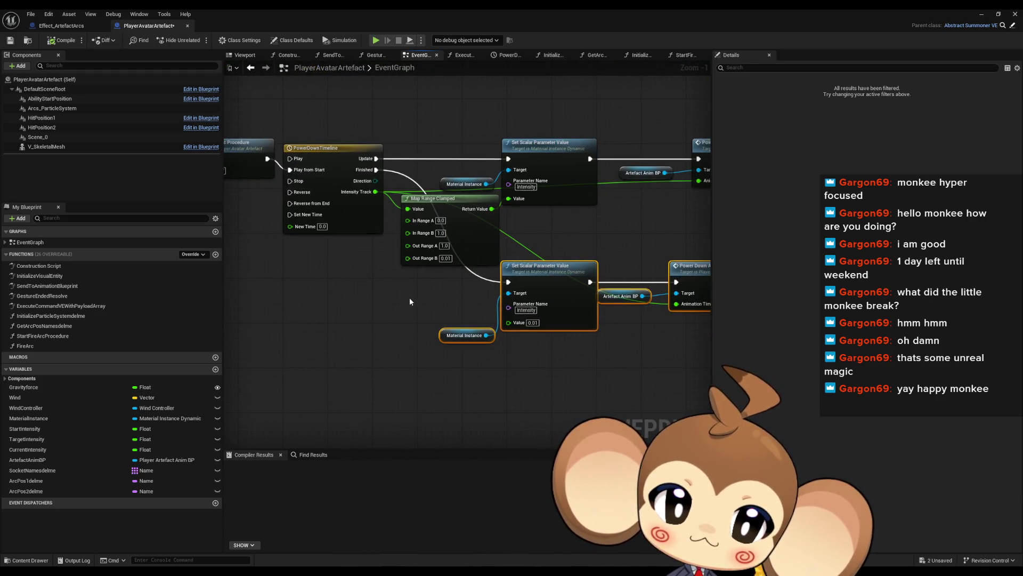
scroll(469, 345, down, 3)
mouse_move(363, 265)
mouse_down()
mouse_move(363, 347)
mouse_move(409, 393)
mouse_move(411, 306)
mouse_up()
drag(437, 359, 418, 250)
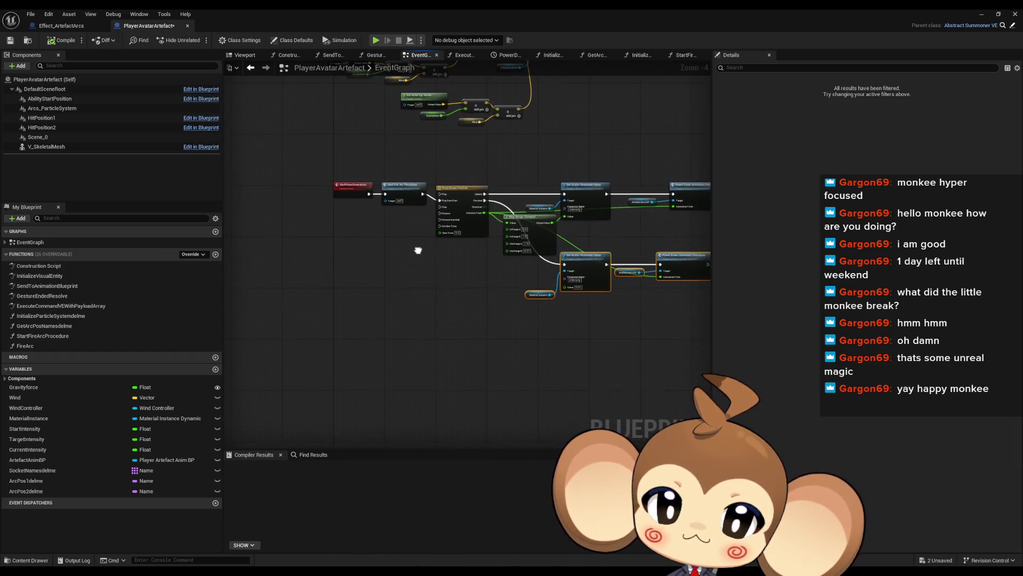
scroll(418, 250, up, 1)
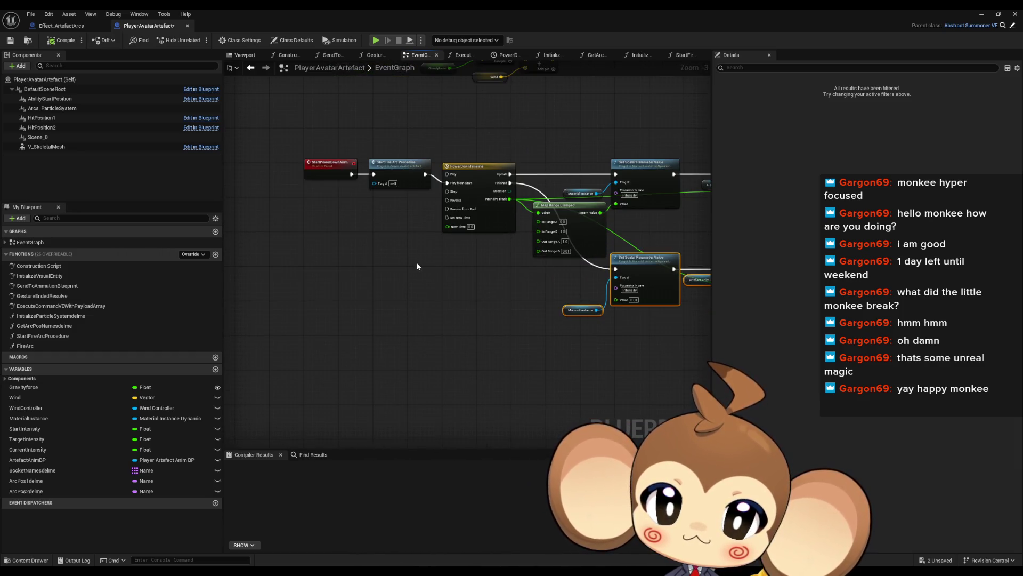
- Add a new function named PowerDownInstantly
click(216, 255)
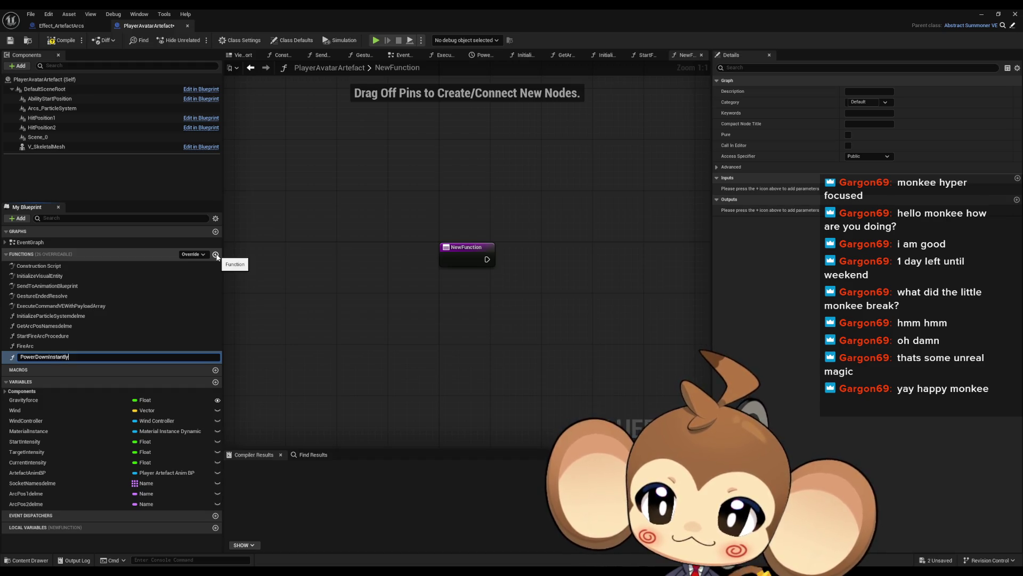
key(Return)
click(254, 68)
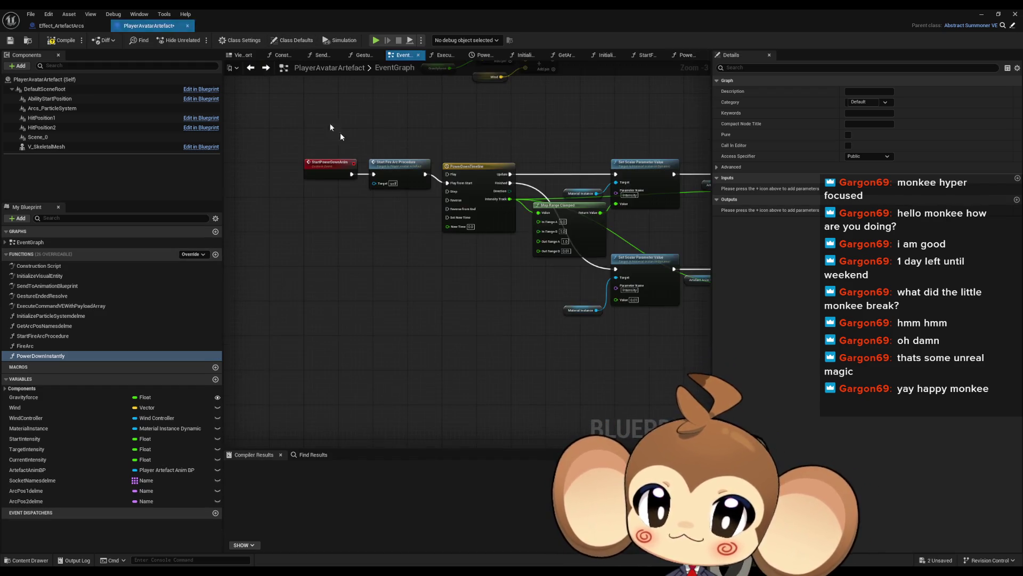
- Select Start Fire Arc Procedure plus the intensity and power-down animation nodes in EventGraph
scroll(450, 211, up, 3)
click(376, 140)
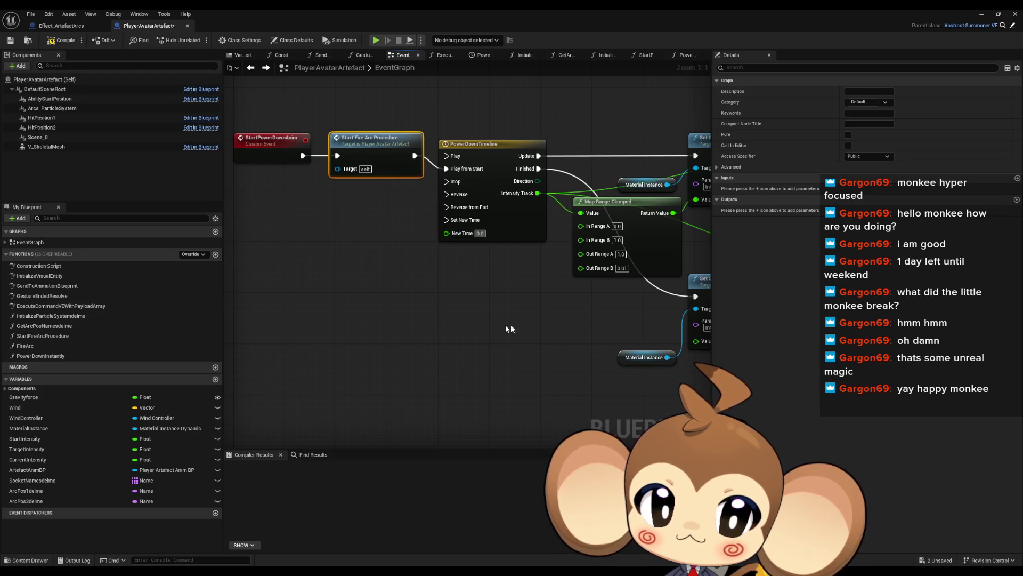
drag(506, 325, 526, 292)
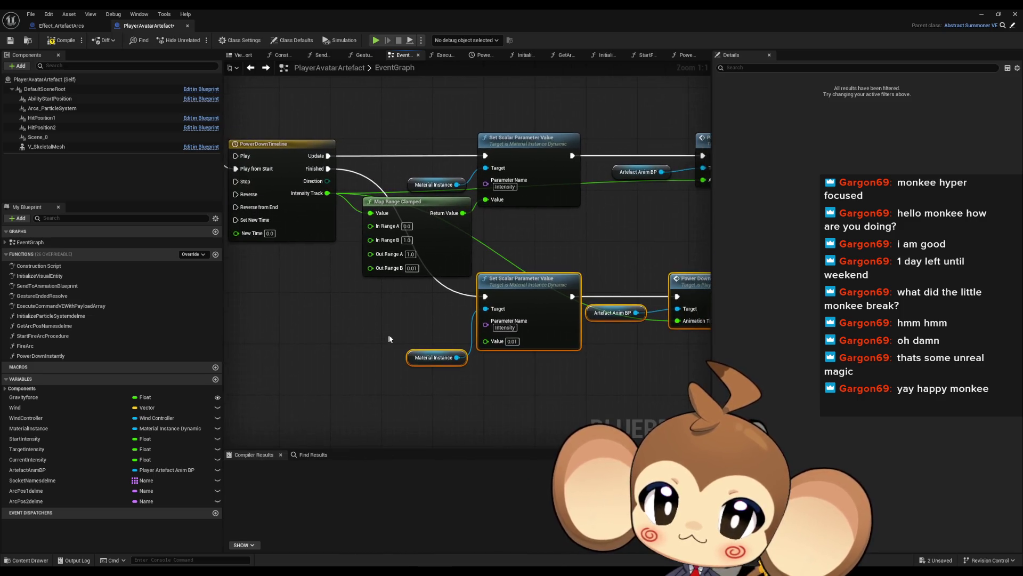
scroll(390, 339, down, 1)
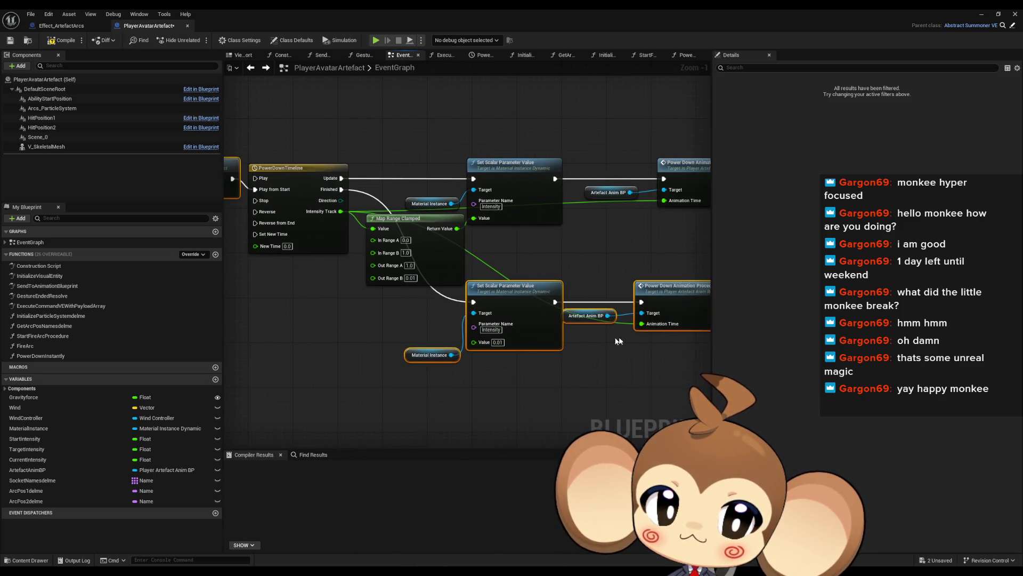
drag(517, 351, 494, 351)
- Paste the nodes into PowerDownInstantly with Start Fire Arc Procedure beside Set Scalar, then open StartFireArcProcedure
double_click(61, 355)
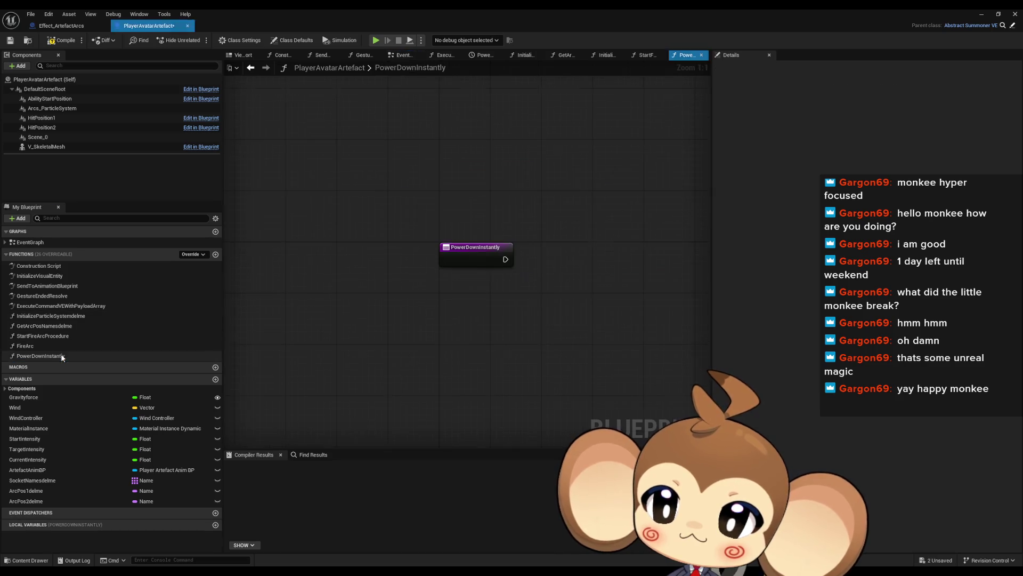
key(ctrl+v)
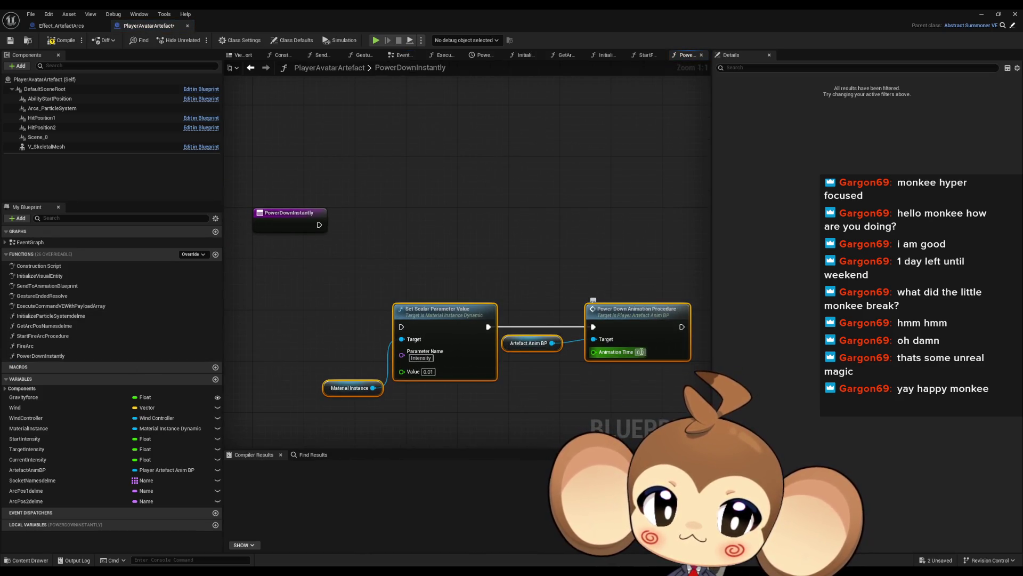
drag(575, 401, 726, 411)
drag(270, 195, 497, 328)
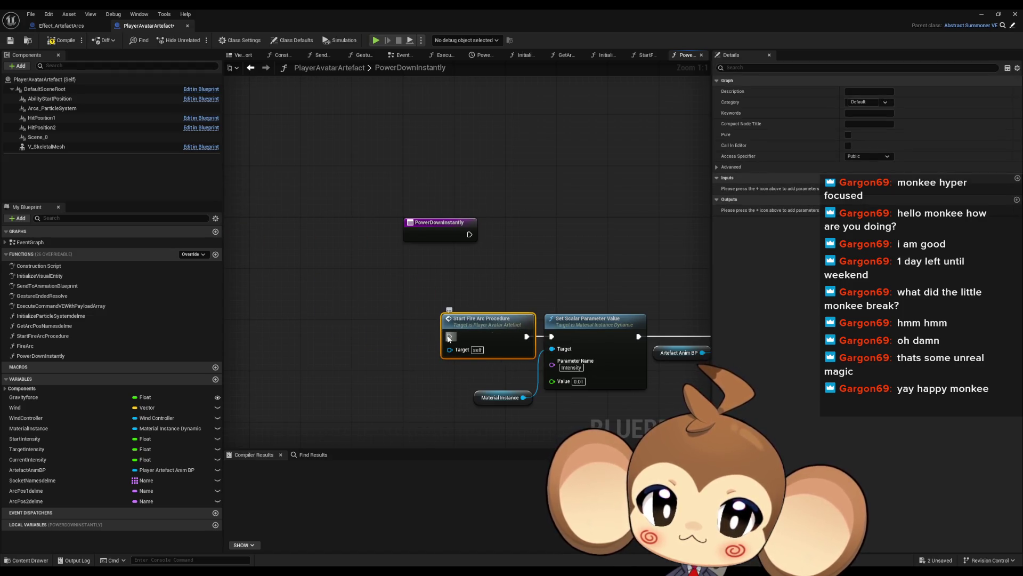
double_click(447, 319)
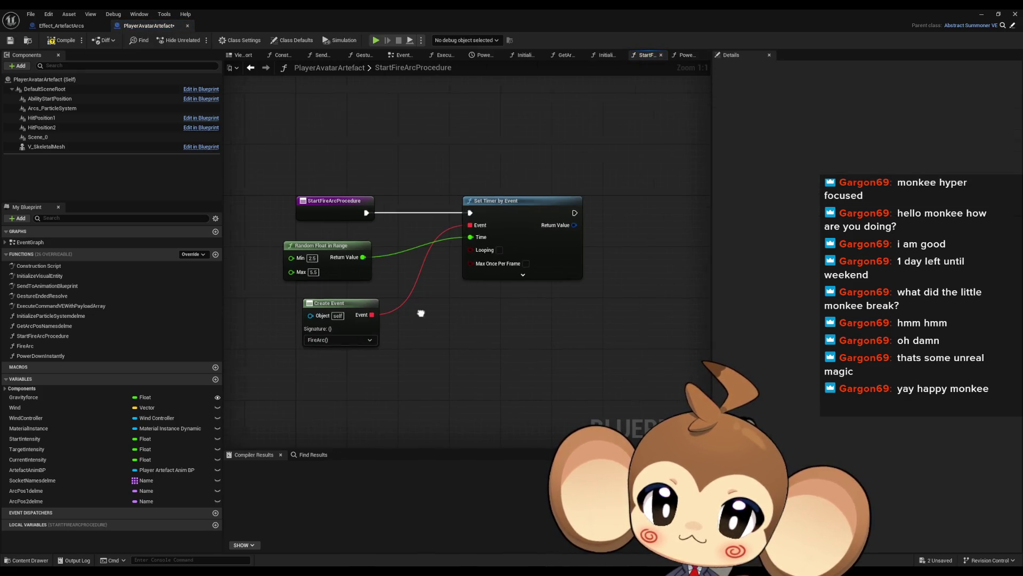
- Inspect the FireArc graph and Effect_ArtefactArcs, then return to PlayerAvatarArtefact's PowerDownInstantly graph
double_click(25, 345)
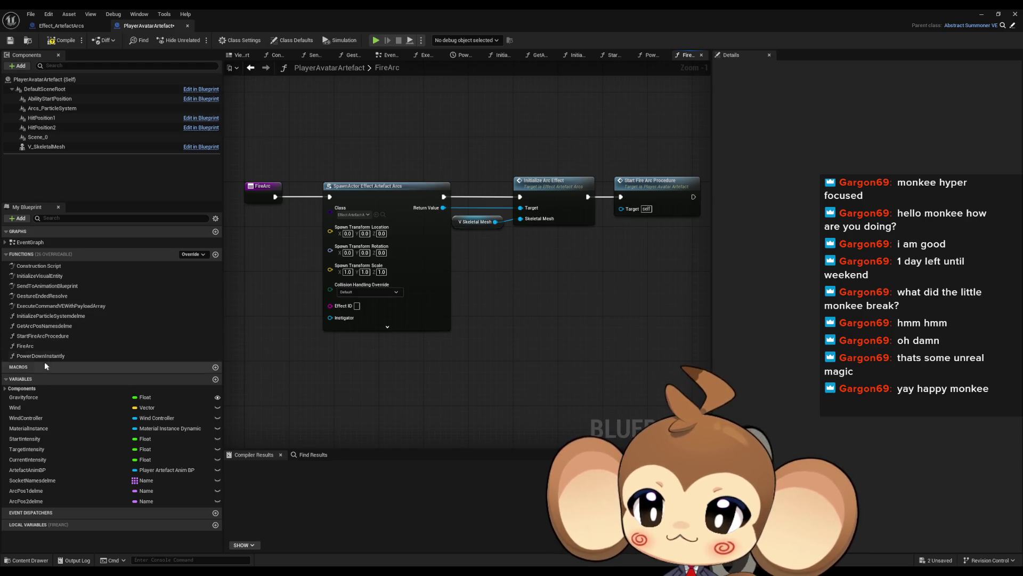
click(72, 26)
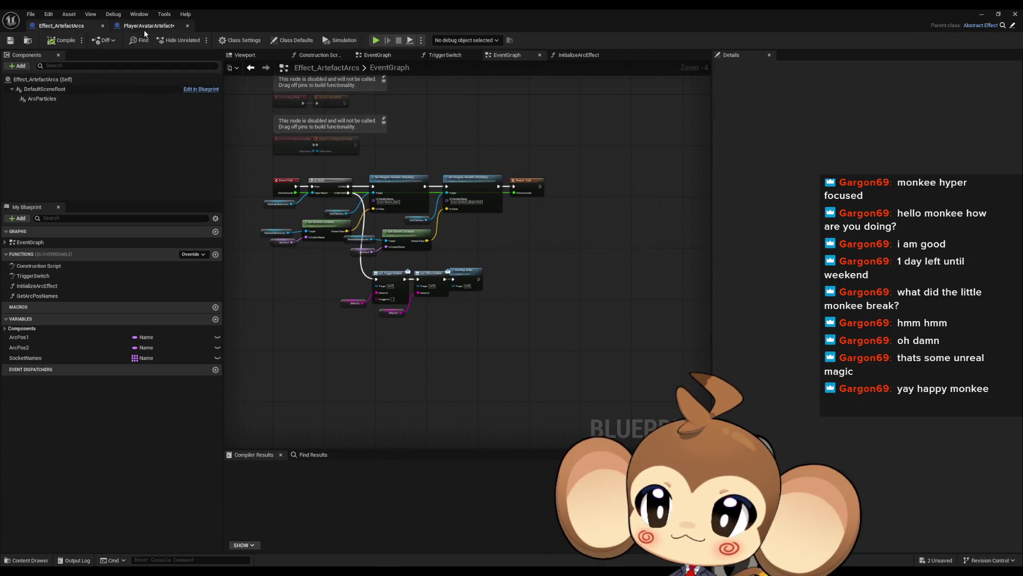
click(144, 28)
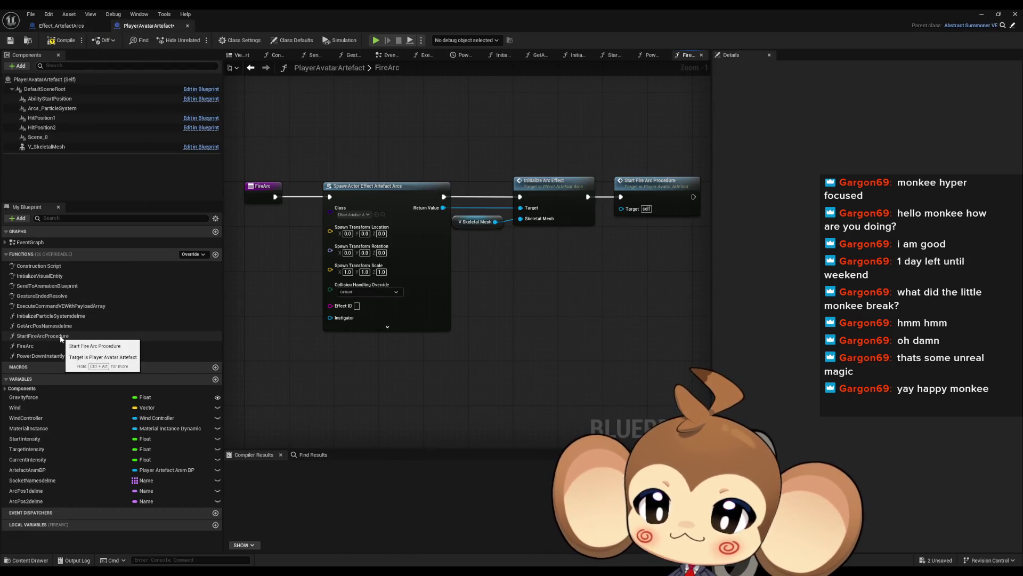
double_click(42, 317)
double_click(36, 356)
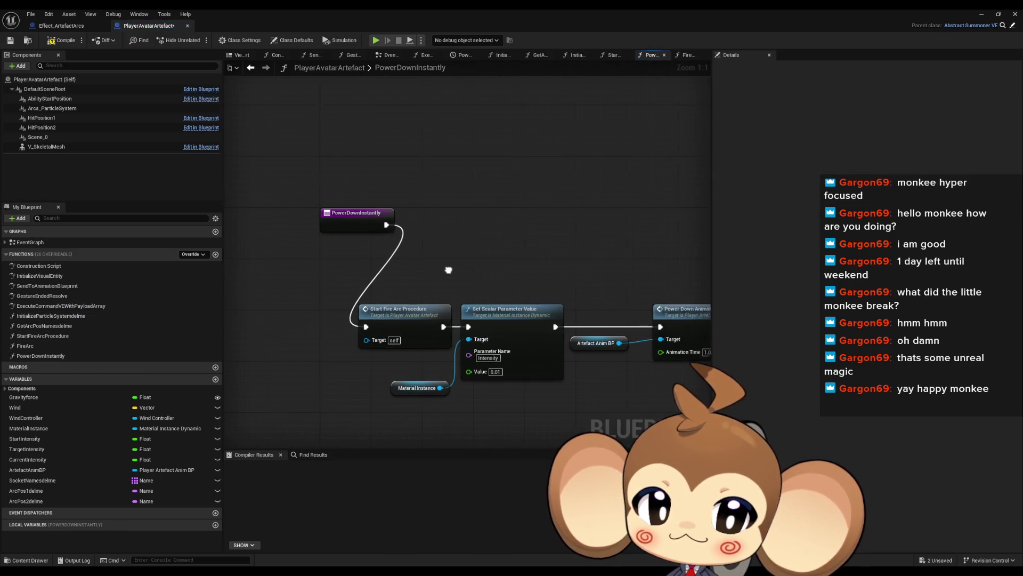
- Move the whole PowerDownInstantly node chain upward and centre it in view
drag(266, 389, 709, 291)
mouse_move(343, 331)
mouse_down()
mouse_move(397, 238)
mouse_move(374, 215)
mouse_up()
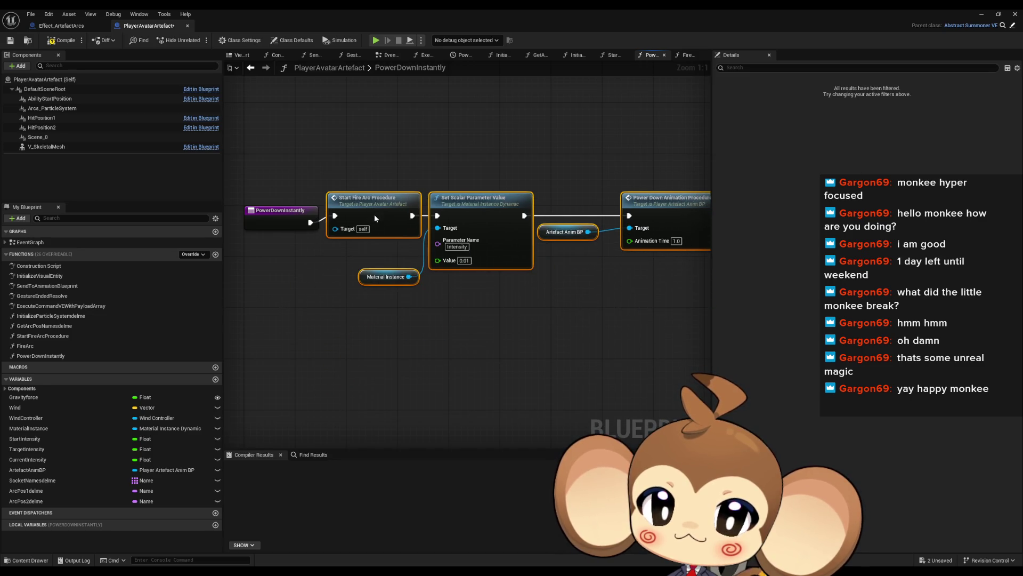
click(471, 316)
drag(472, 318, 428, 322)
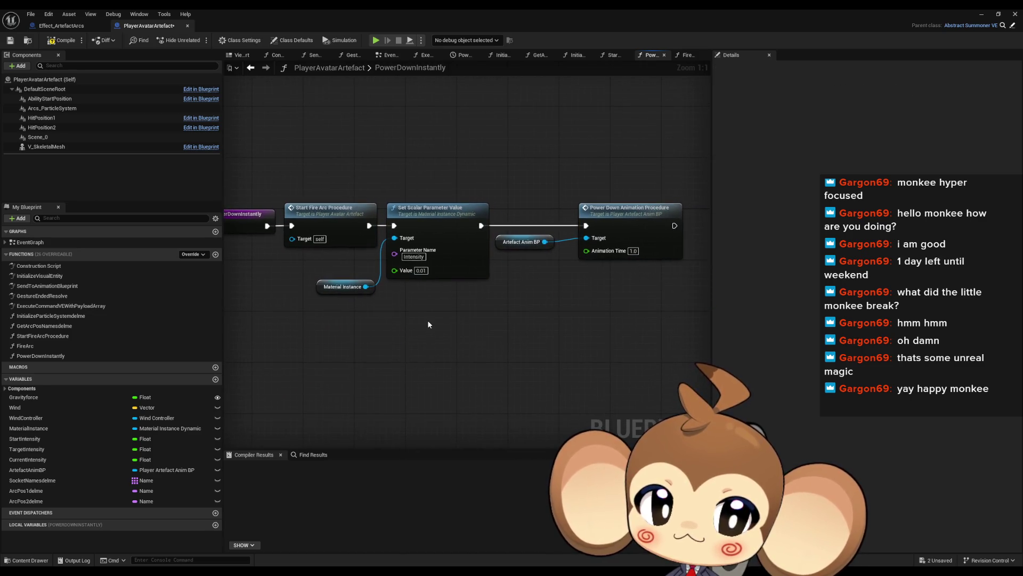
- In StartFireArcProcedure, pull Set Timer by Event toward the entry with Create Event and Random Float below, then minimize
double_click(334, 209)
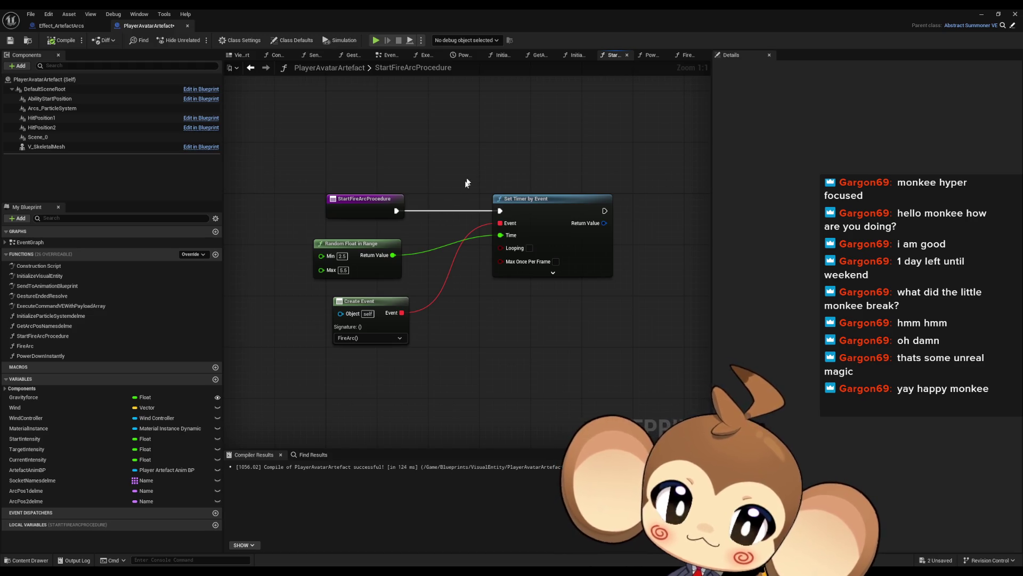
drag(554, 208, 484, 213)
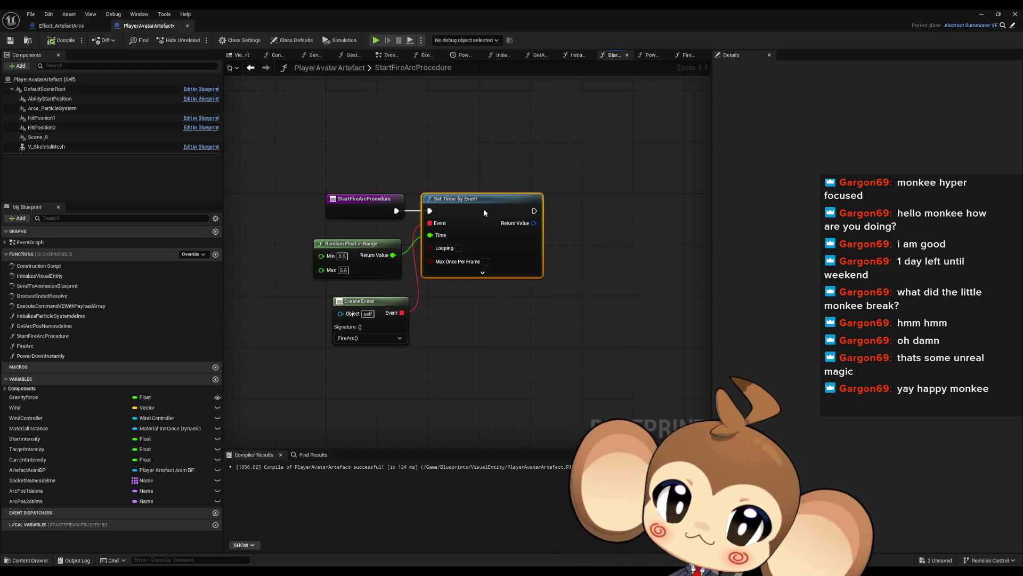
drag(375, 304, 362, 291)
drag(356, 245, 349, 348)
drag(357, 299, 363, 241)
click(248, 144)
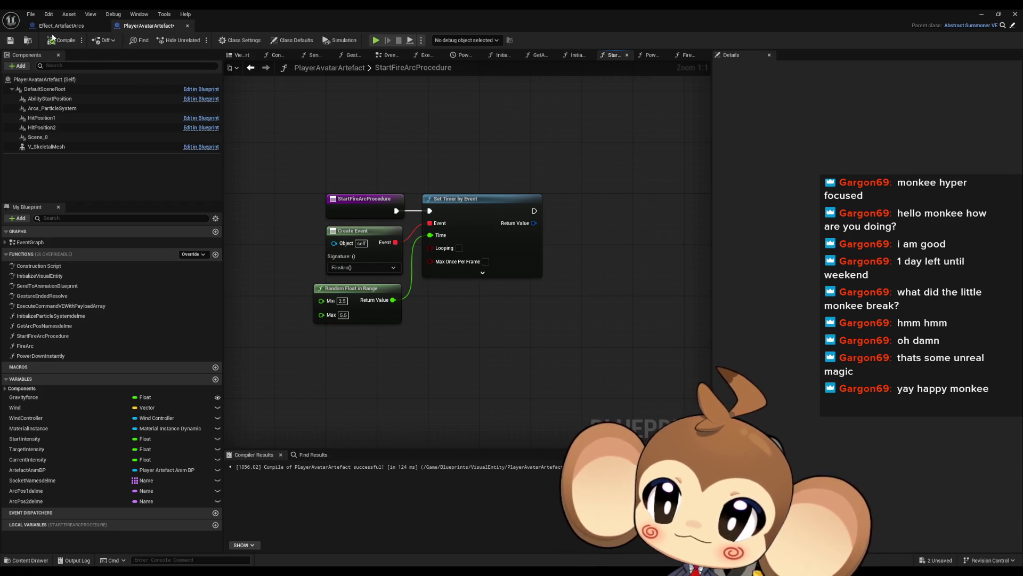
click(982, 15)
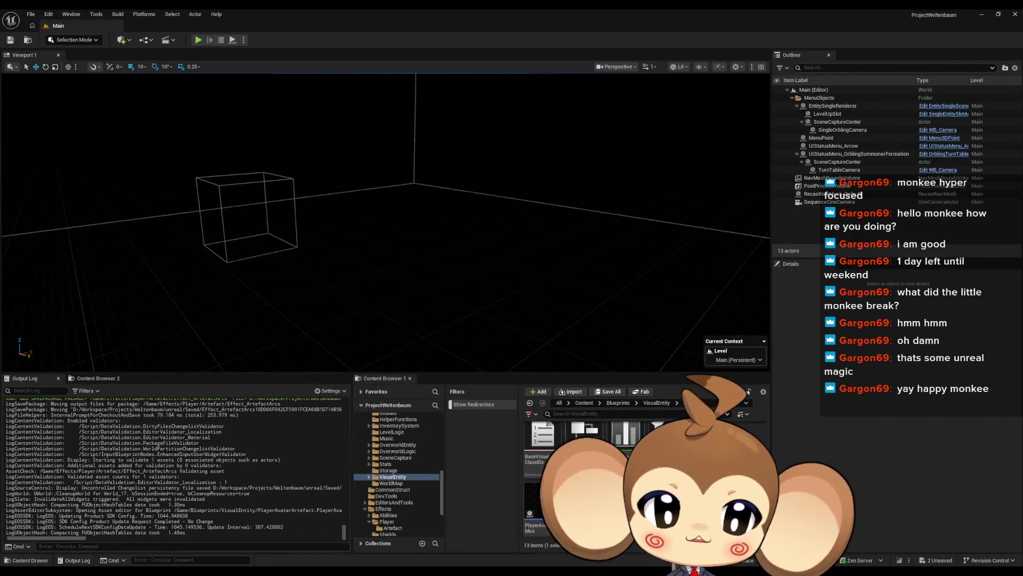
- Open the InputRouter blueprint from the Content root folder
click(586, 402)
scroll(586, 480, down, 3)
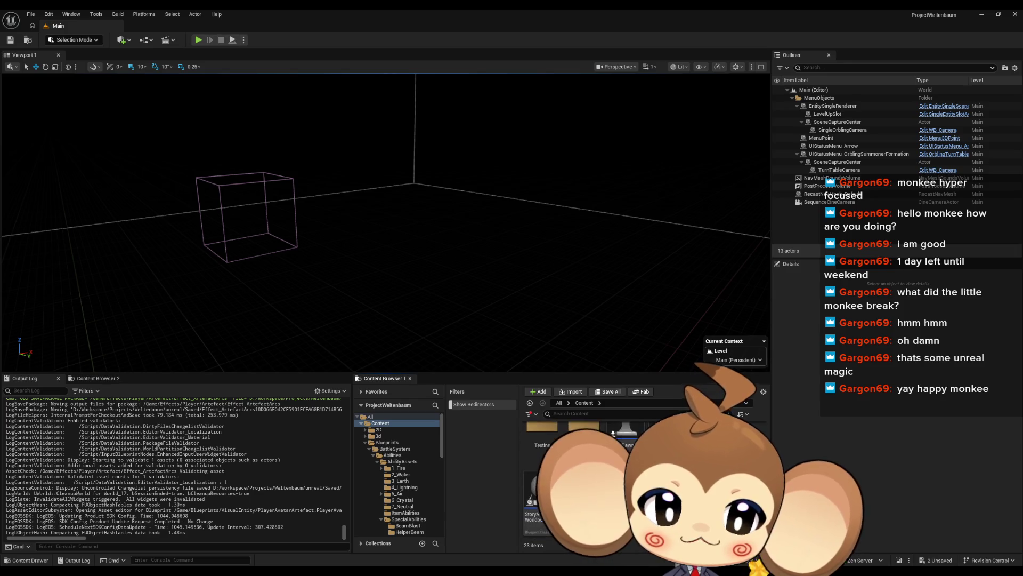
scroll(621, 444, up, 3)
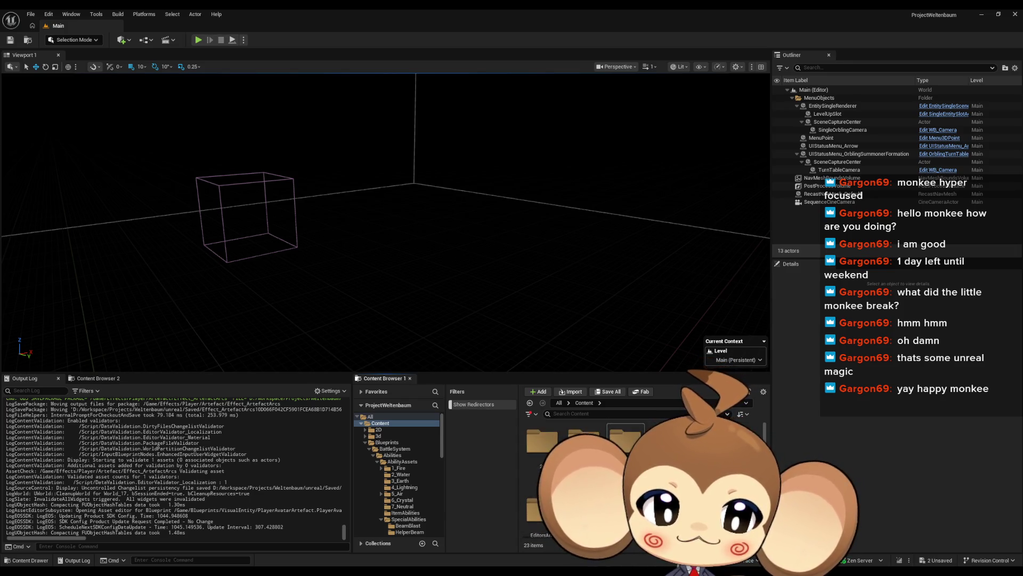
scroll(586, 469, down, 2)
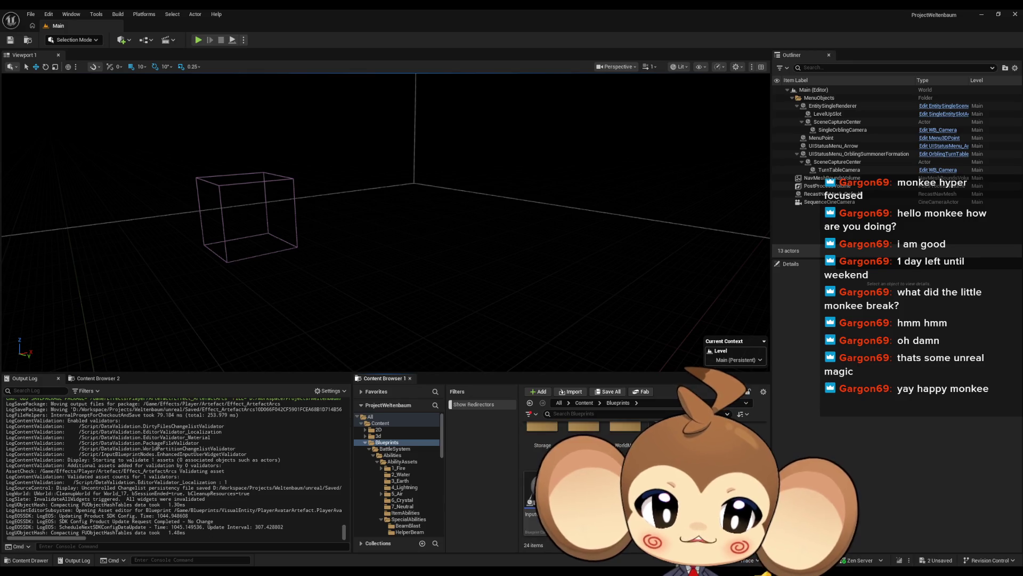
double_click(531, 495)
- Add Power Down Instantly off the artefact cast, replacing the deleted Start Power Down Anim node
mouse_move(559, 300)
mouse_down()
mouse_move(522, 282)
mouse_move(443, 296)
mouse_move(380, 245)
mouse_move(367, 250)
mouse_up()
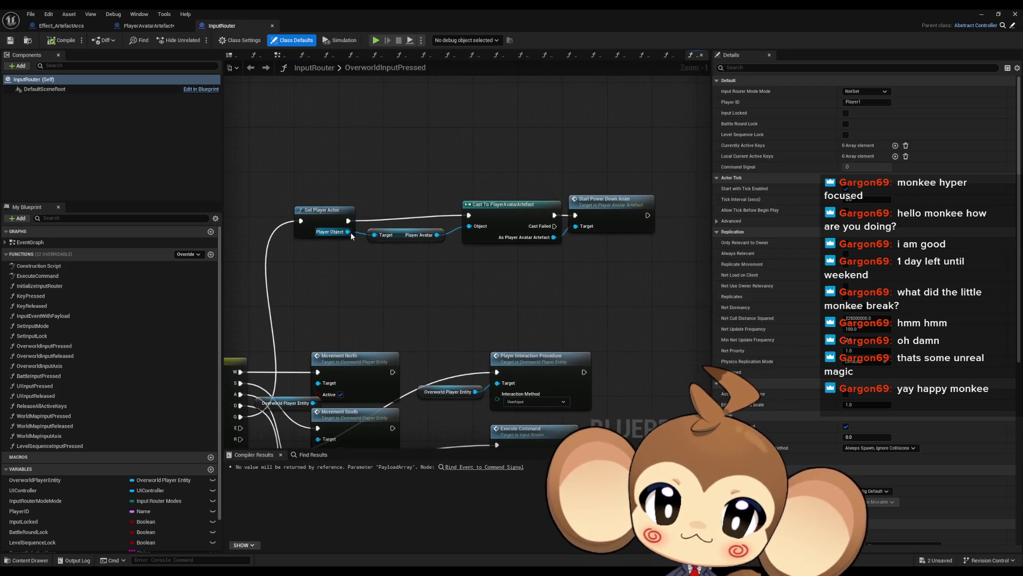
drag(553, 237, 591, 261)
text(instant)
key(Return)
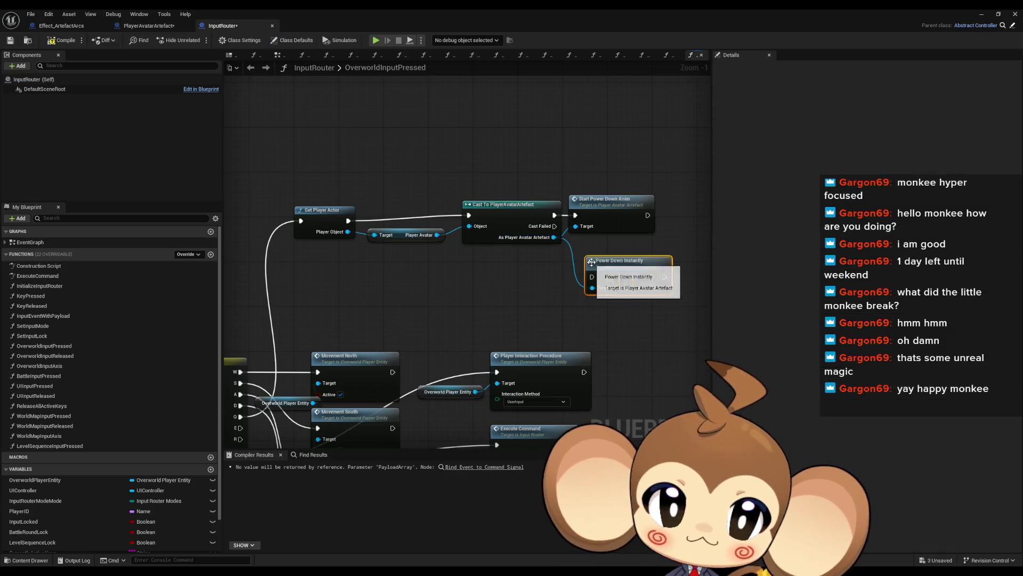
click(607, 199)
key(Delete)
mouse_move(554, 220)
mouse_down()
mouse_move(592, 277)
mouse_move(613, 194)
mouse_up()
click(981, 14)
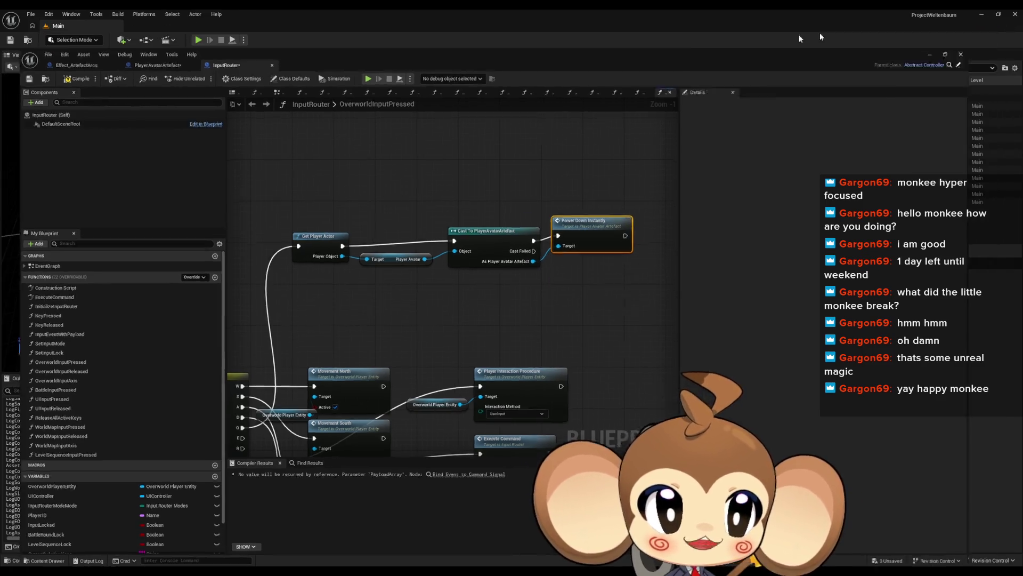
- Play-test the Main level in the editor, briefly viewing it full screen
click(201, 40)
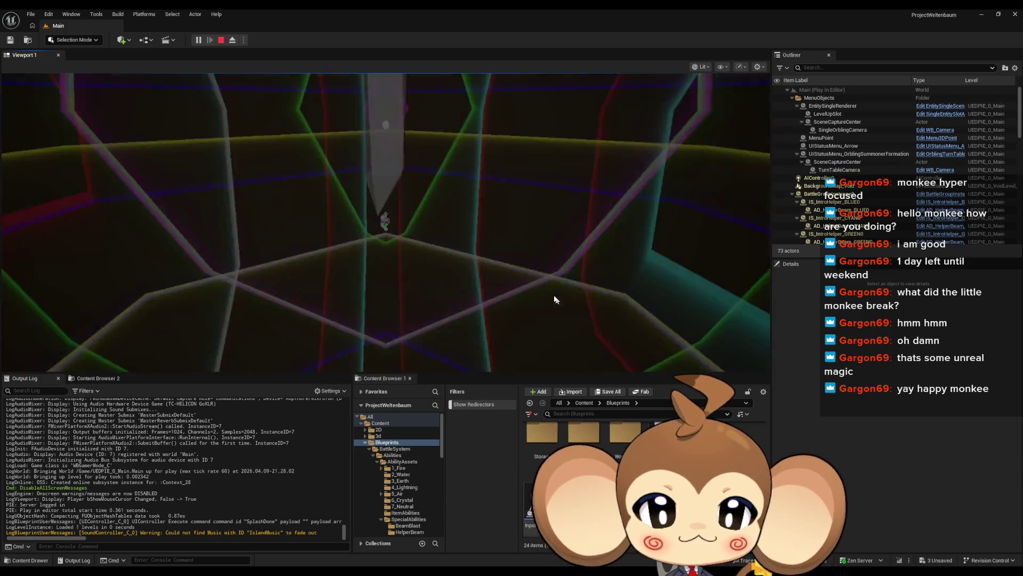
key(F11)
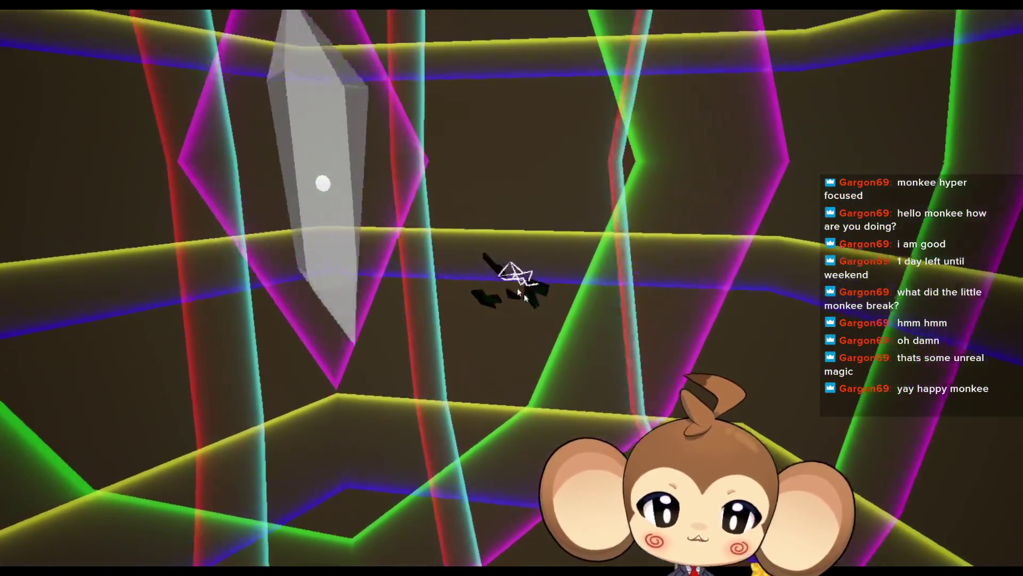
key(F11)
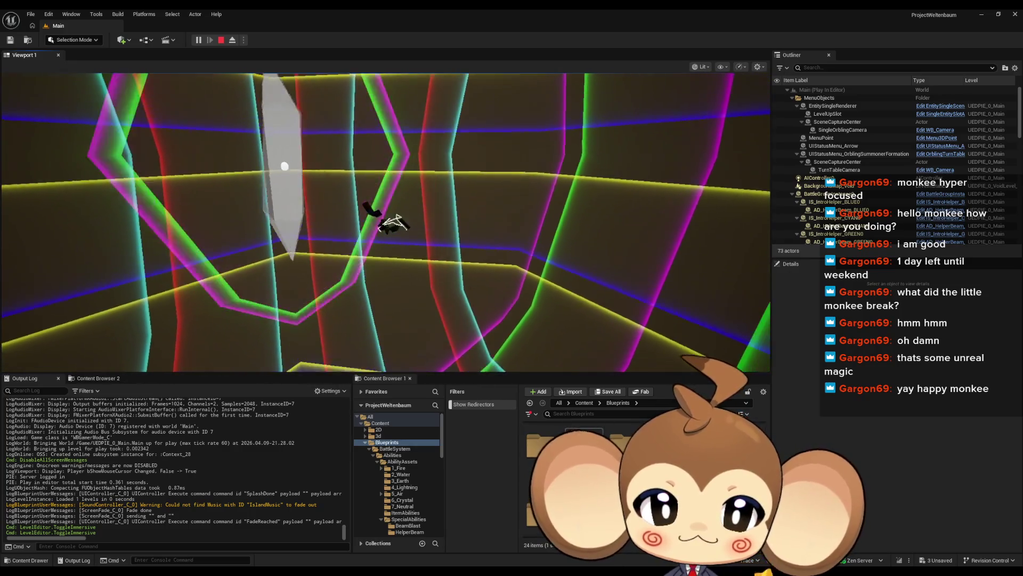
- Browse Content > Effects > Player > Artefact and open Effect_ArtefactArcs in a floating editor window
scroll(397, 469, down, 5)
click(393, 476)
scroll(640, 479, up, 1)
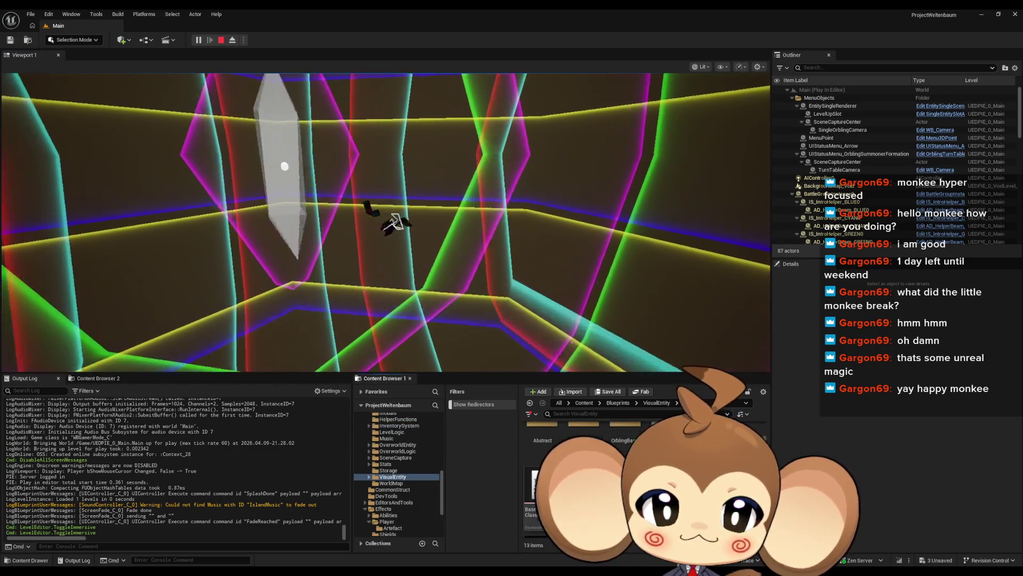
click(584, 403)
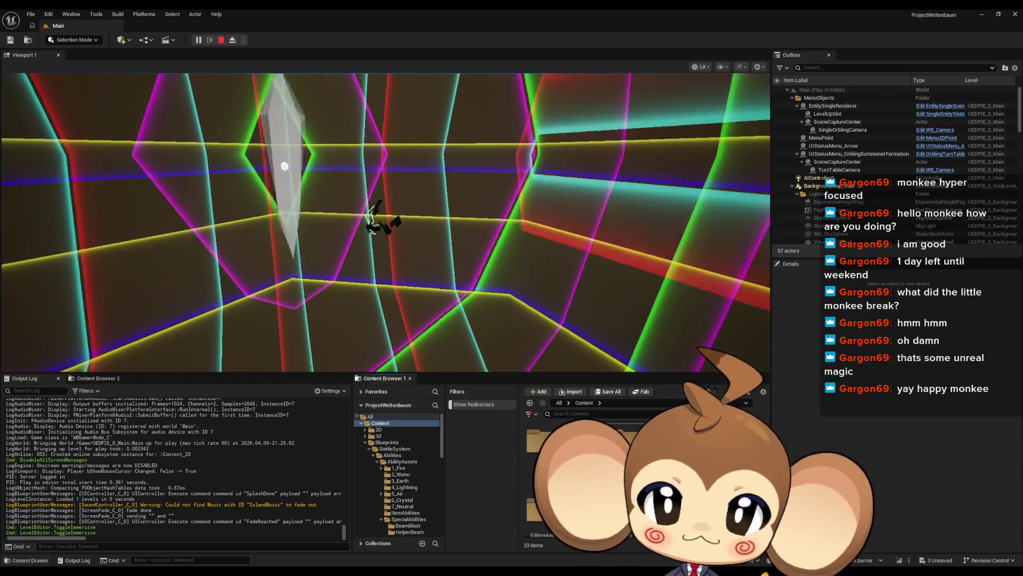
click(626, 442)
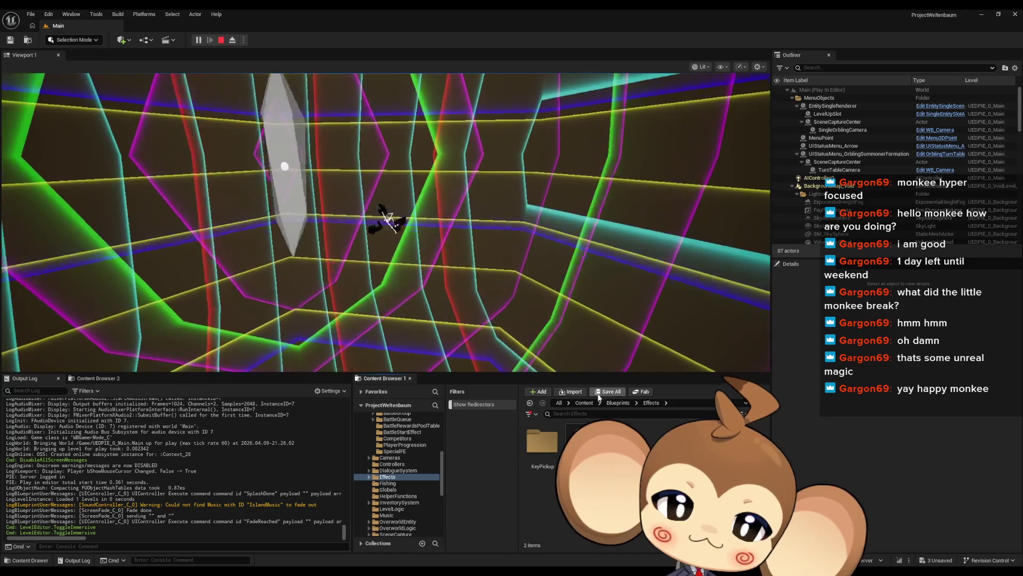
click(584, 402)
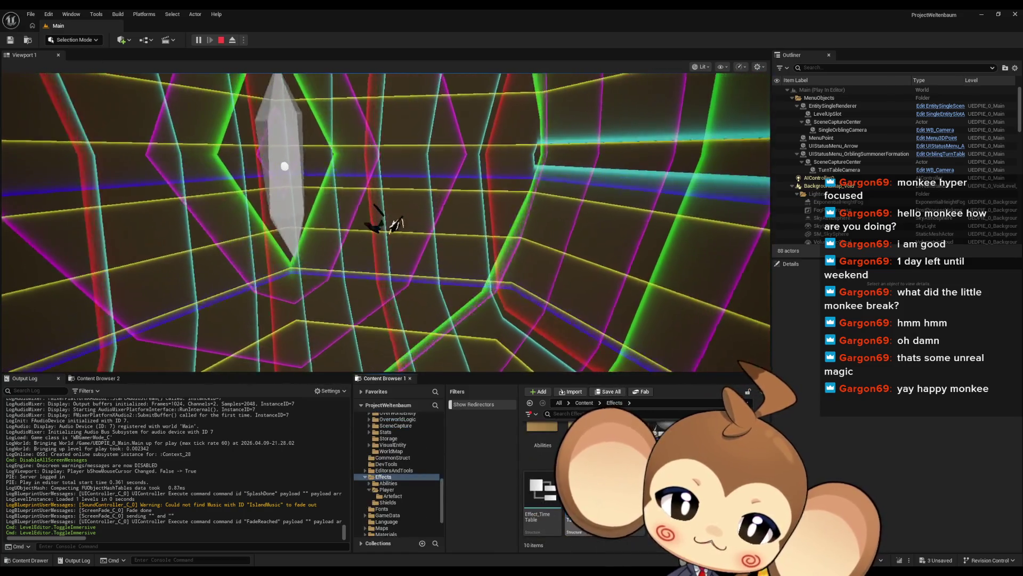
double_click(586, 469)
double_click(586, 442)
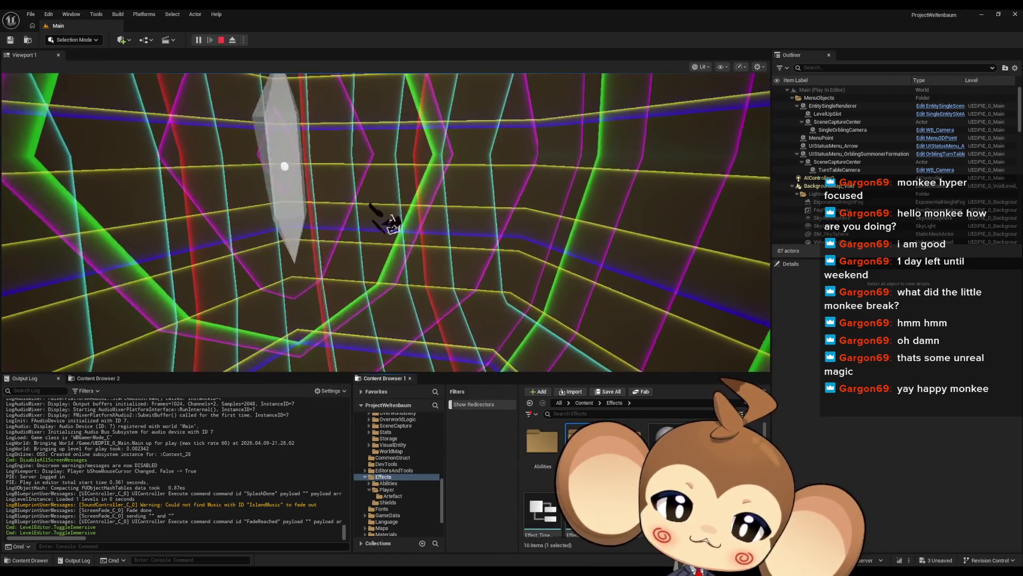
double_click(542, 442)
double_click(543, 443)
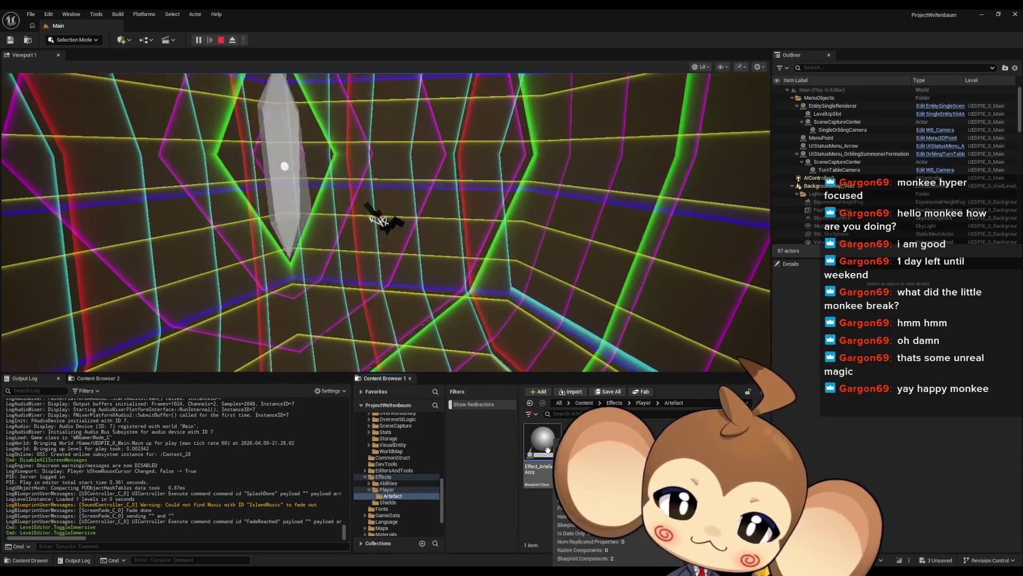
double_click(306, 18)
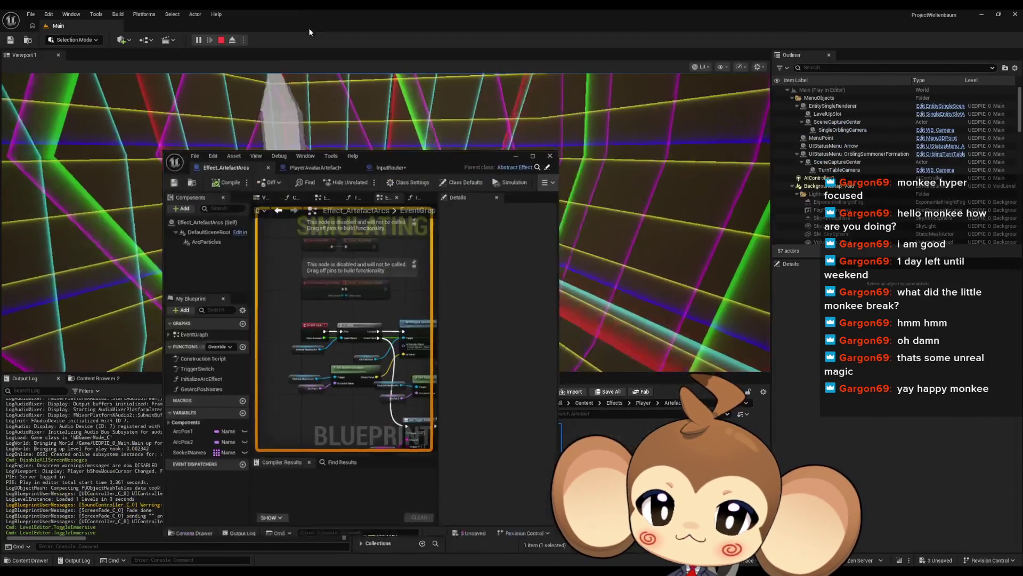
- Select the ArcParticles component, browse to its Niagara system and open Artefact_Arcing_PS
mouse_move(423, 159)
mouse_down()
mouse_move(381, 233)
mouse_move(710, 240)
mouse_up()
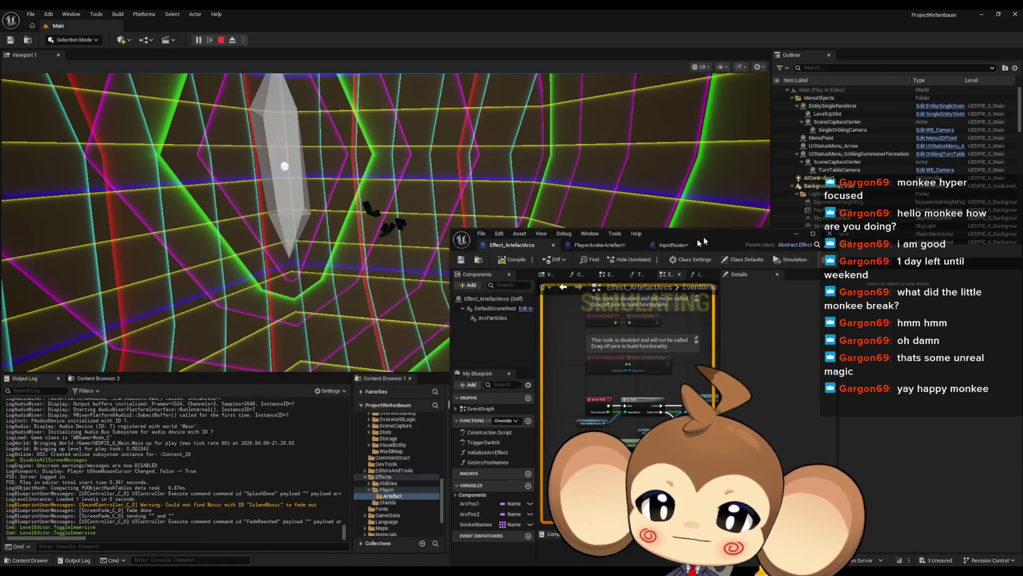
click(492, 317)
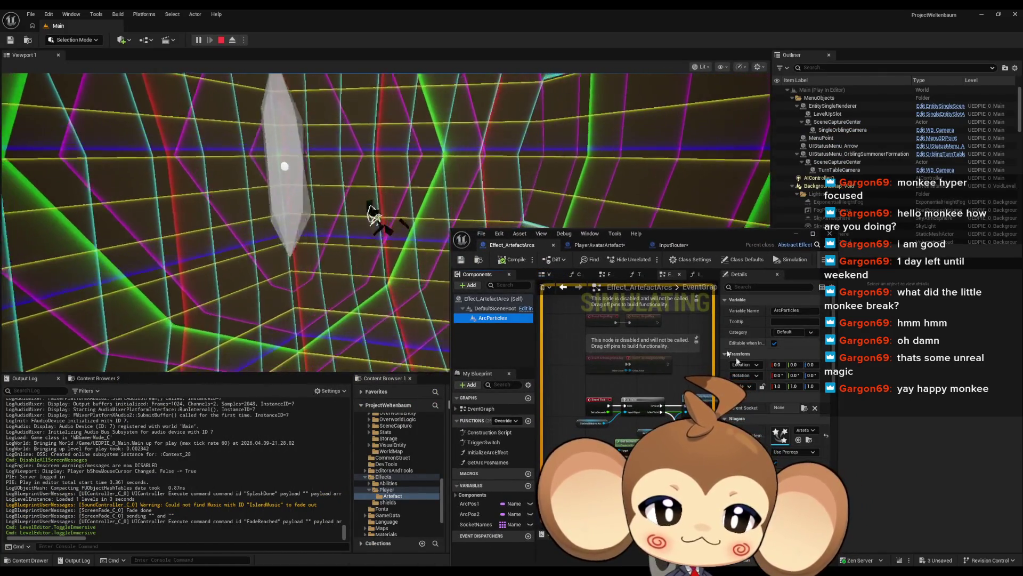
click(809, 440)
drag(707, 227, 400, 333)
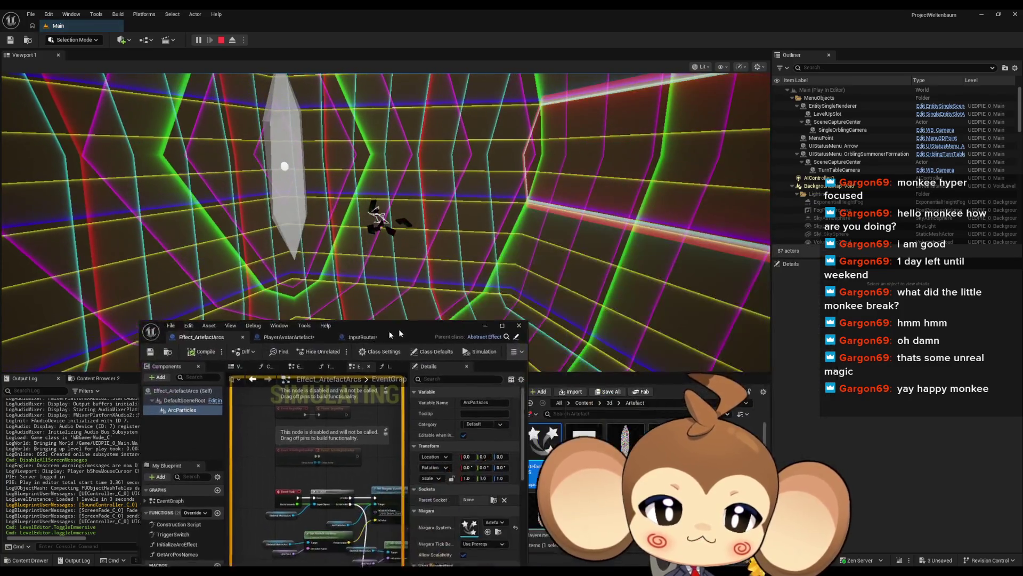
drag(253, 302, 248, 299)
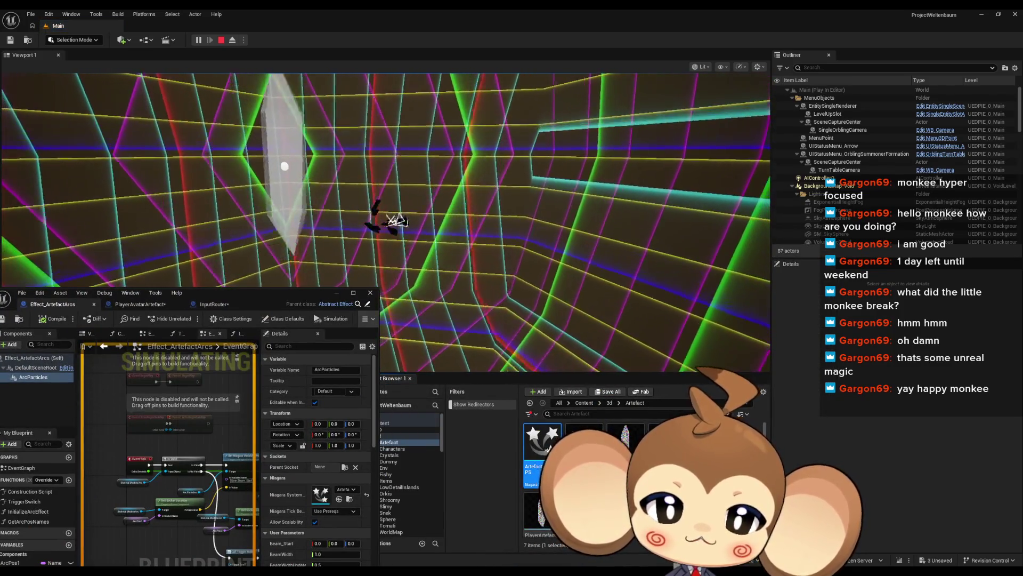
double_click(545, 445)
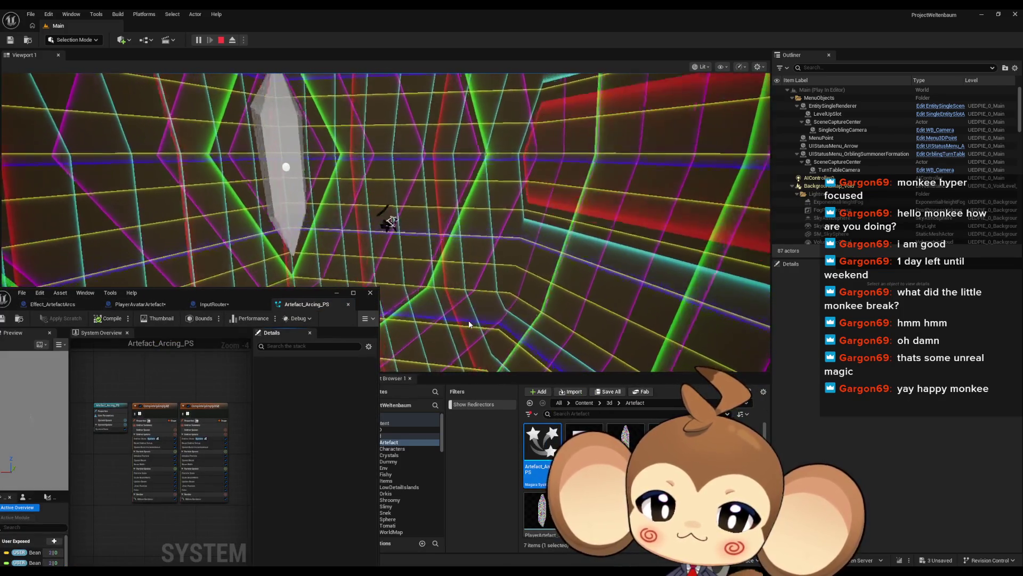
- Select the CompletelyEmpty emitter and scroll through its module stack
mouse_move(232, 294)
mouse_down()
mouse_move(334, 266)
mouse_move(720, 255)
mouse_move(715, 226)
mouse_up()
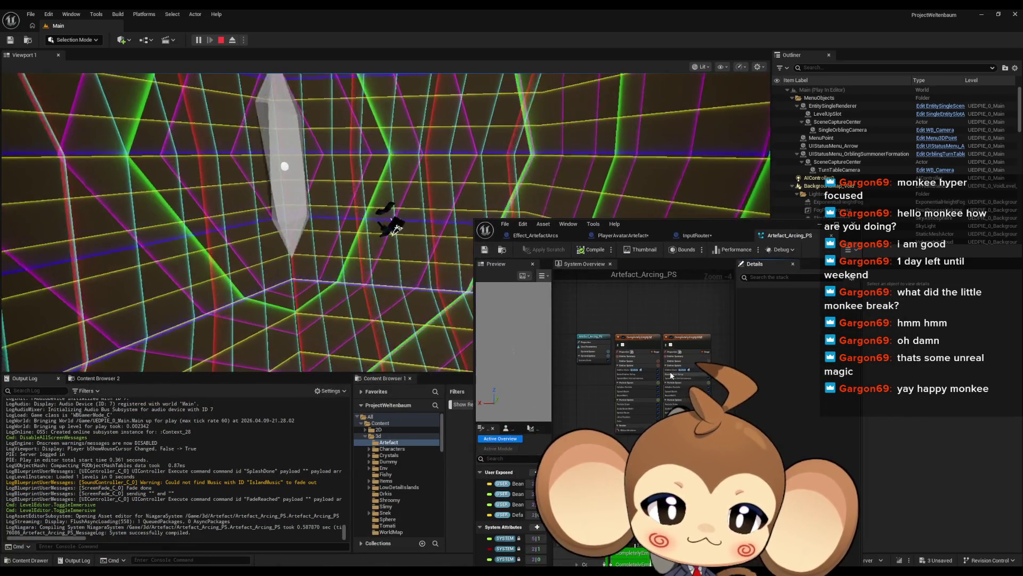
drag(649, 374, 647, 369)
scroll(648, 369, up, 5)
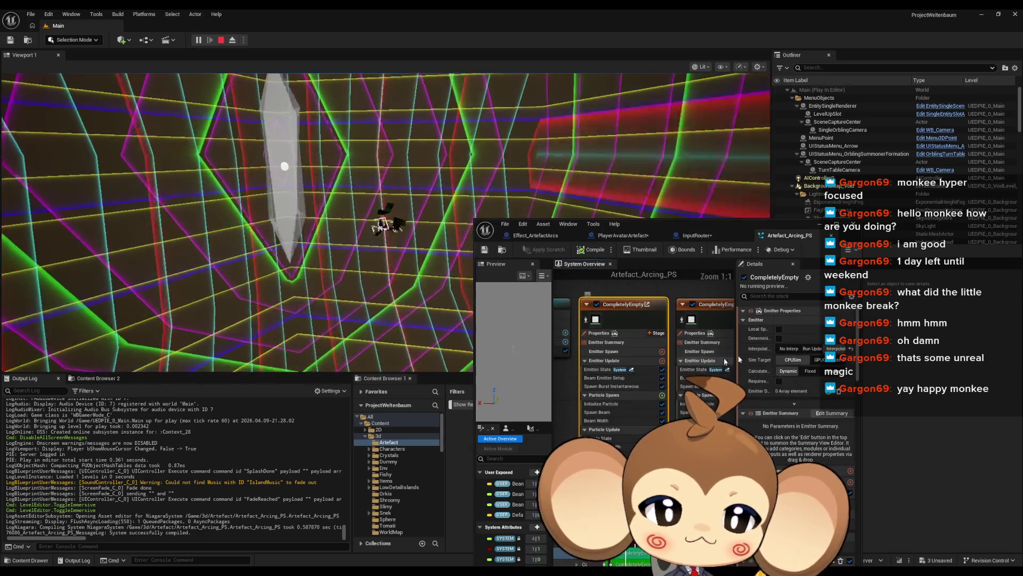
scroll(804, 392, down, 5)
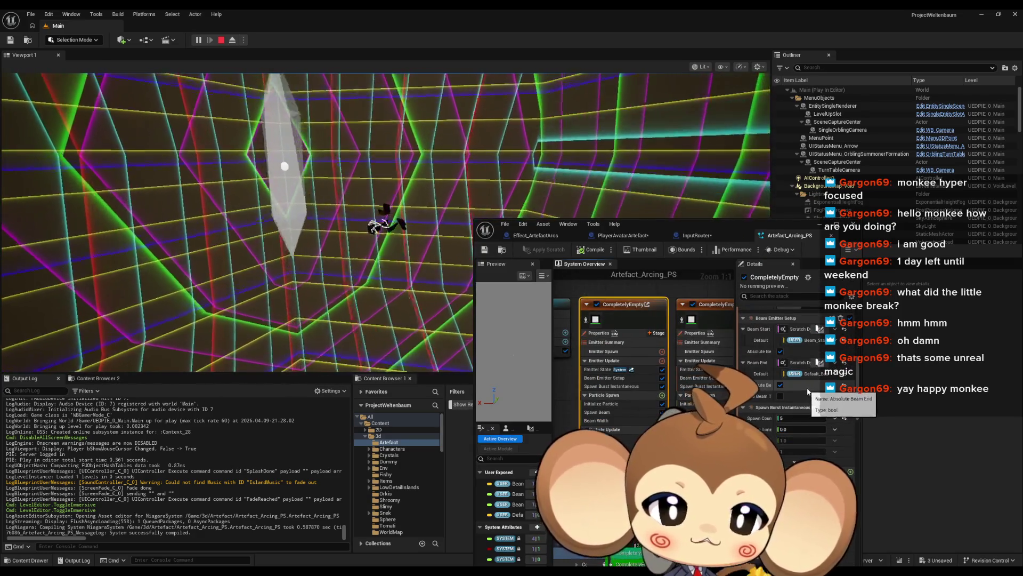
scroll(823, 430, down, 5)
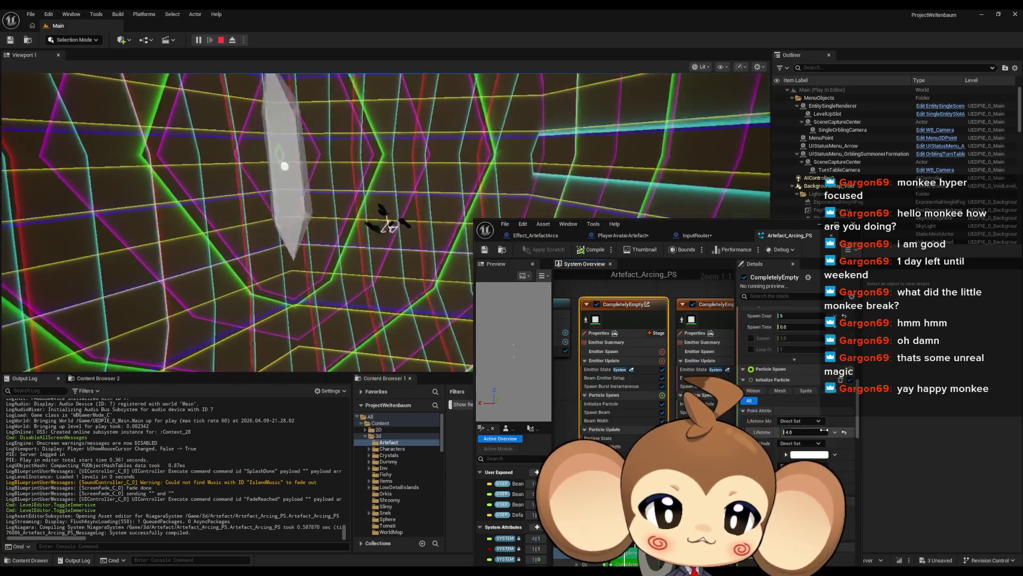
scroll(821, 418, down, 1)
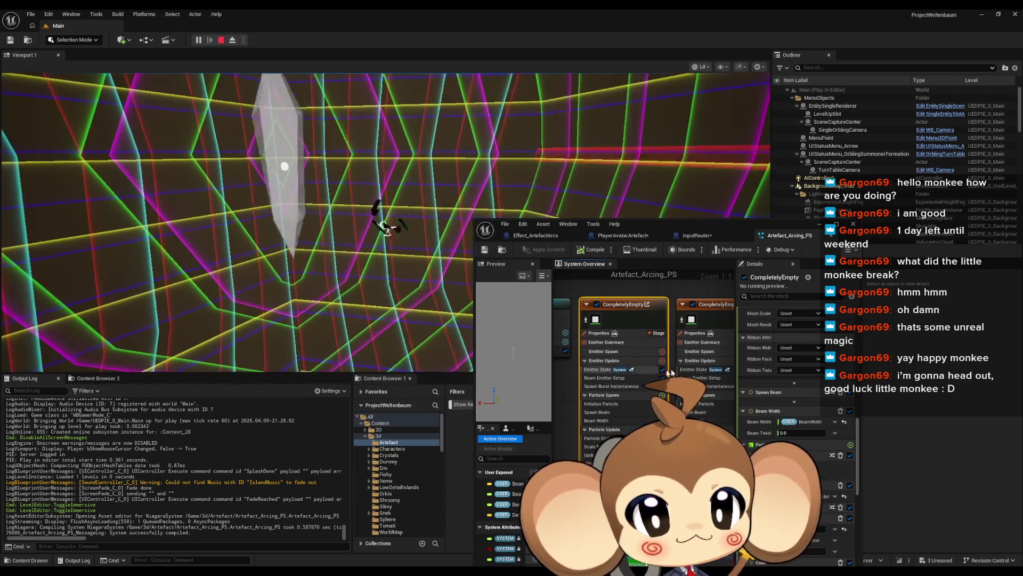
scroll(800, 414, down, 4)
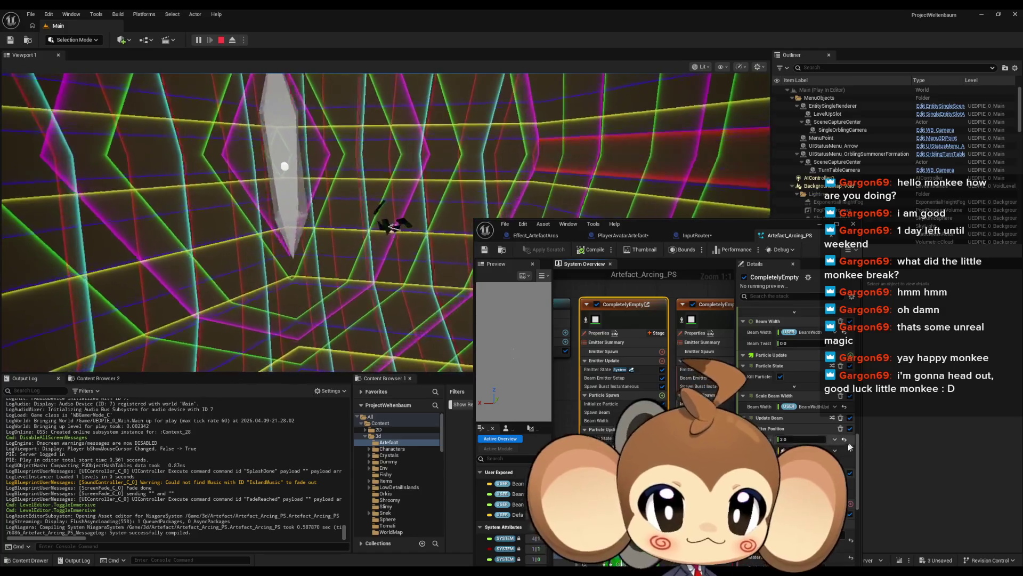
scroll(849, 447, down, 5)
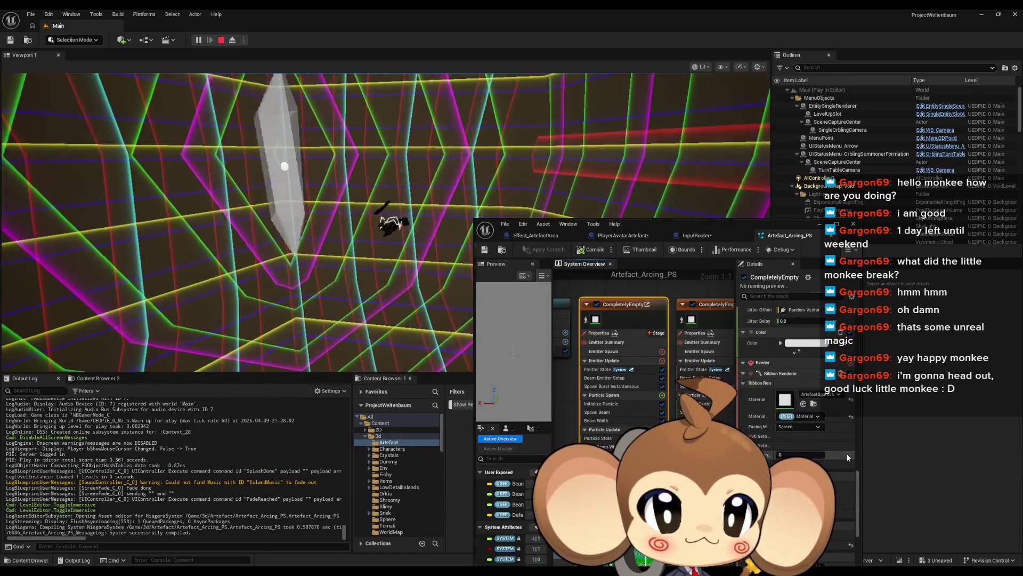
scroll(846, 456, down, 2)
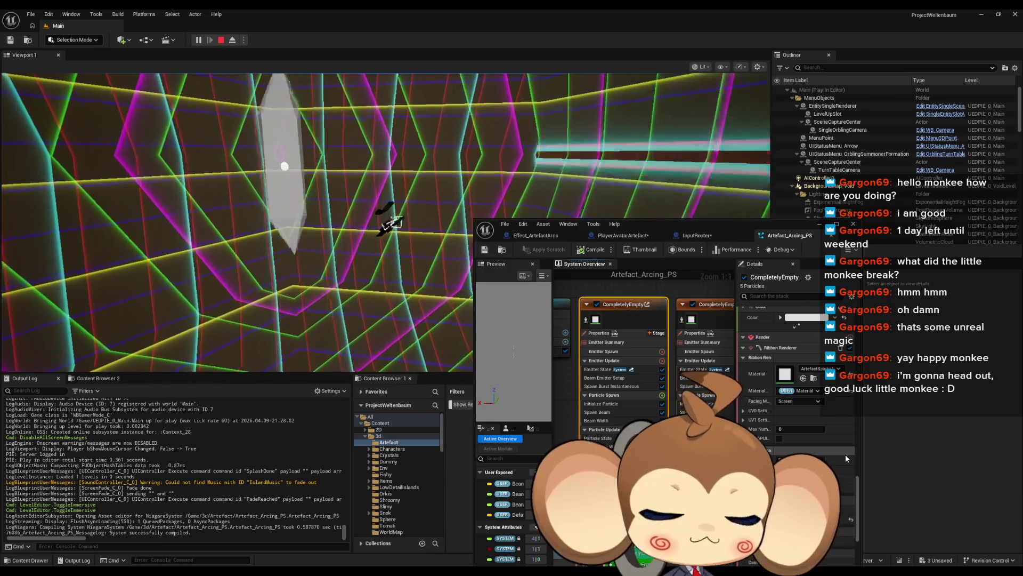
scroll(846, 457, down, 3)
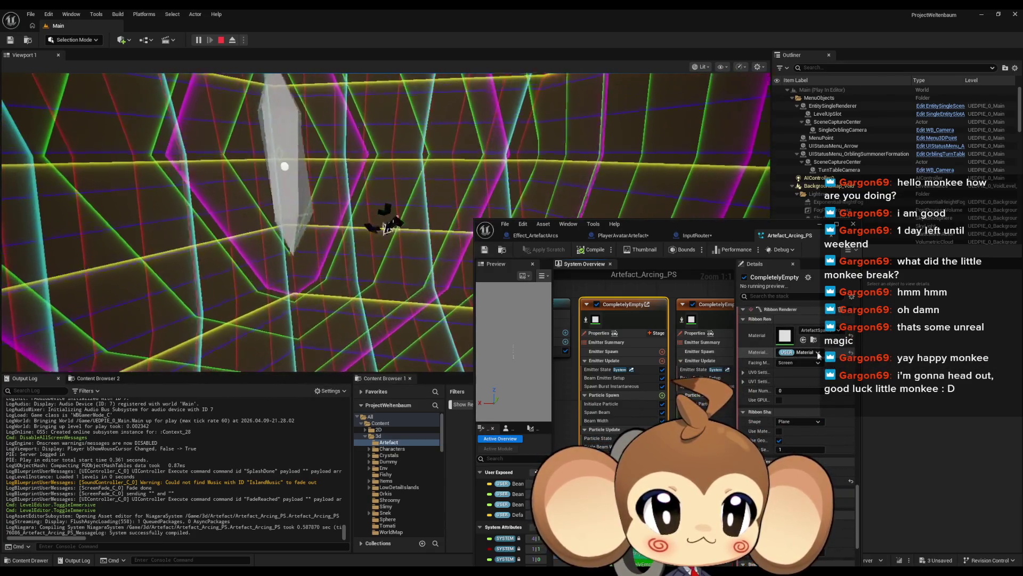
scroll(817, 435, down, 6)
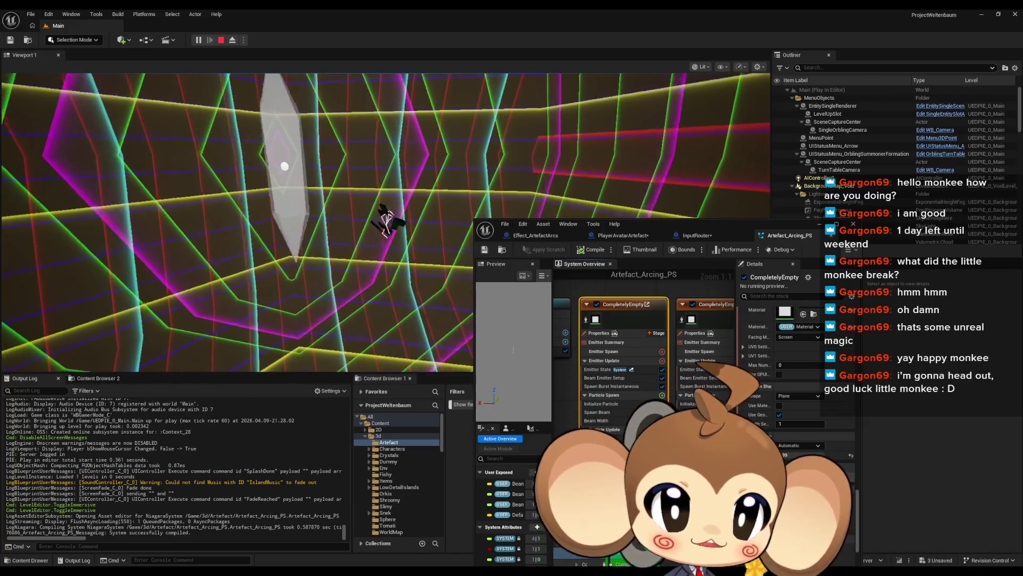
scroll(819, 460, up, 2)
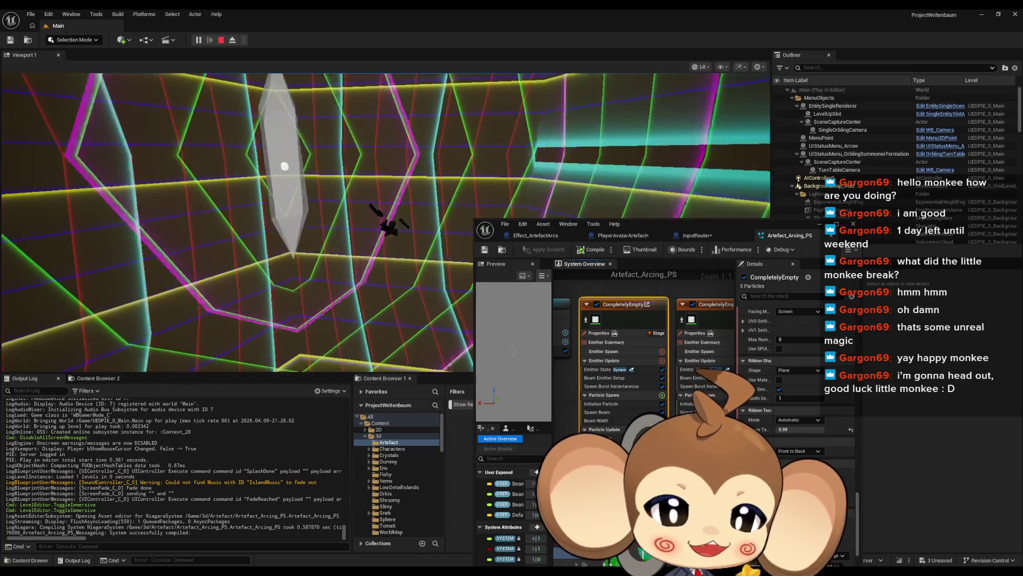
- Set CompletelyEmpty001's Jitter Position Jitter Amount to 2.0
click(608, 463)
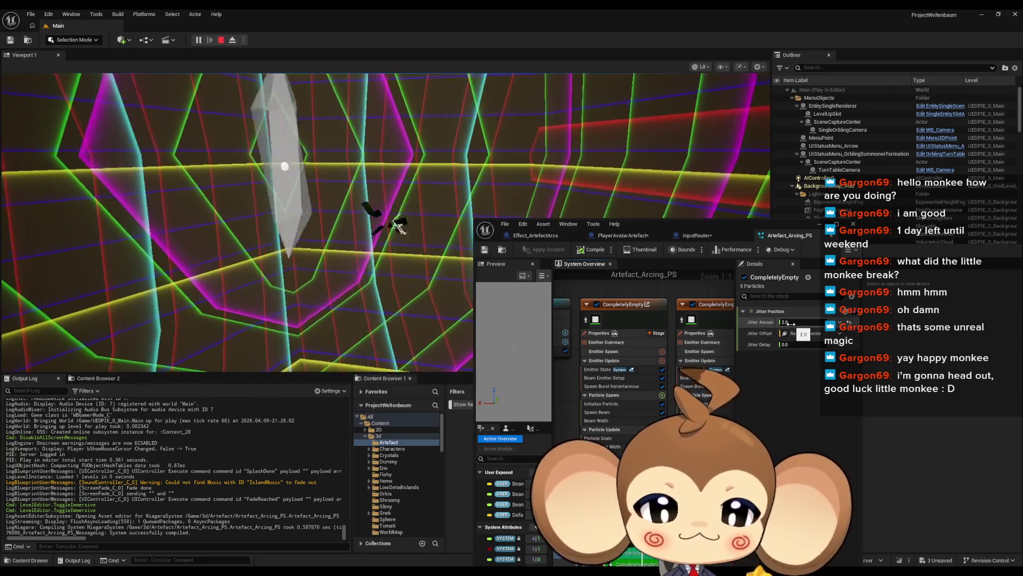
double_click(639, 225)
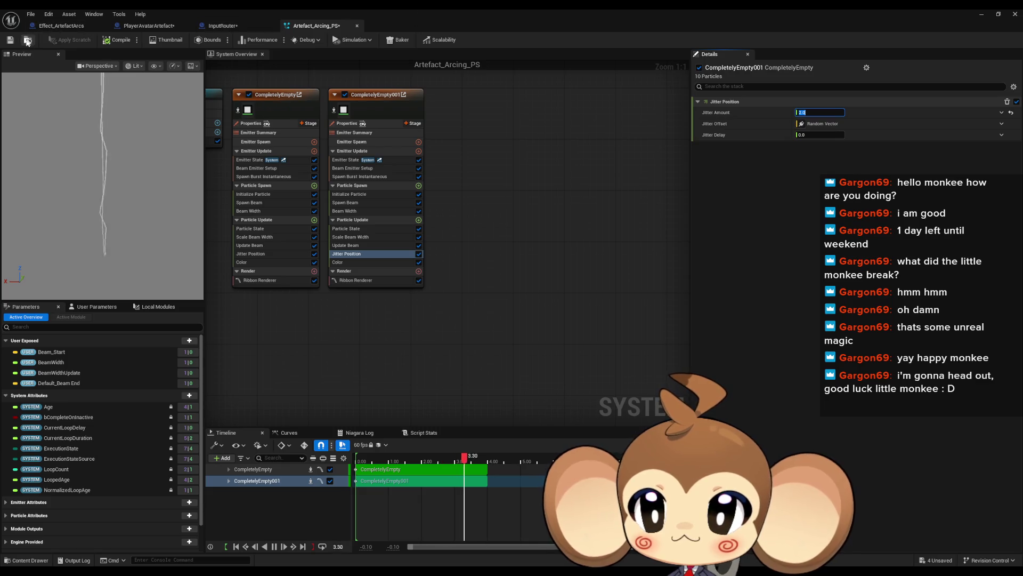
double_click(465, 18)
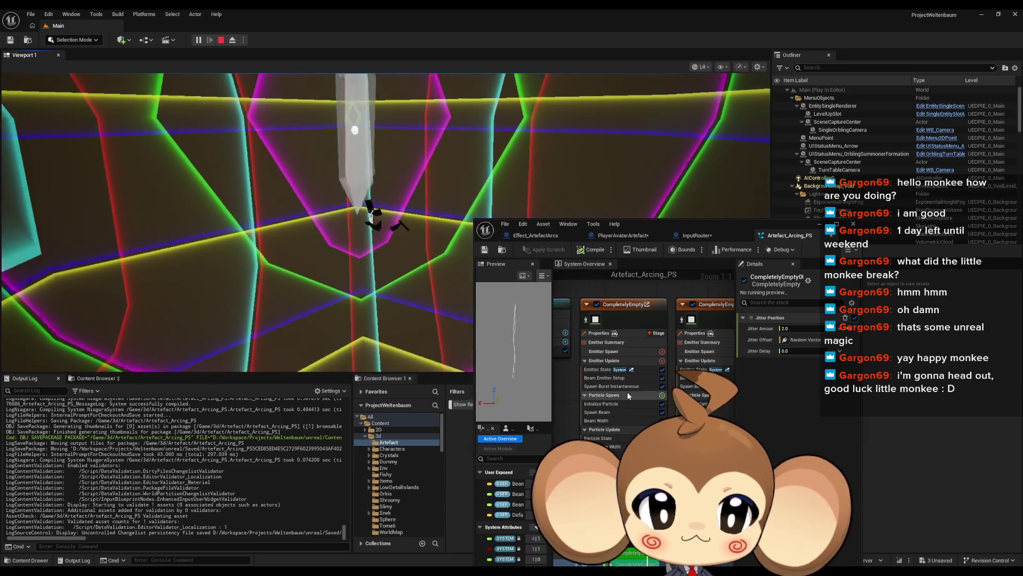
- Give the second beam emitter a spawn burst of 5 and Jitter Amount 1.5, then go fullscreen
click(619, 387)
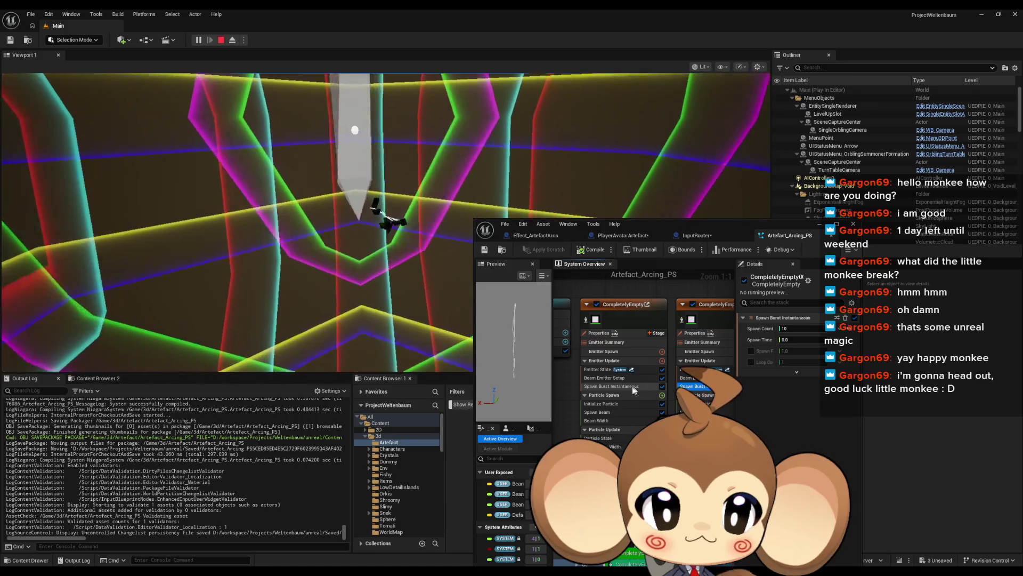
click(693, 386)
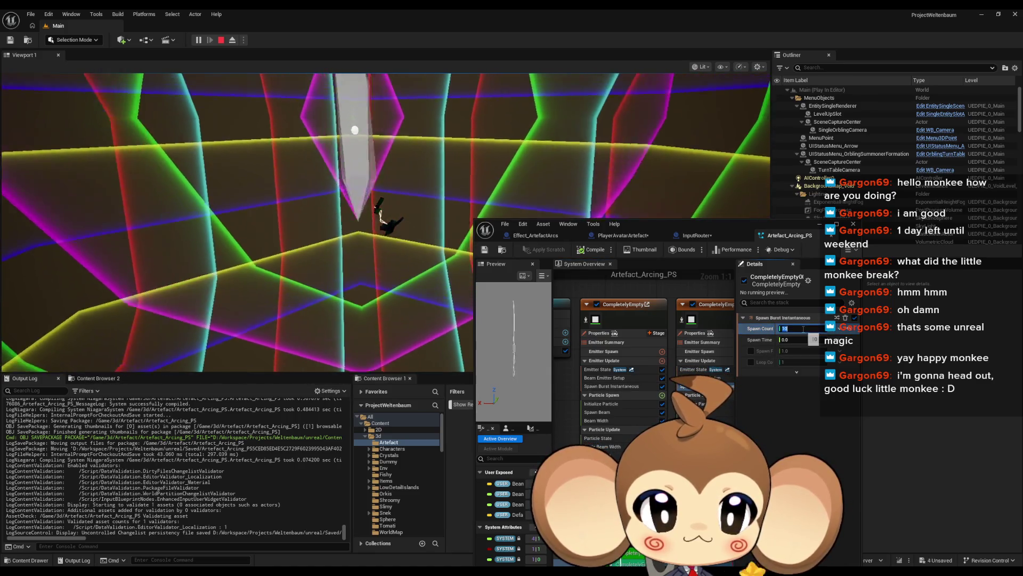
text(5)
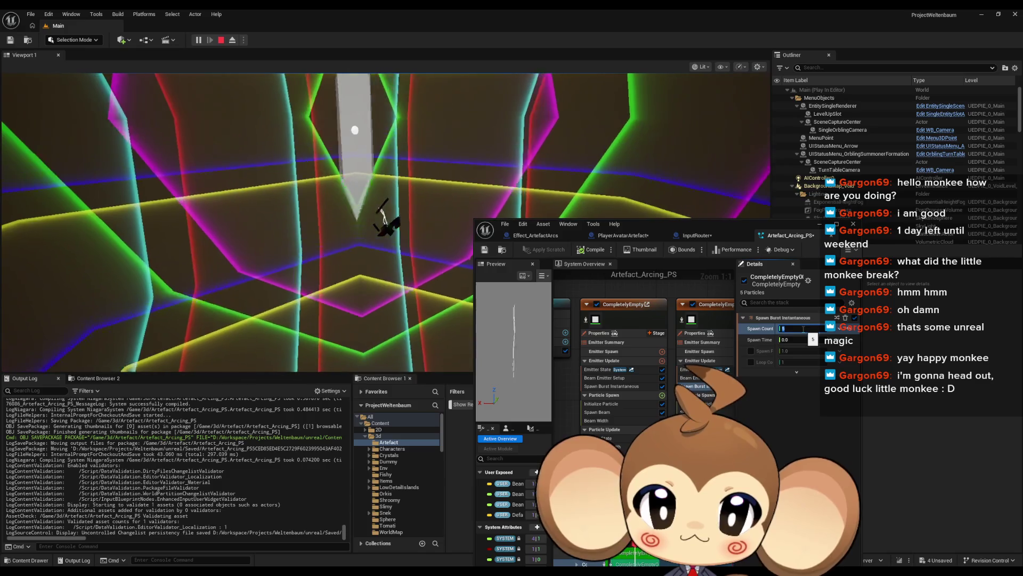
text(8)
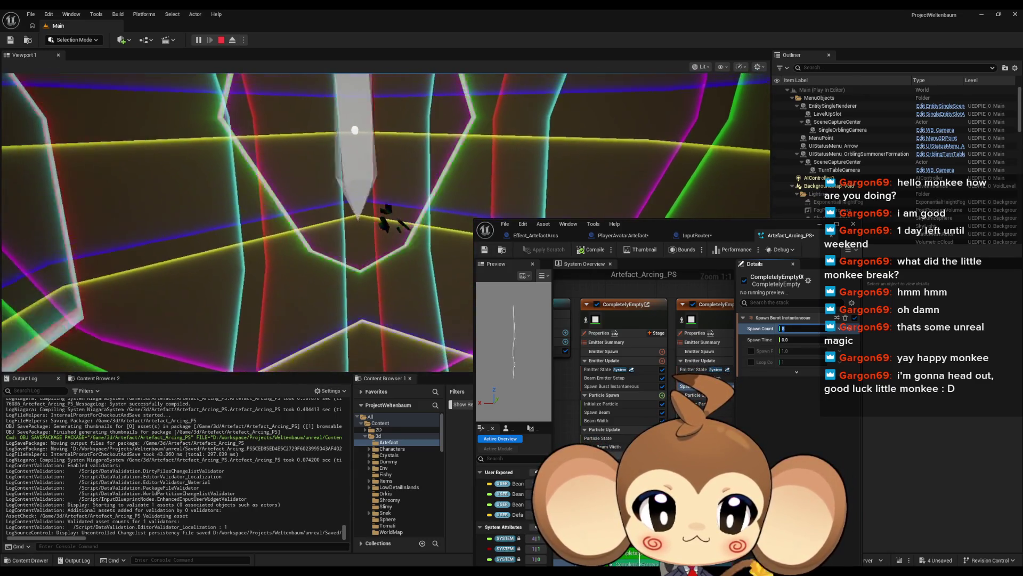
text(1)
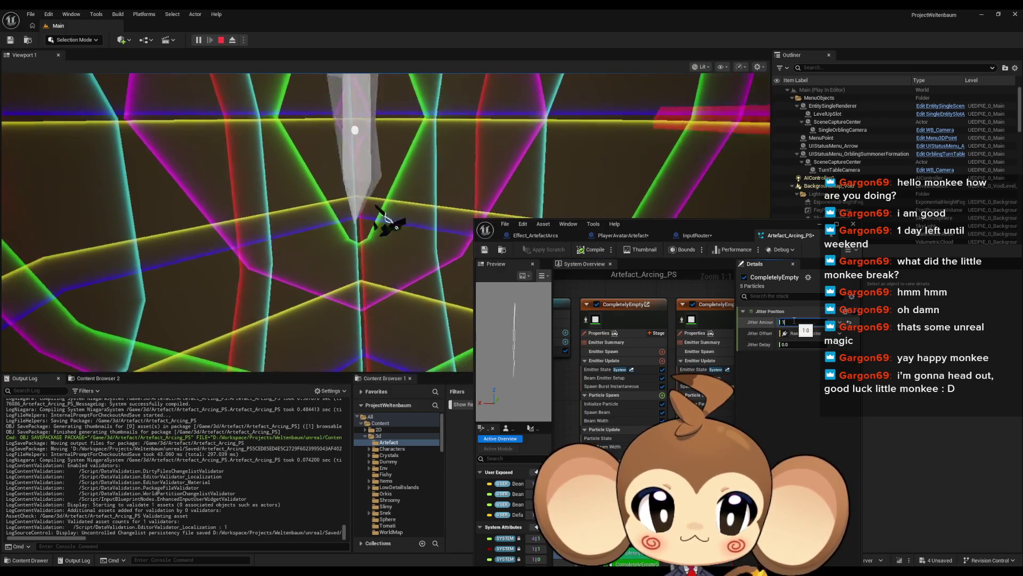
text(.0)
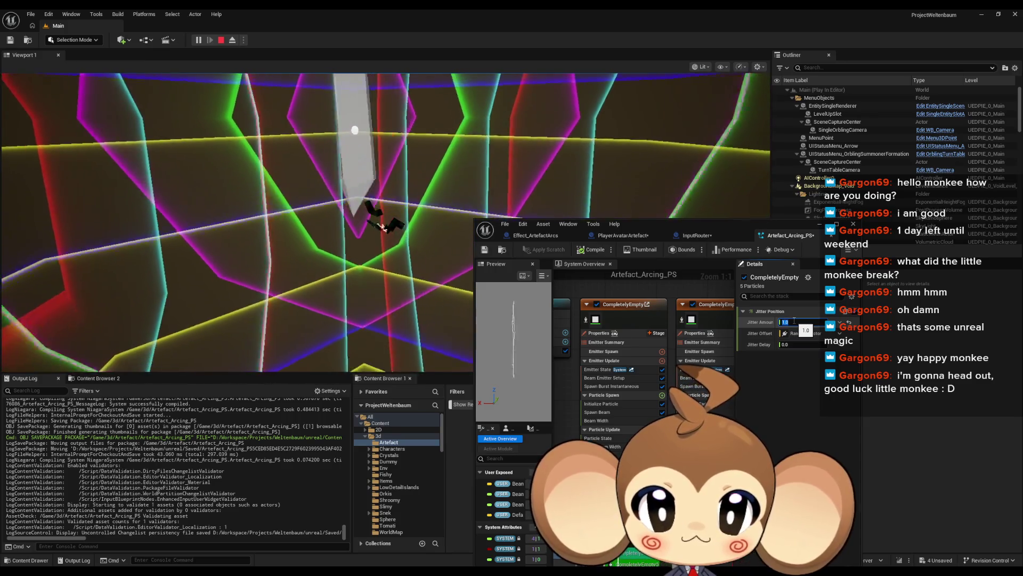
text(2)
key(Return)
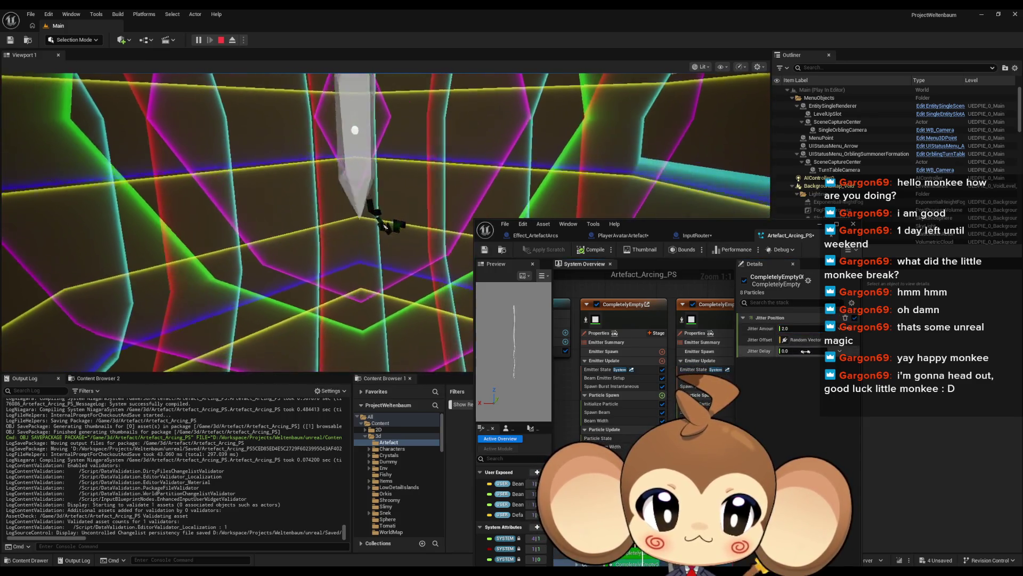
click(795, 330)
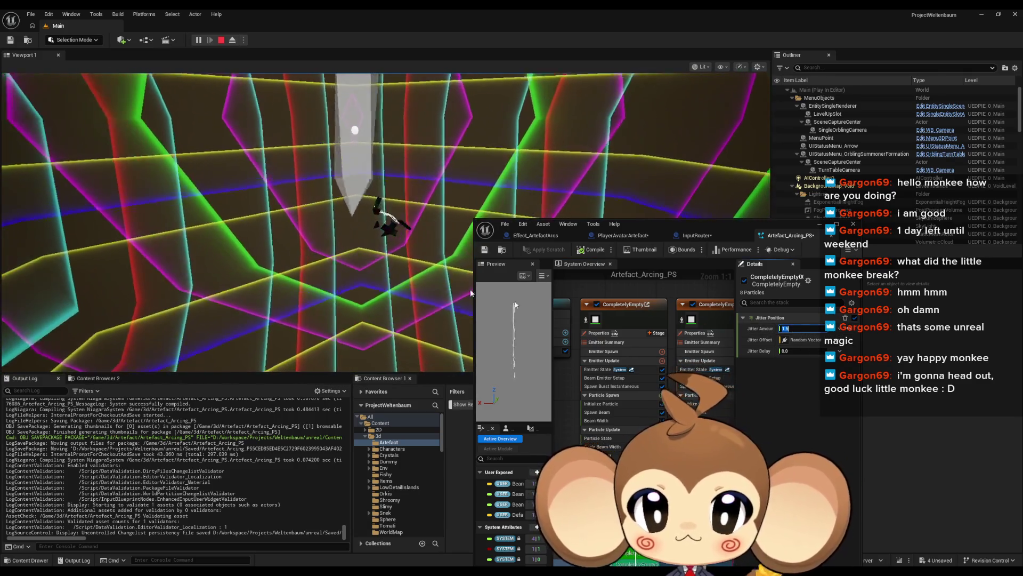
click(380, 244)
key(F11)
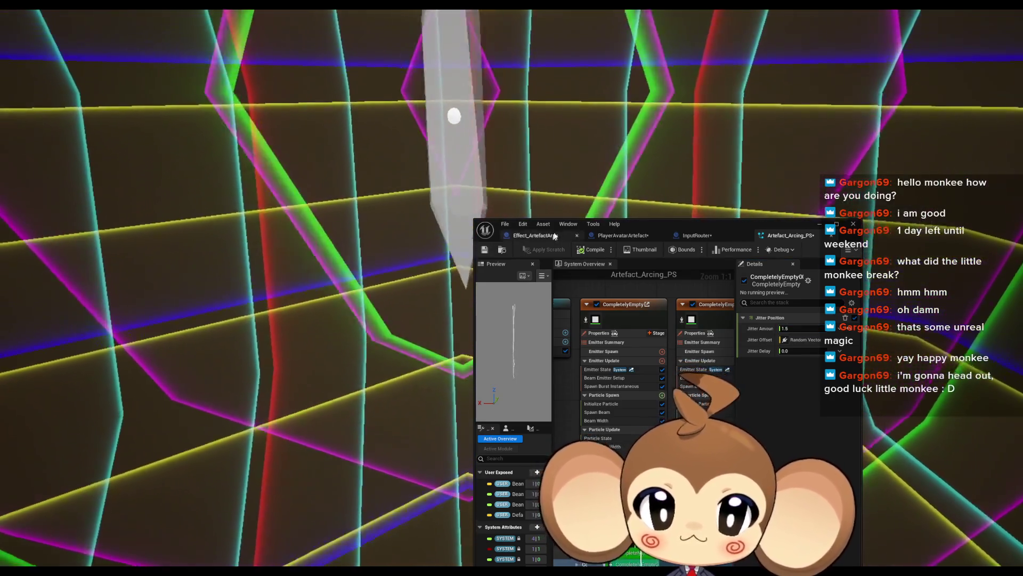
- Shift the Niagara editor aside and inspect the emitter's Beam Width and Particle State settings
drag(593, 232, 715, 235)
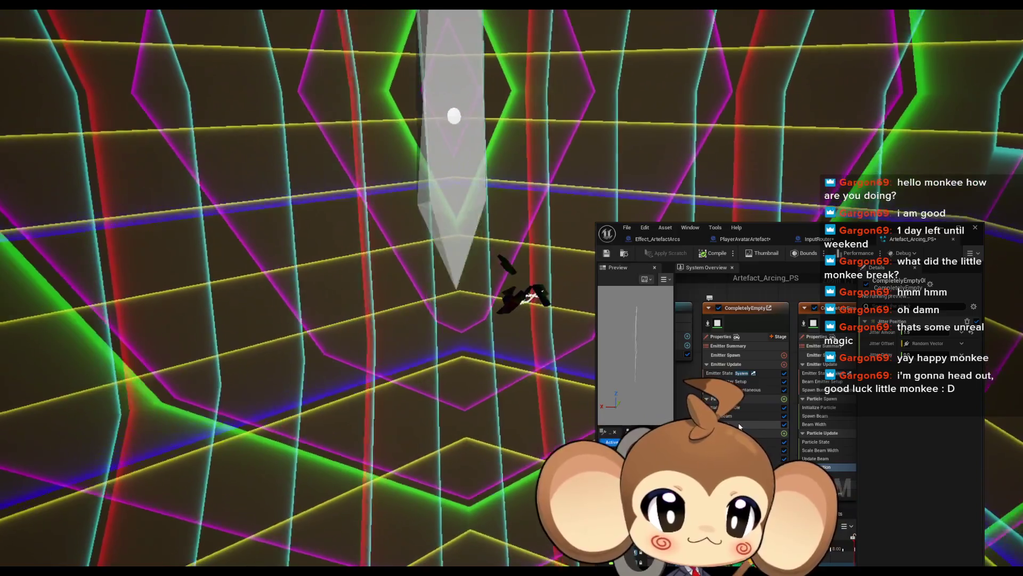
click(743, 423)
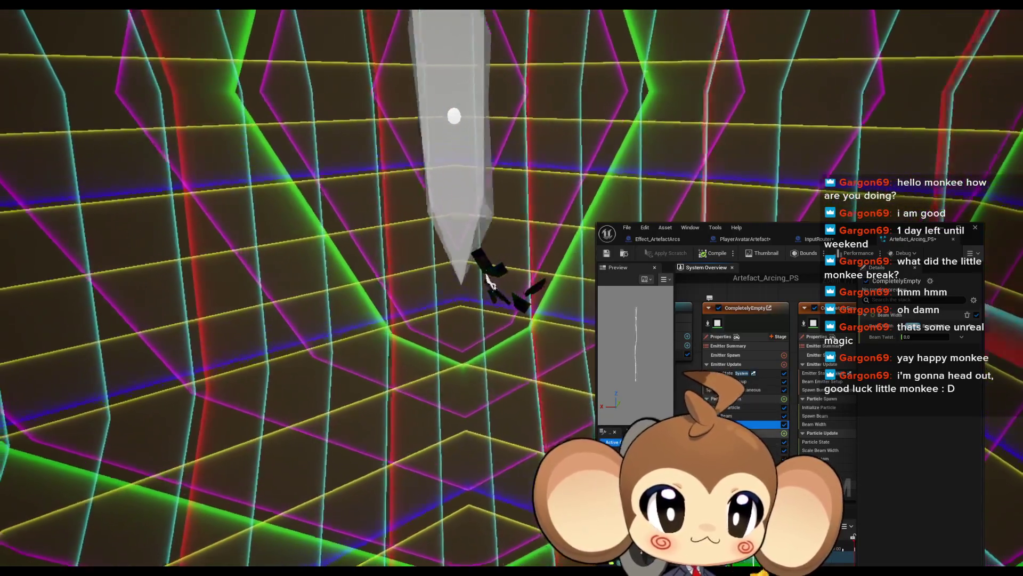
click(757, 442)
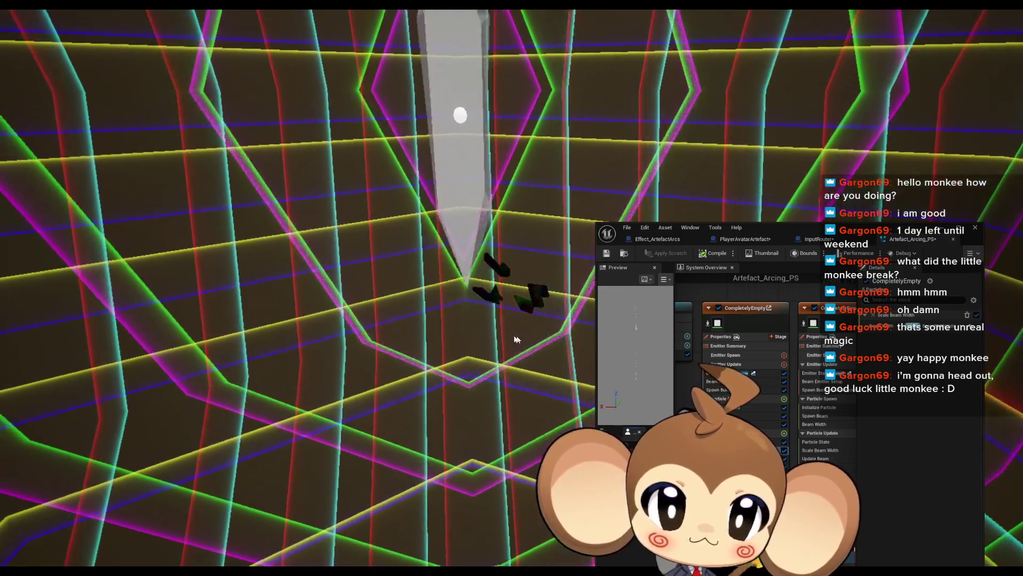
- Look left and right around the crystal pillar in-game, then reposition the Artefact_Arcing_PS editor
drag(515, 339, 399, 305)
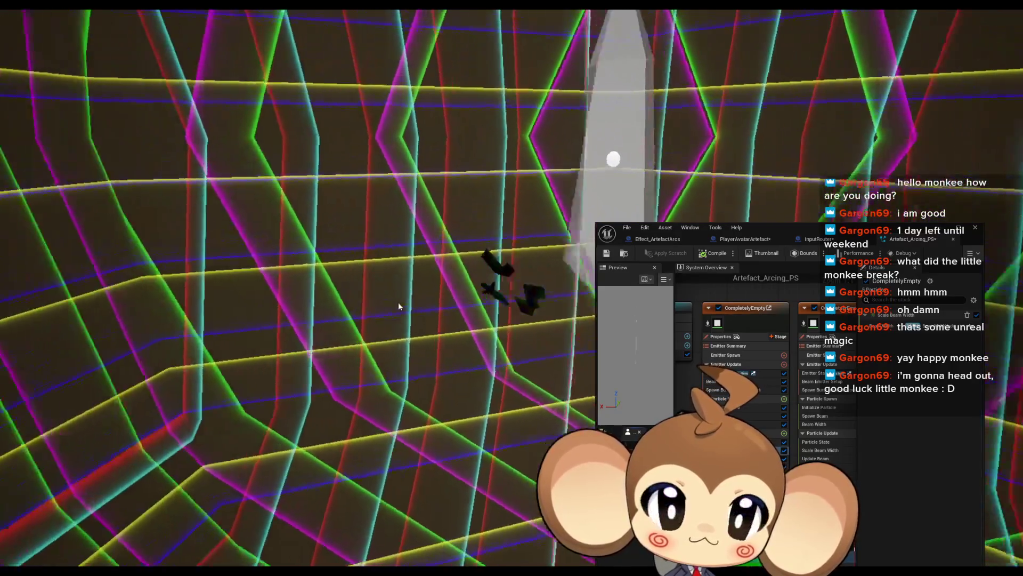
drag(470, 315, 573, 342)
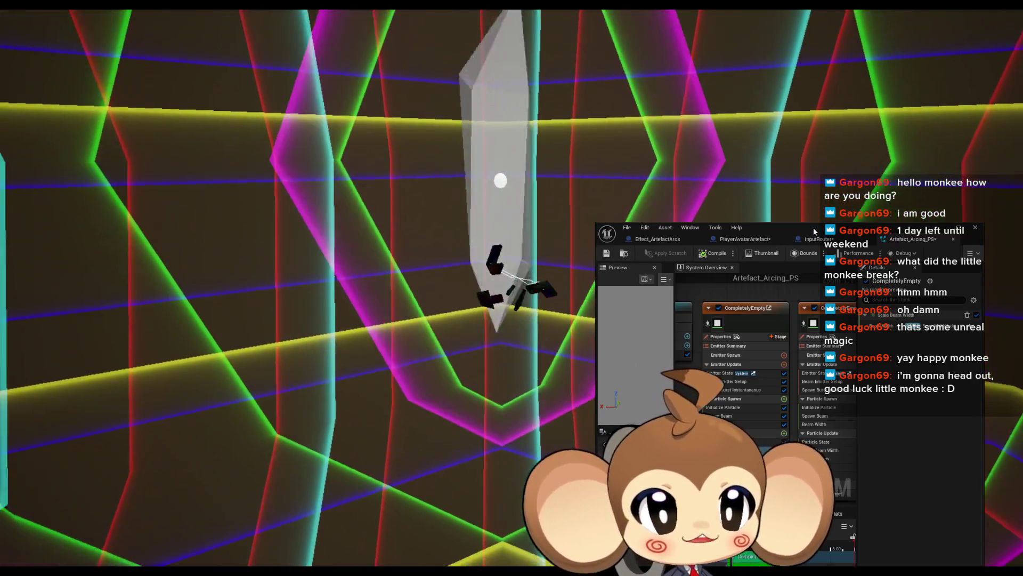
mouse_move(814, 232)
mouse_down()
mouse_move(203, 159)
mouse_move(283, 161)
mouse_up()
- From PlayerAvatarArtefact's V_SkeletalMesh component, open its skeletal mesh and then its animation blueprint
click(184, 167)
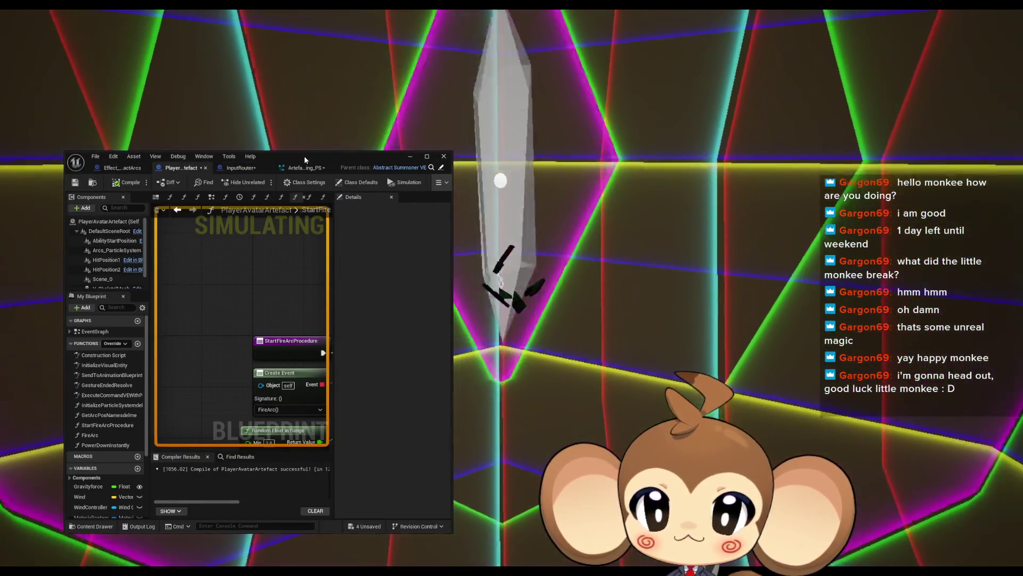
double_click(320, 158)
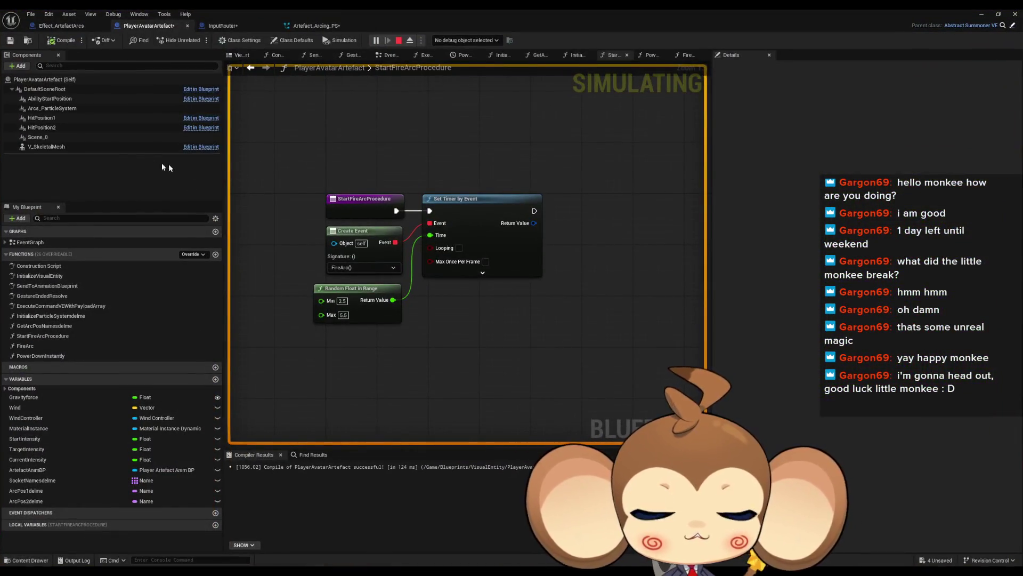
click(117, 147)
click(863, 286)
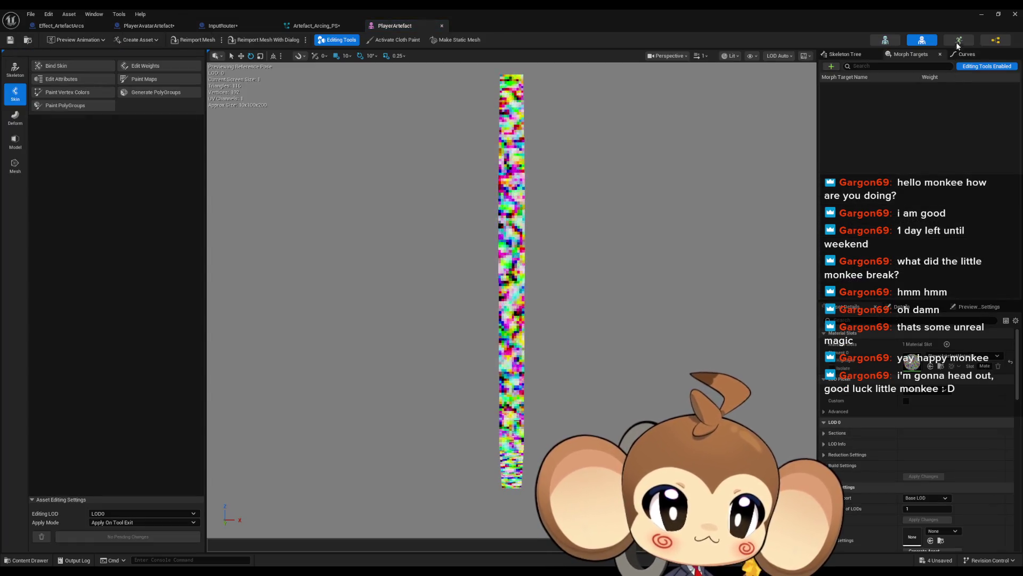
click(993, 41)
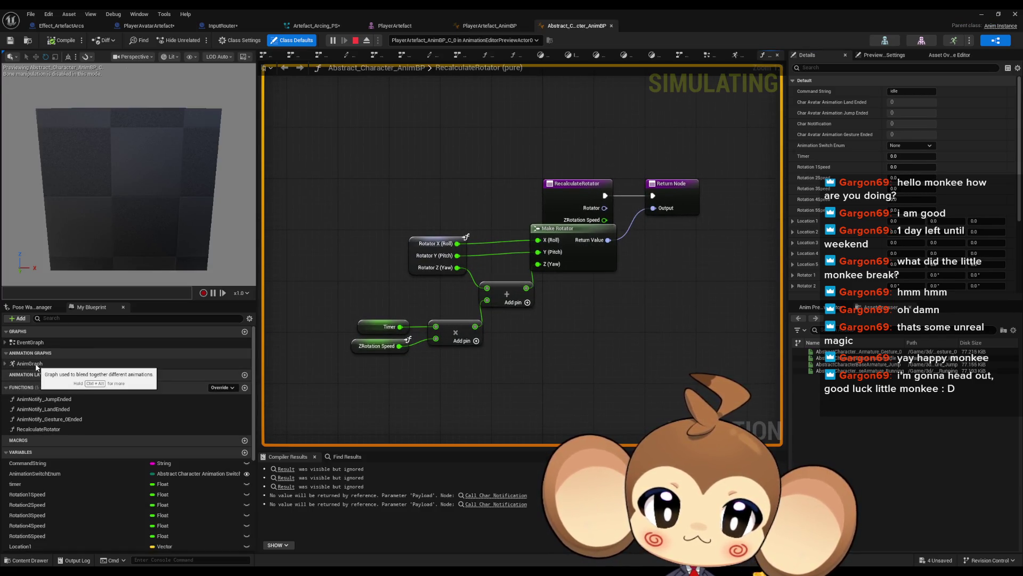
- Inspect the ZRotationSpeed variable's properties in the animation blueprint
click(364, 348)
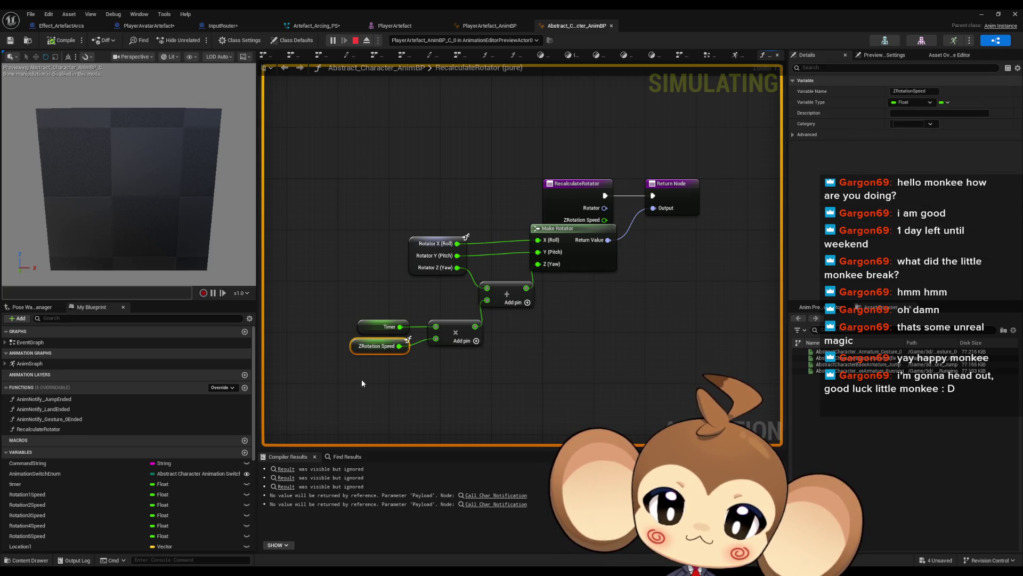
scroll(82, 488, down, 3)
scroll(131, 479, down, 1)
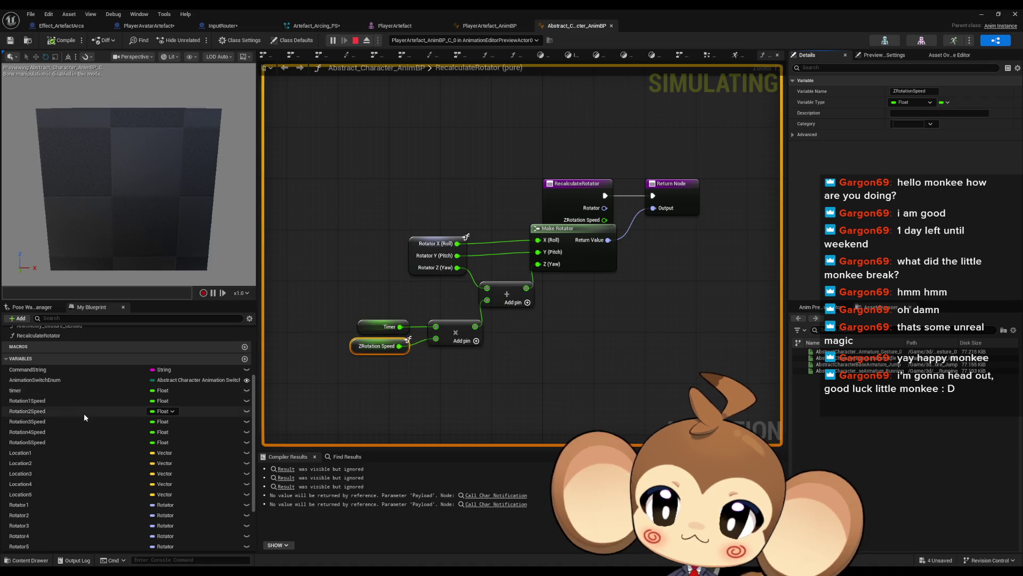
scroll(84, 415, up, 2)
scroll(84, 418, down, 3)
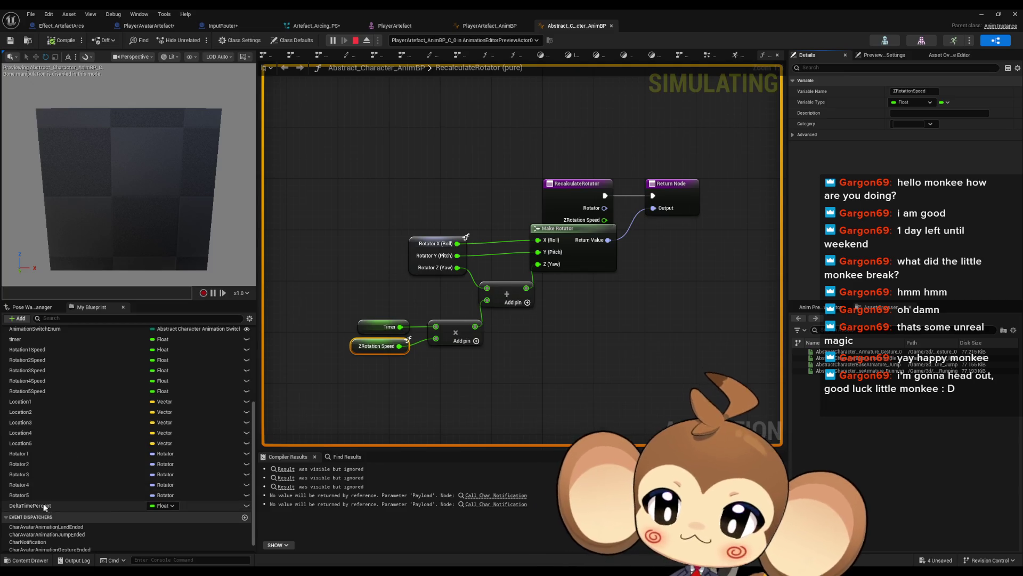
scroll(20, 463, up, 1)
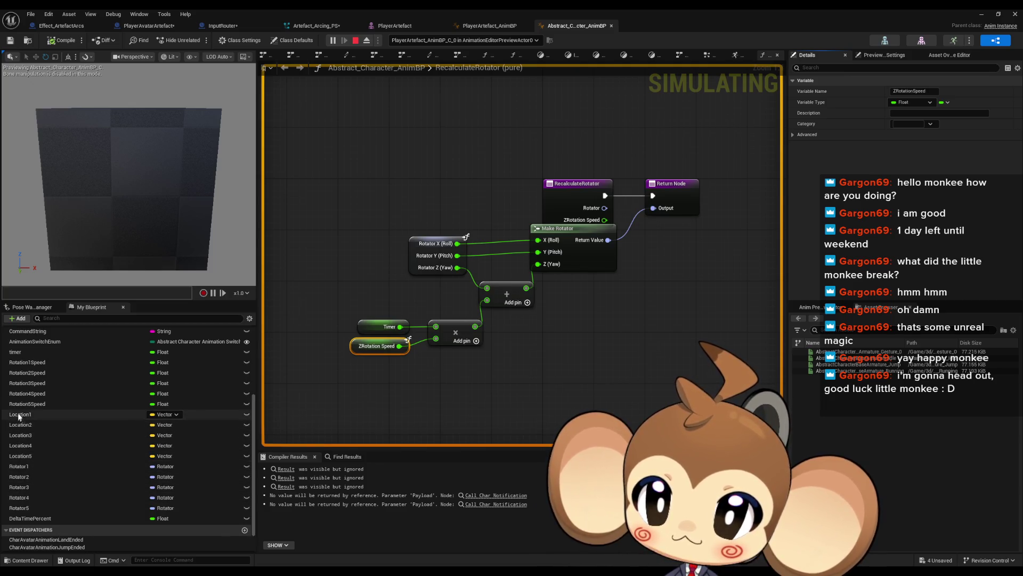
scroll(23, 413, up, 1)
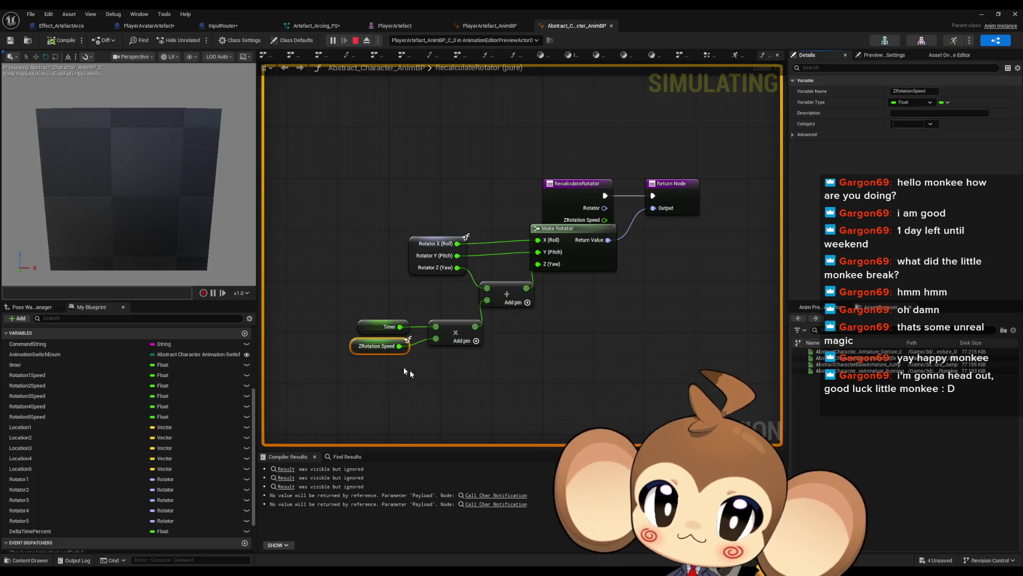
- Review the RecalculateRotator function graph, then open Abstract_Character_AnimBP's EventGraph
click(559, 185)
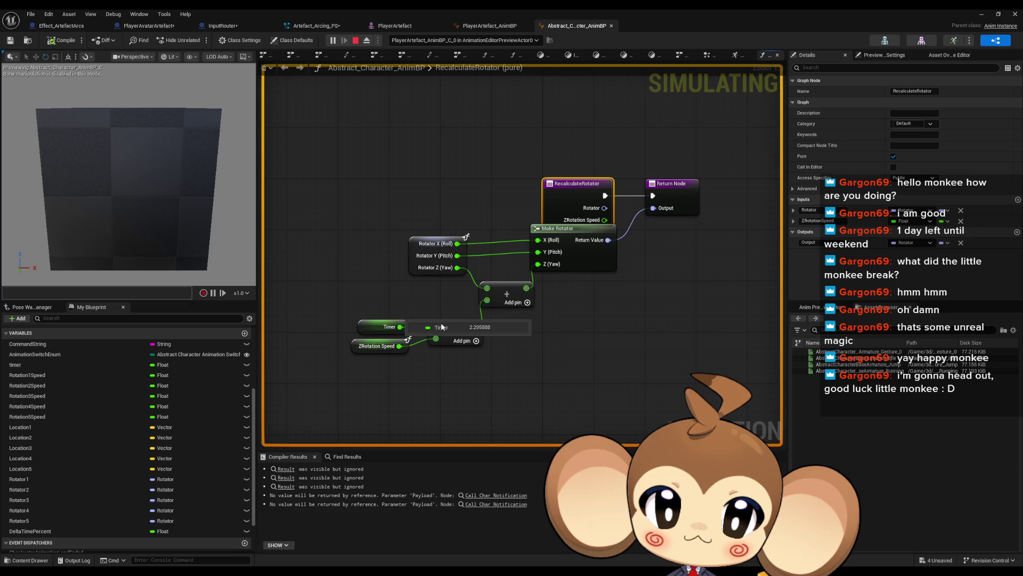
drag(578, 337, 570, 382)
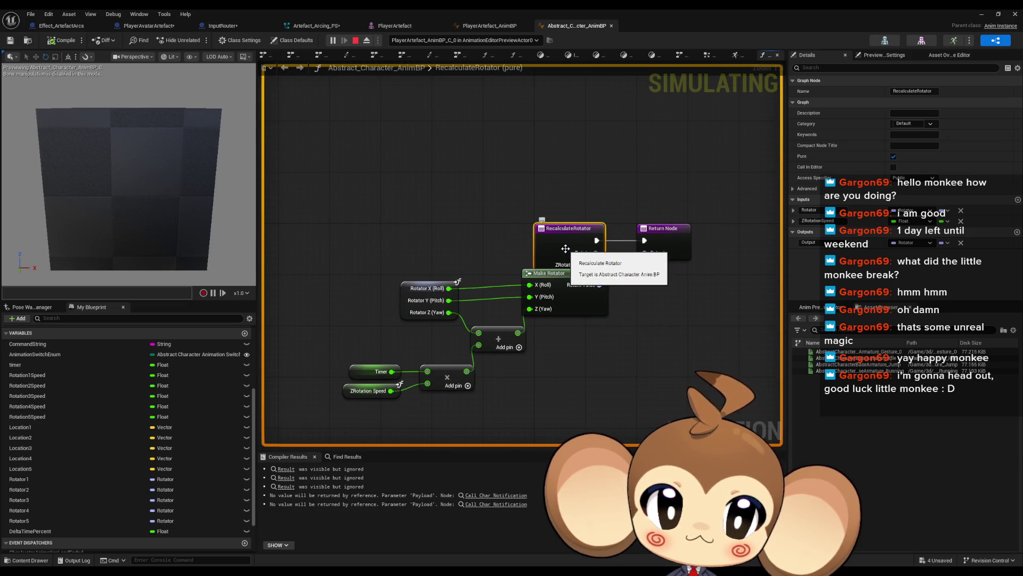
scroll(68, 334, up, 5)
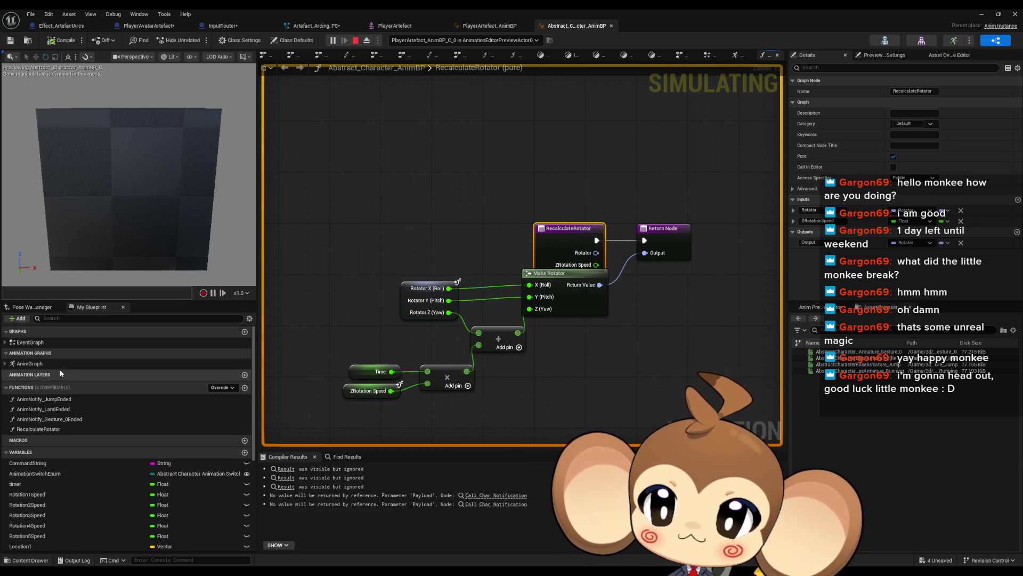
click(38, 342)
double_click(38, 343)
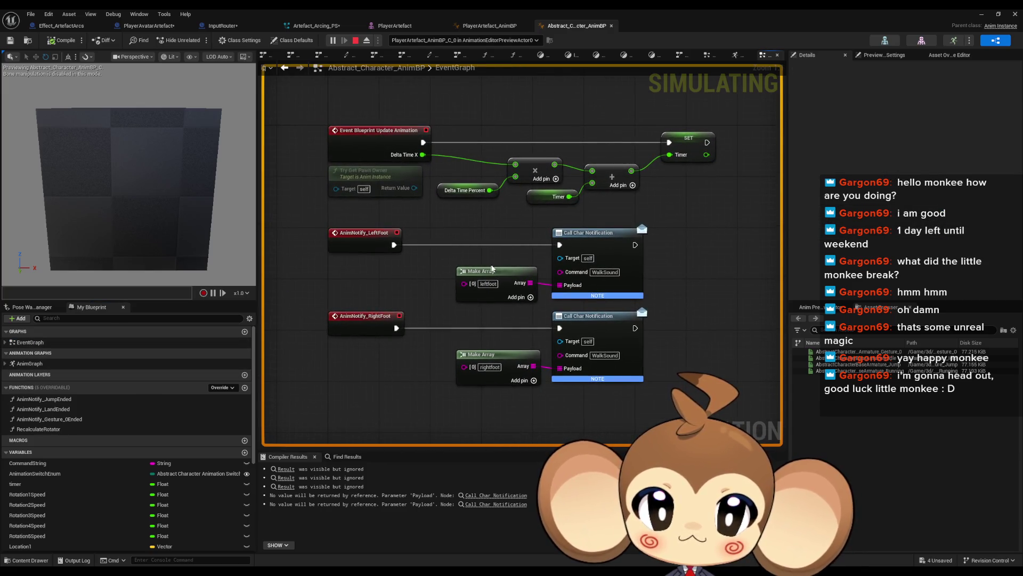
- Find all references to RecalculateRotator and jump to its call in the AnimGraph
drag(701, 181, 704, 232)
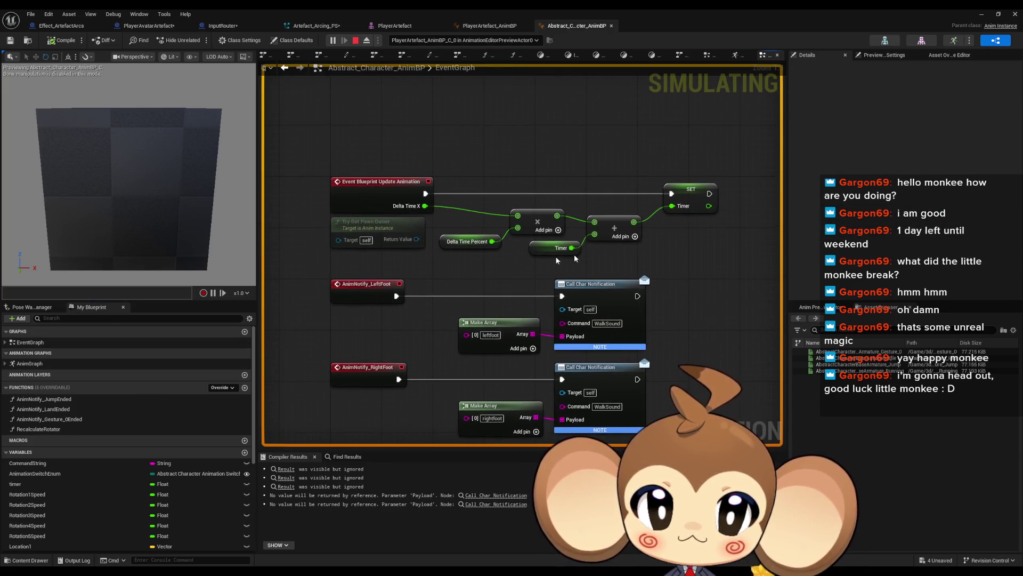
right_click(53, 429)
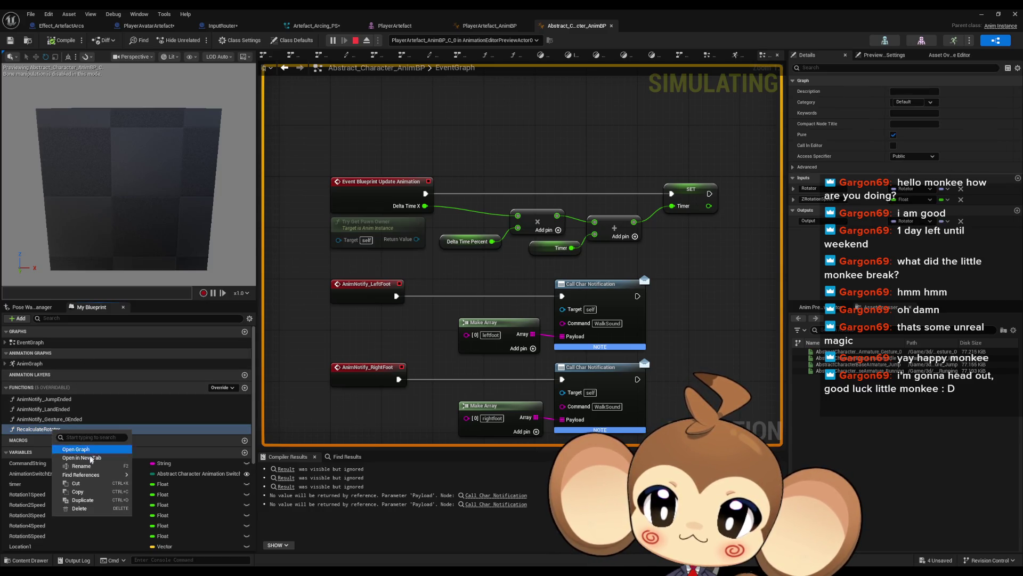
mouse_move(91, 475)
click(172, 496)
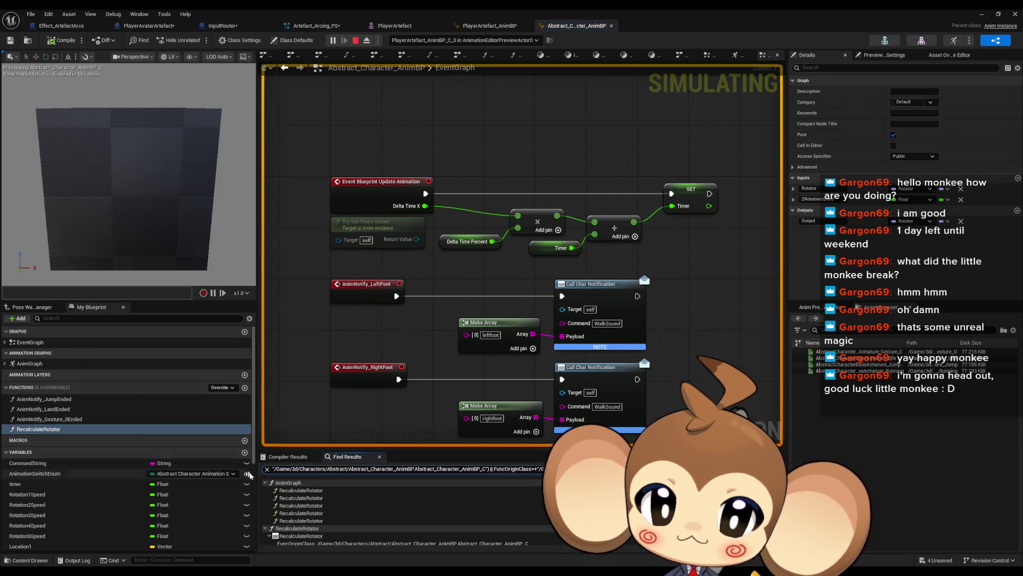
click(292, 493)
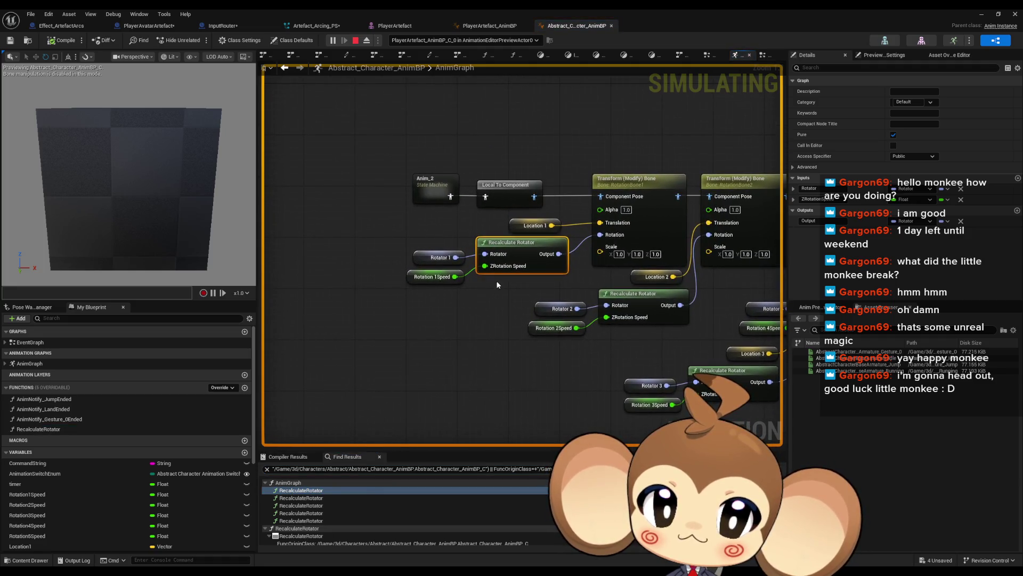
click(429, 278)
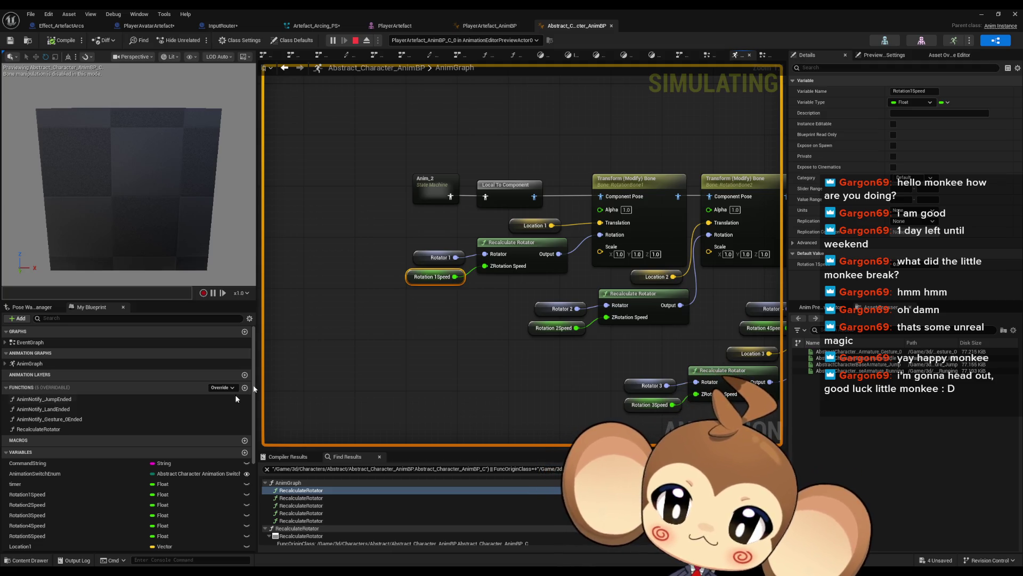
- Pan along the AnimGraph's bone-transform chain, then return to the EventGraph and select the SET Timer node
drag(530, 250, 145, 255)
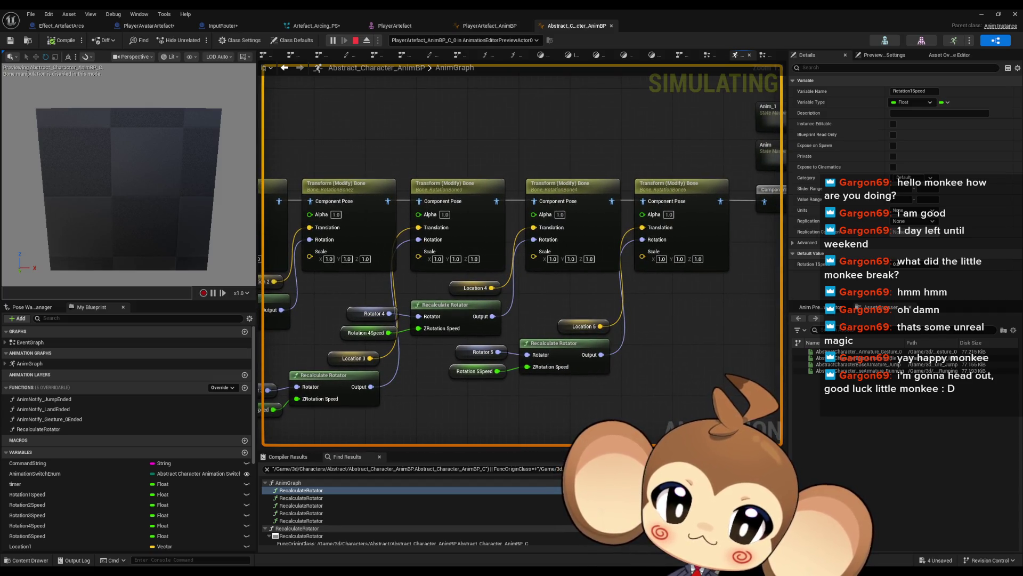
mouse_move(277, 257)
mouse_down()
mouse_move(457, 253)
mouse_move(48, 270)
mouse_move(474, 282)
mouse_up()
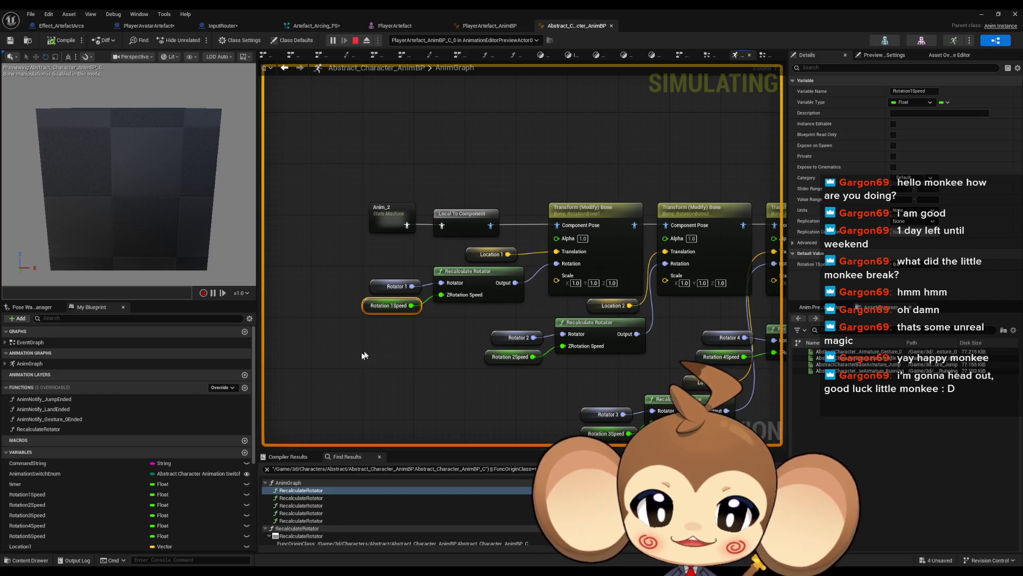
double_click(46, 341)
drag(565, 124, 724, 172)
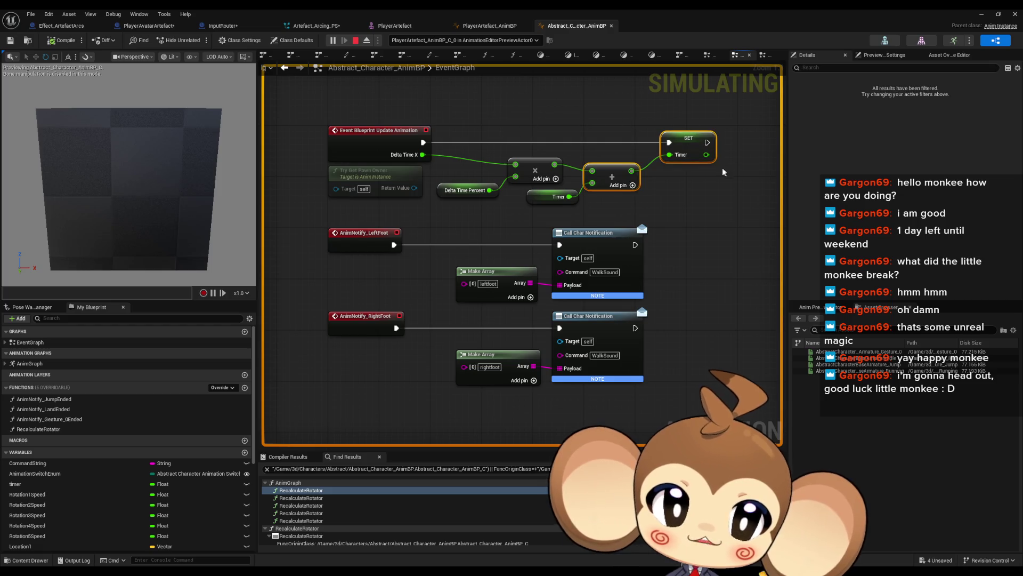
click(684, 138)
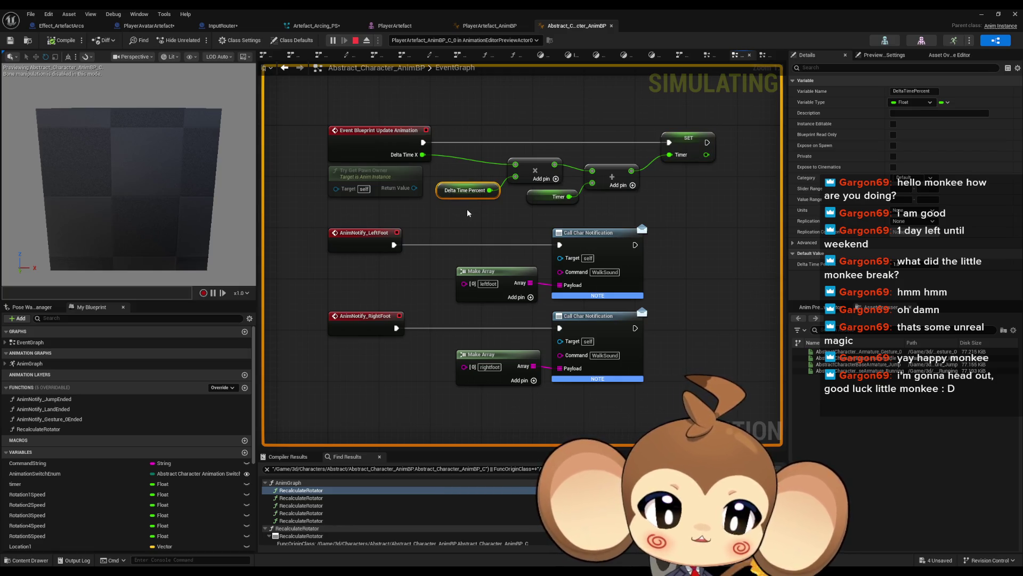
- Search for references to DeltaTimePercent by name from the Delta Time Percent node
right_click(441, 190)
mouse_move(472, 271)
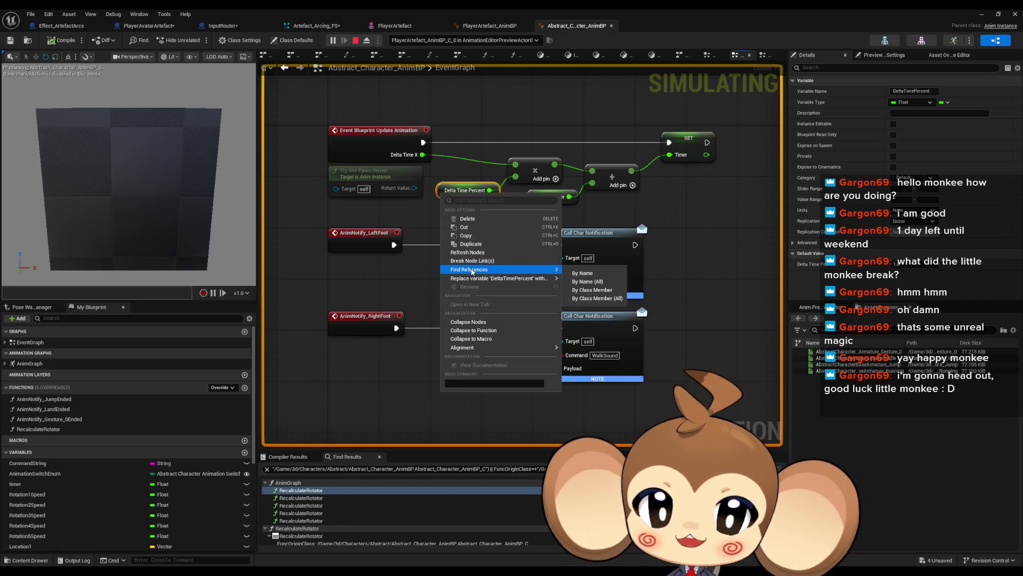
click(597, 298)
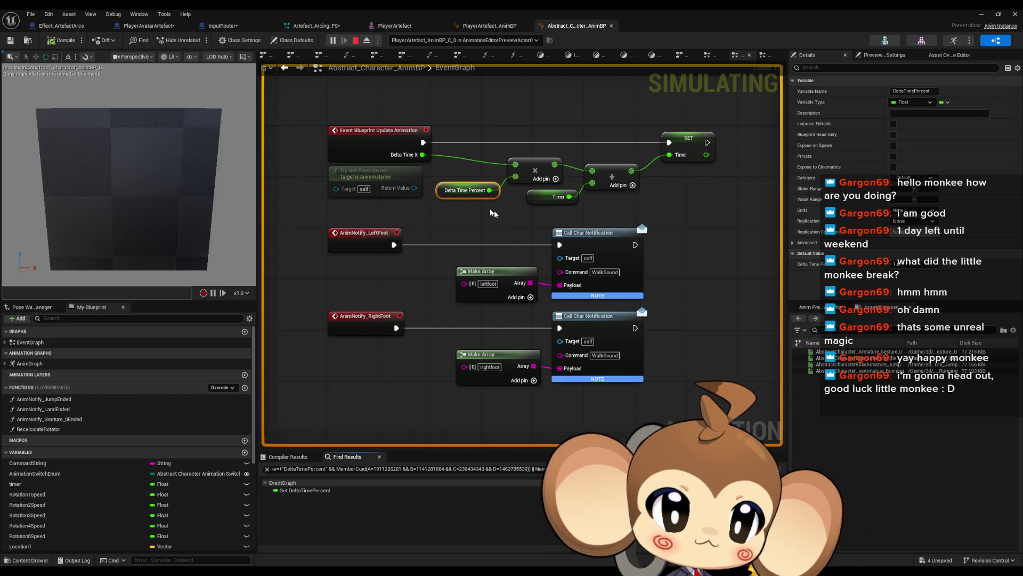
mouse_move(485, 190)
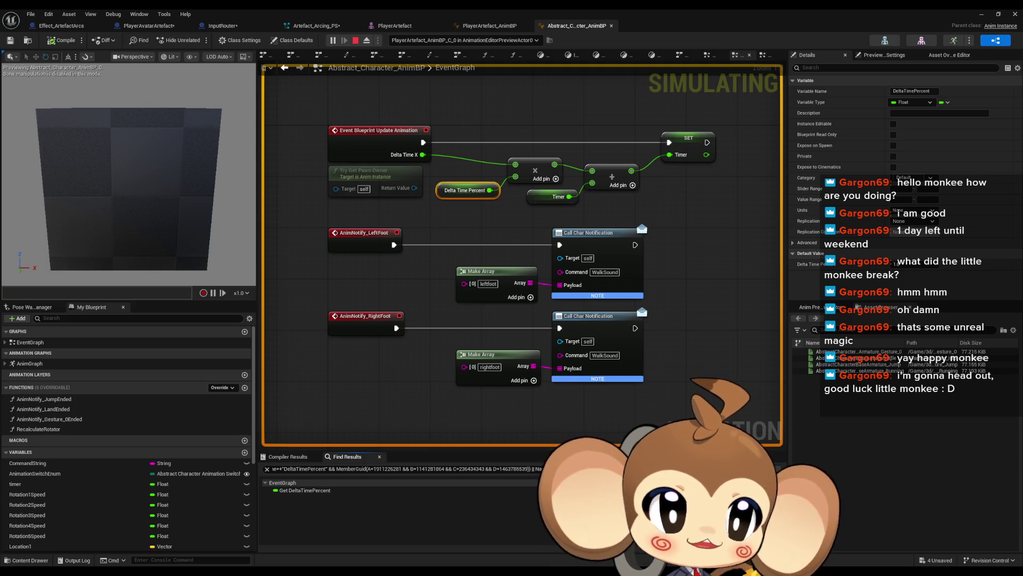
- In PlayerArtefact_AnimBP, bring PowerDownAnimationProcedure and its Map Range Clamped node into view
click(489, 25)
mouse_move(510, 286)
mouse_down()
mouse_move(572, 303)
mouse_move(562, 323)
mouse_up()
click(389, 316)
drag(570, 383, 509, 370)
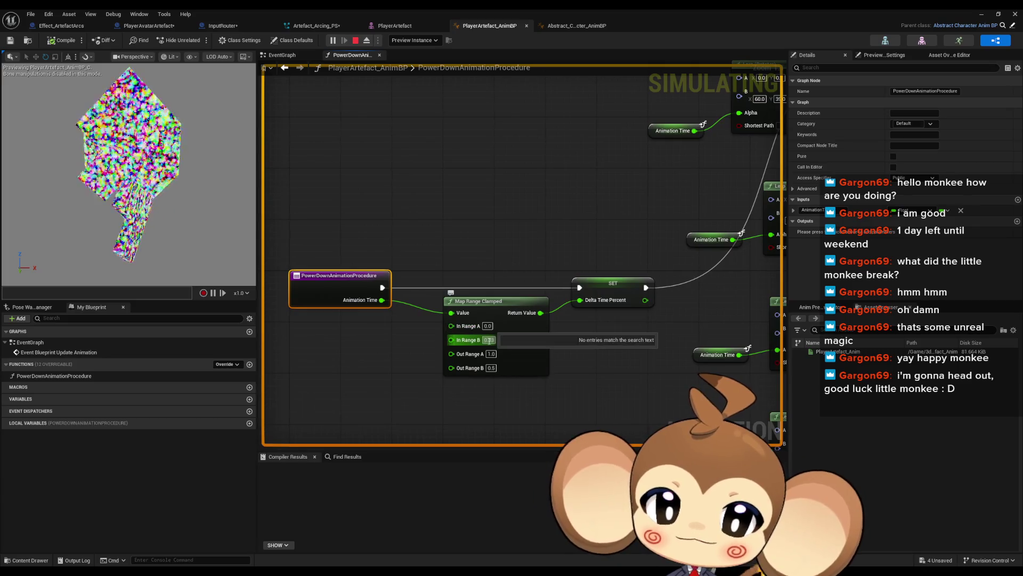
- Change the Map Range Clamped Out Range B to 0.2 and compile PlayerArtefact_AnimBP
click(491, 368)
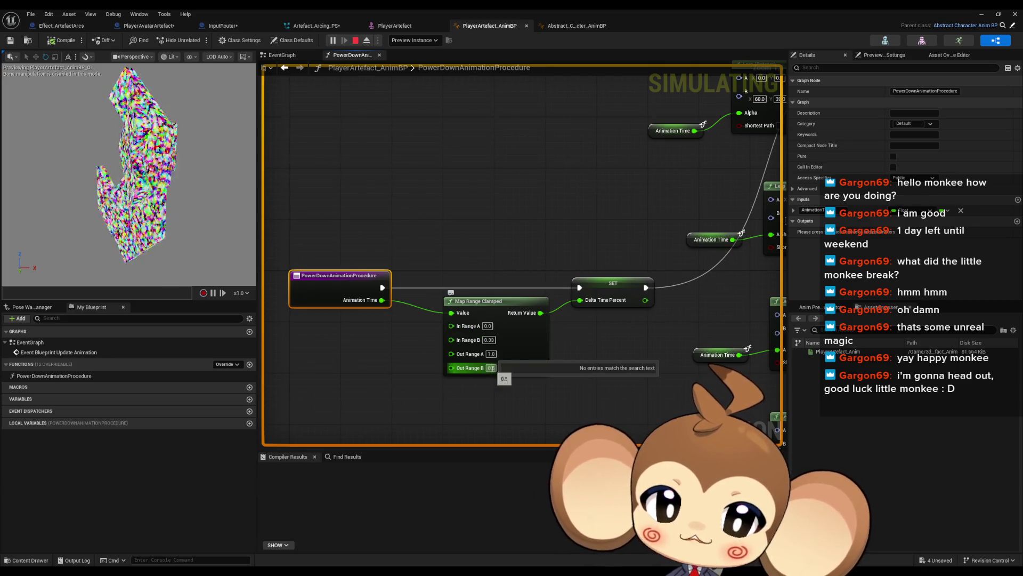
text(0.2)
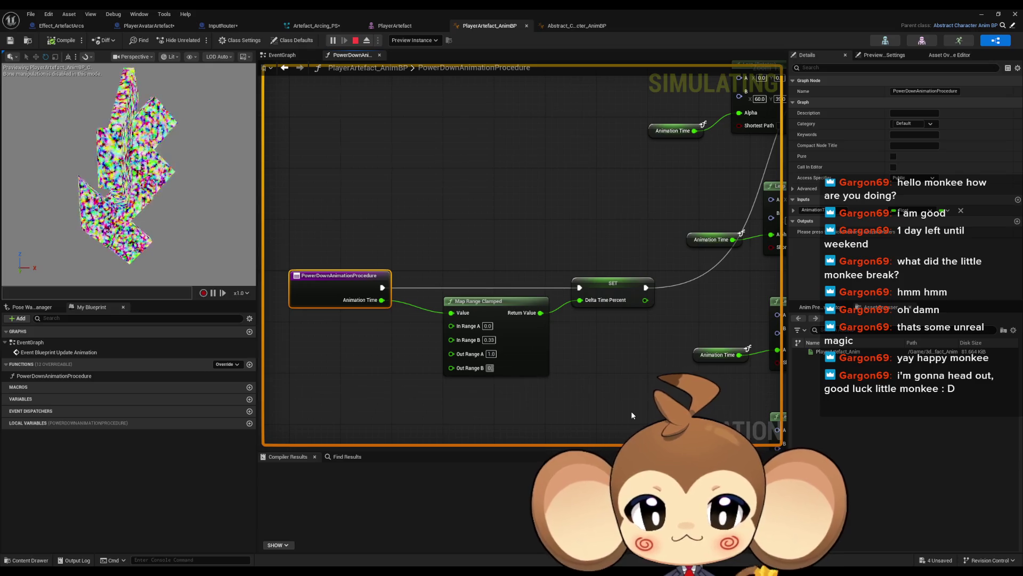
key(Return)
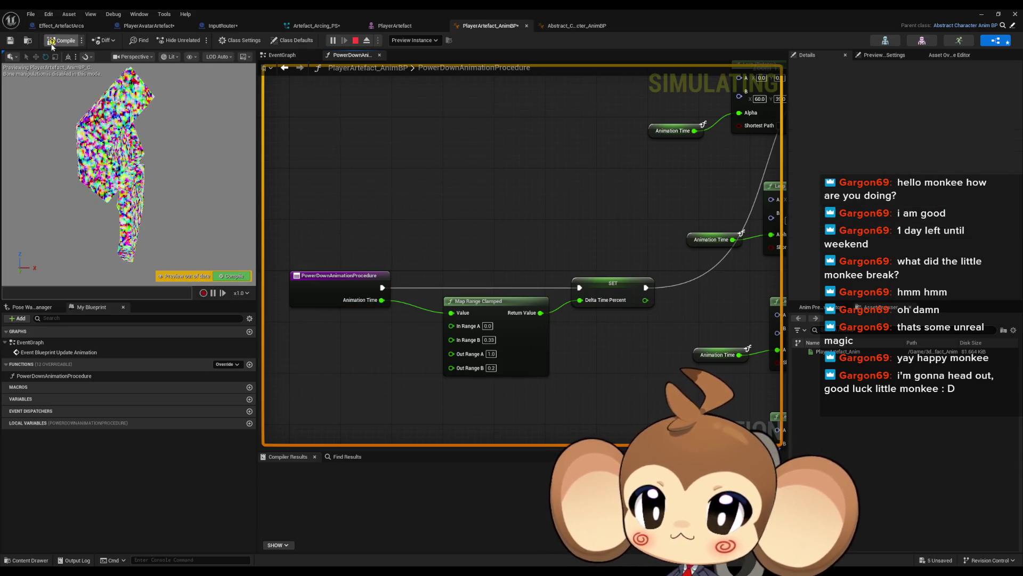
click(59, 40)
click(963, 55)
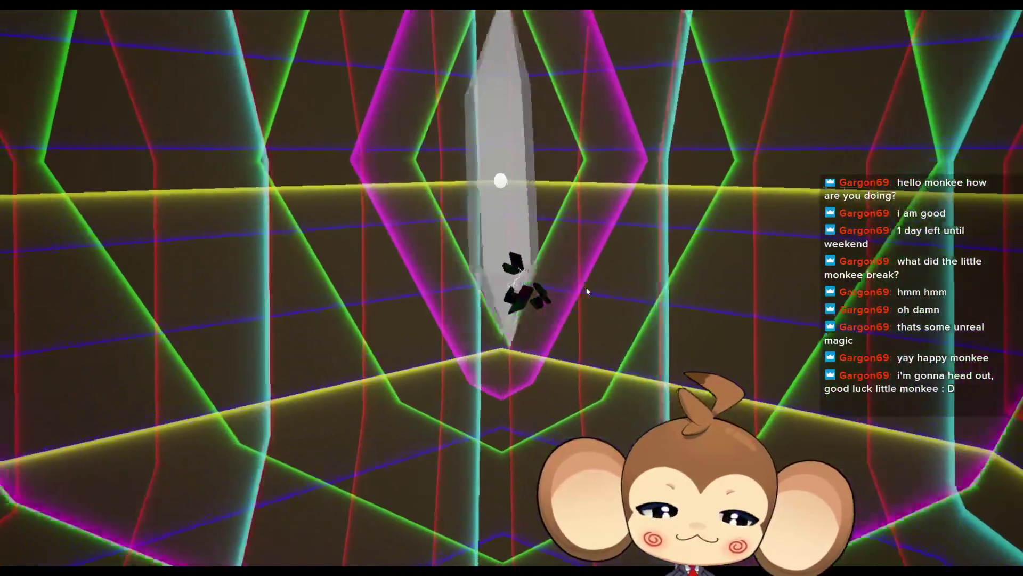
- Restart the Main level play session to watch the artefact, then stop it
key(F11)
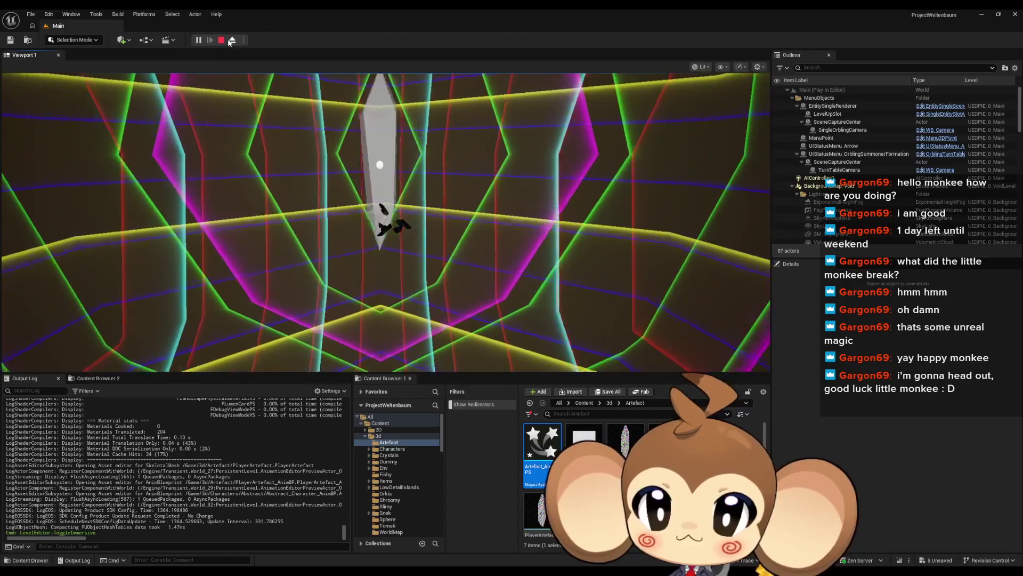
key(Escape)
click(203, 40)
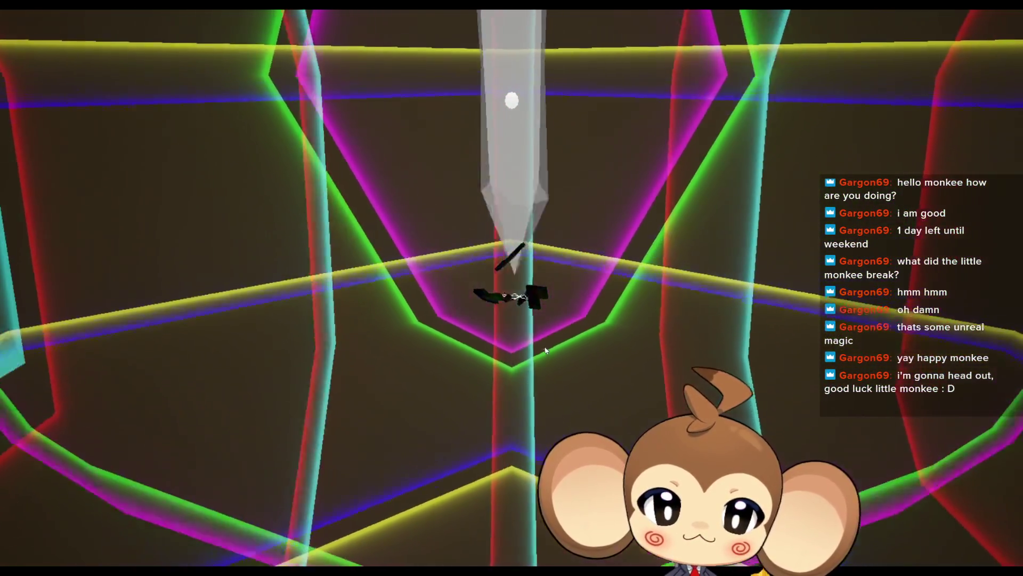
key(F11)
key(Escape)
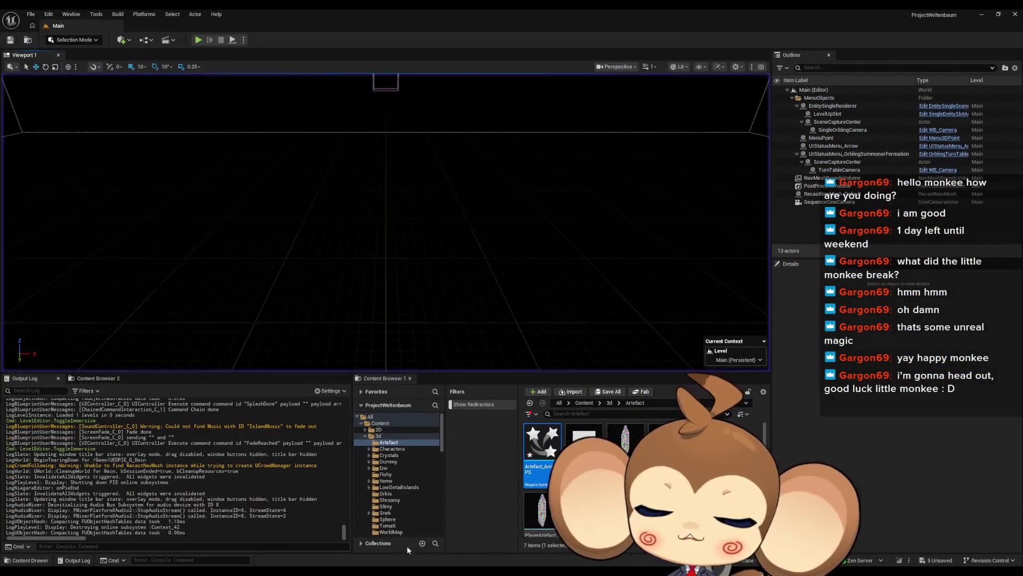
click(474, 528)
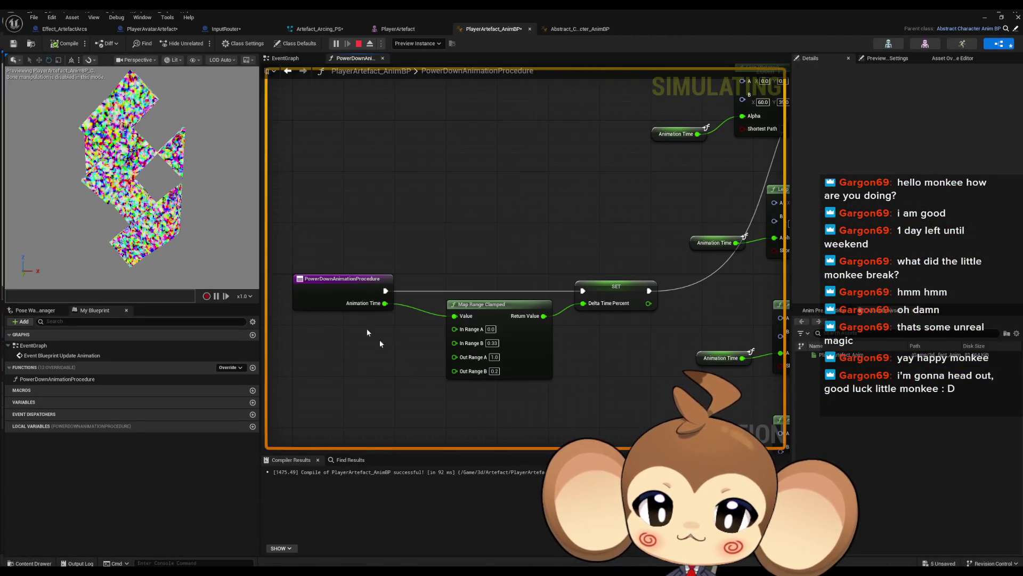
drag(334, 235, 394, 379)
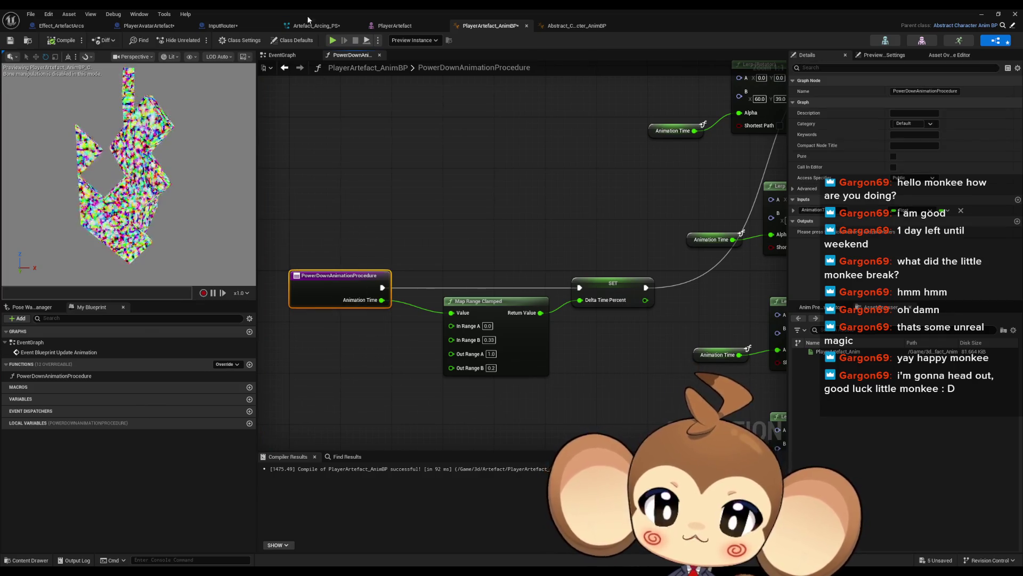
click(149, 27)
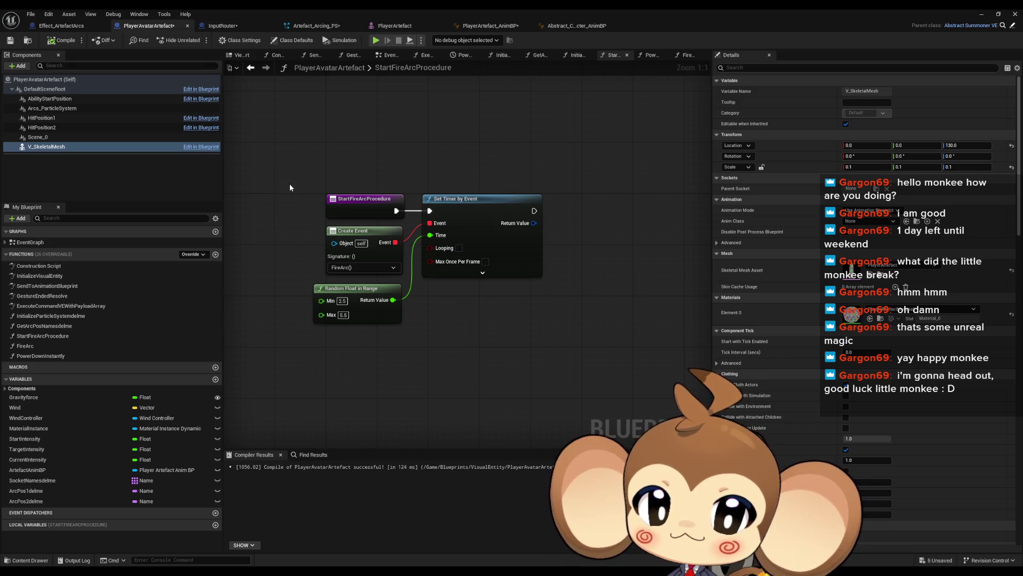
double_click(41, 355)
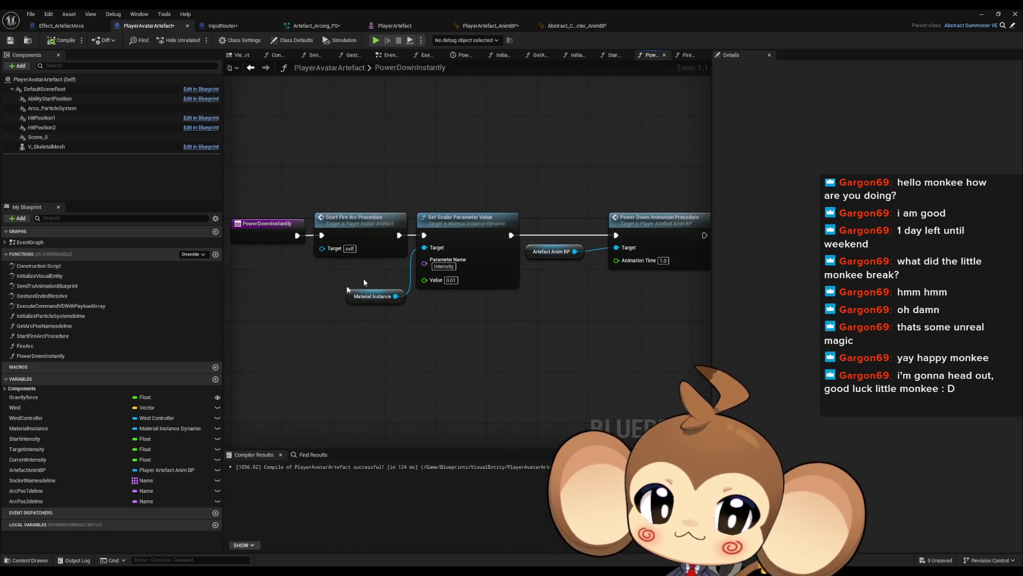
double_click(30, 242)
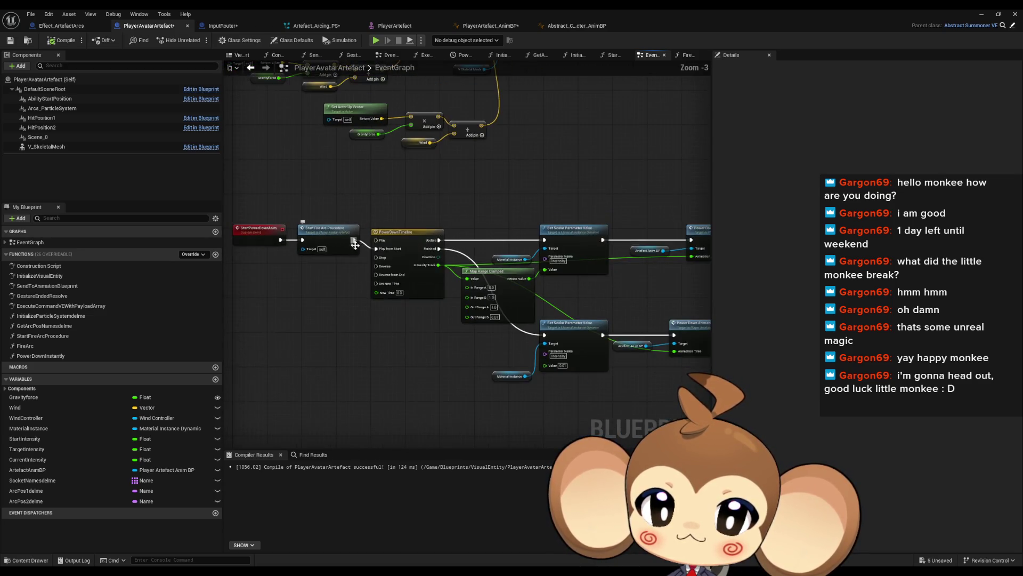
scroll(454, 314, down, 1)
scroll(454, 314, up, 1)
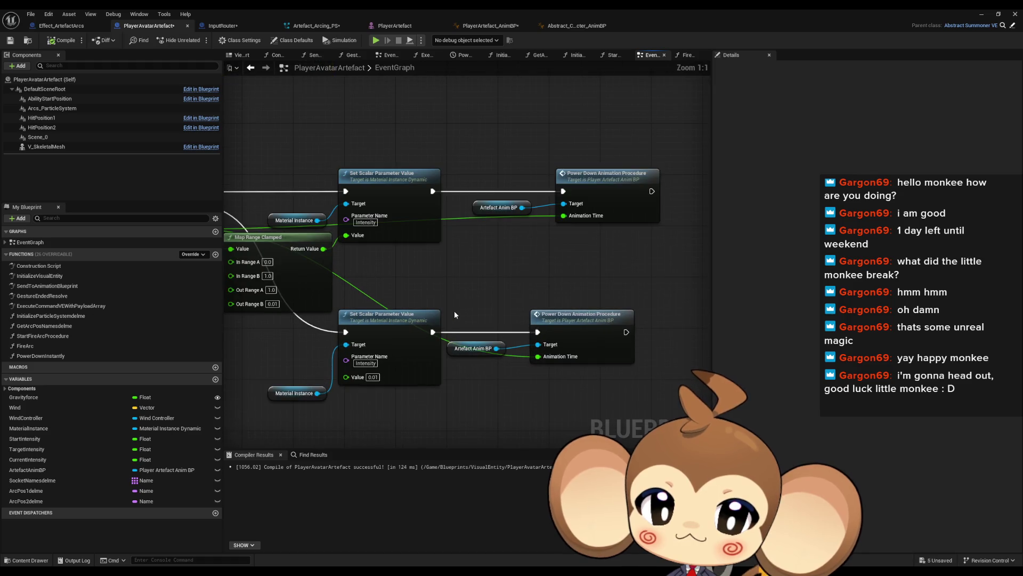
click(591, 325)
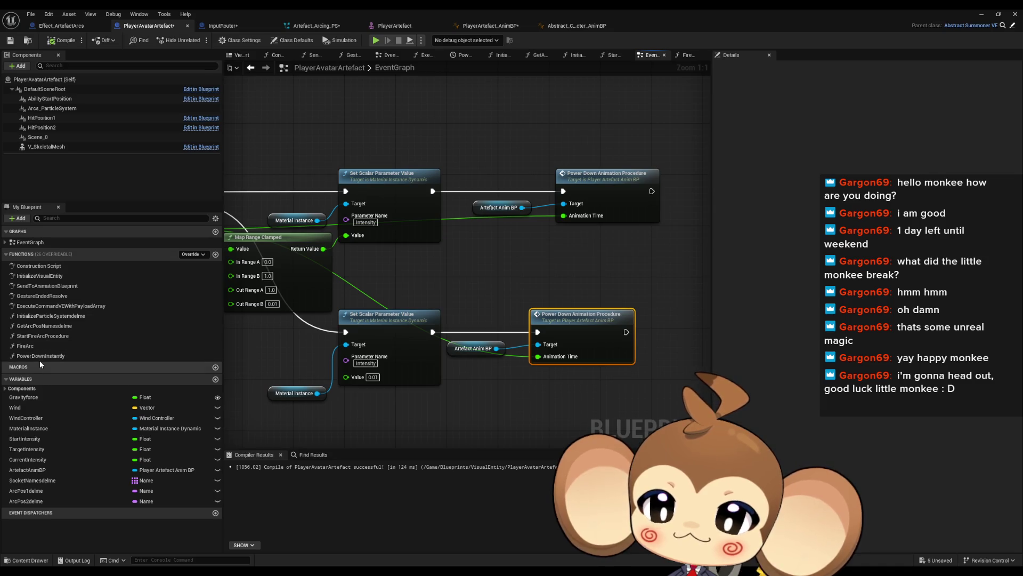
double_click(64, 357)
click(664, 239)
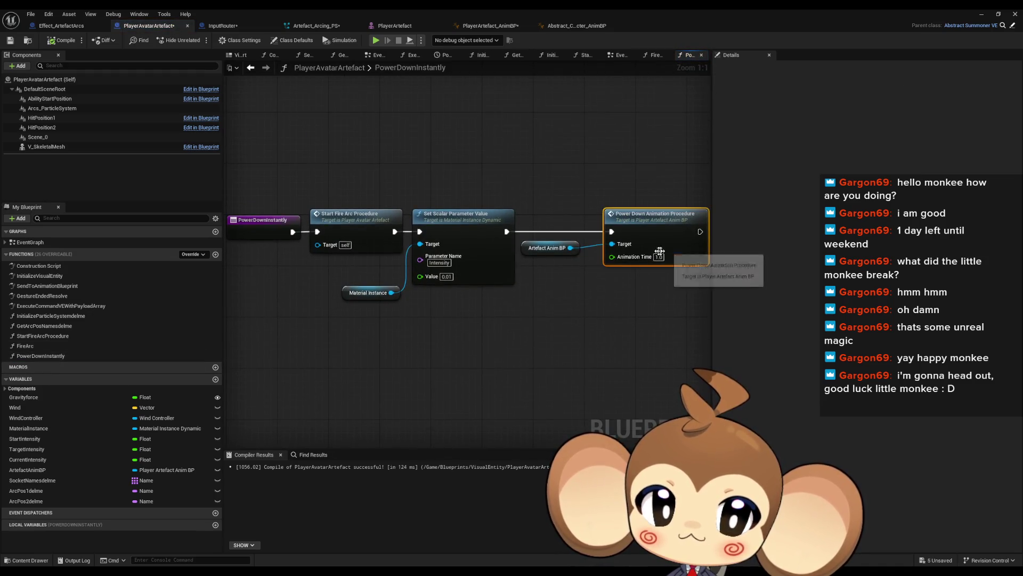
drag(664, 253, 558, 293)
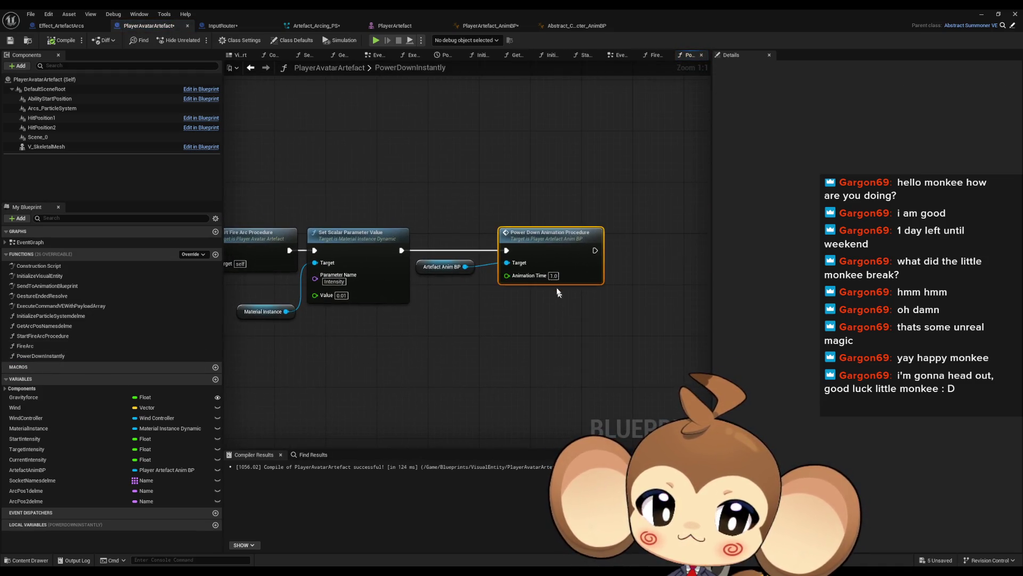
double_click(539, 245)
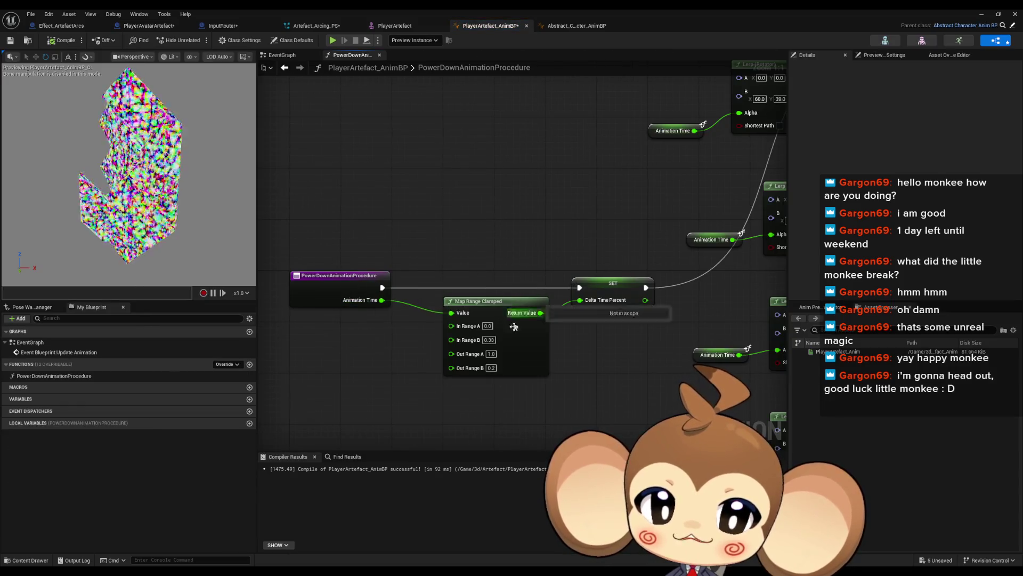
scroll(499, 379, down, 2)
drag(551, 417, 503, 411)
click(981, 15)
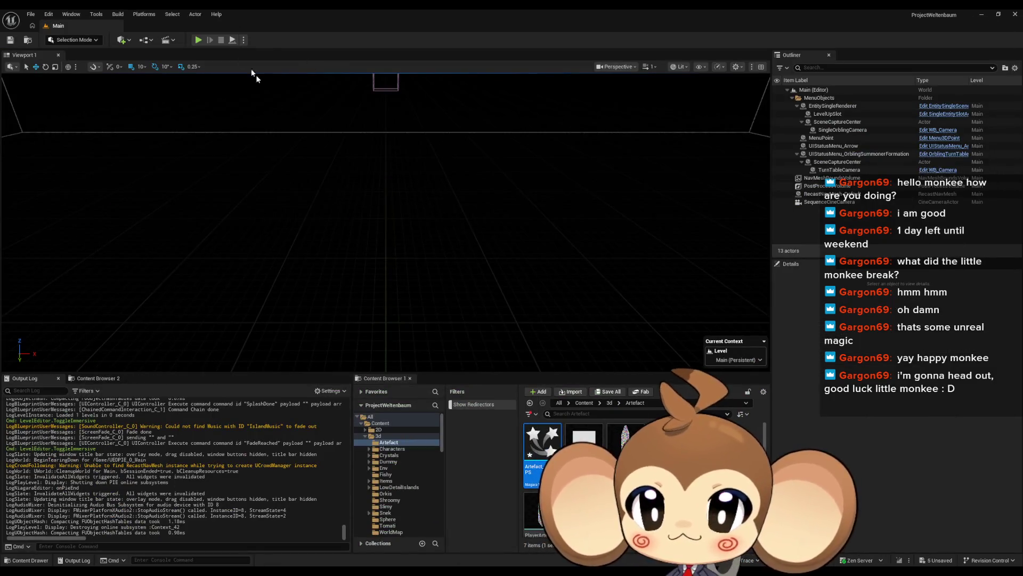
- Set Out Range B to 0.0 and run a quick play test of the power-down
mouse_move(425, 570)
click(460, 548)
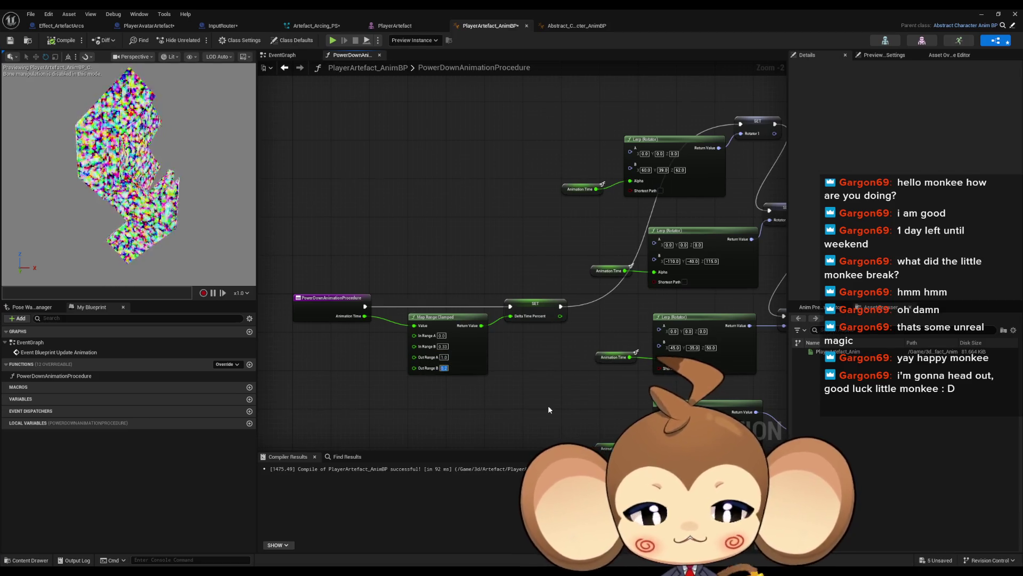
text(0.0)
key(Return)
key(alt+p)
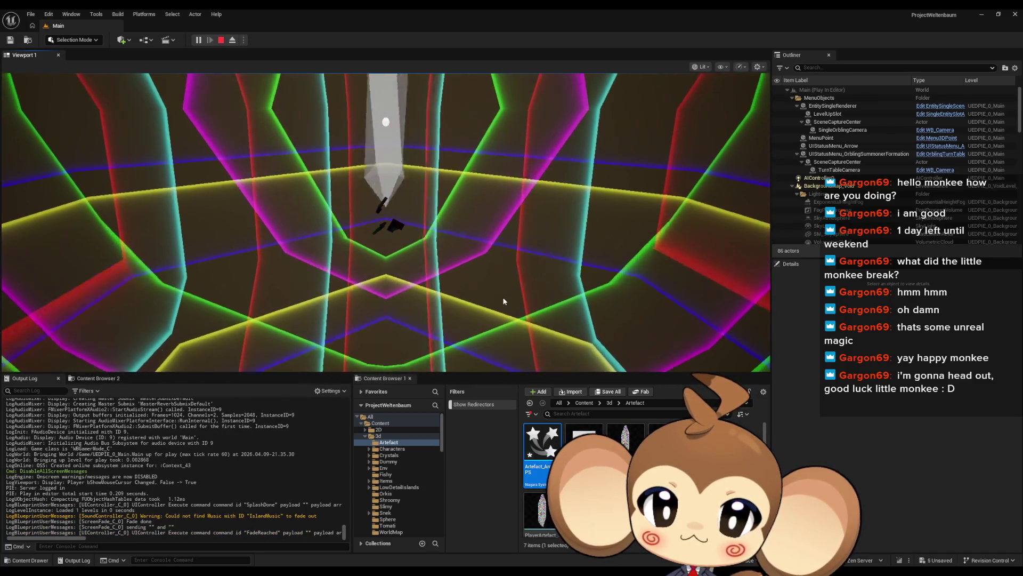
click(220, 40)
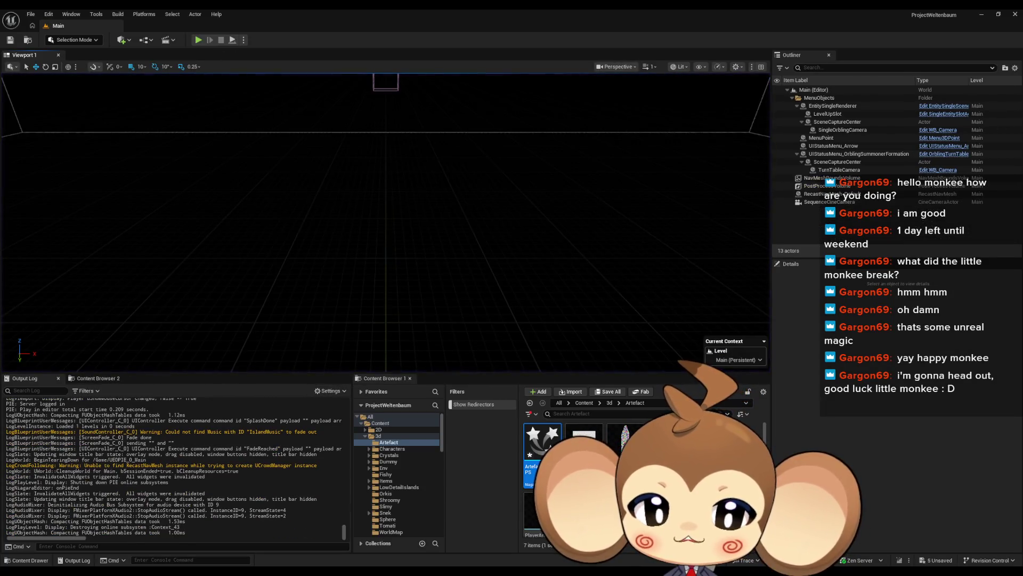
- Restore Out Range B to 0.2 and minimize the animation blueprint window
click(473, 551)
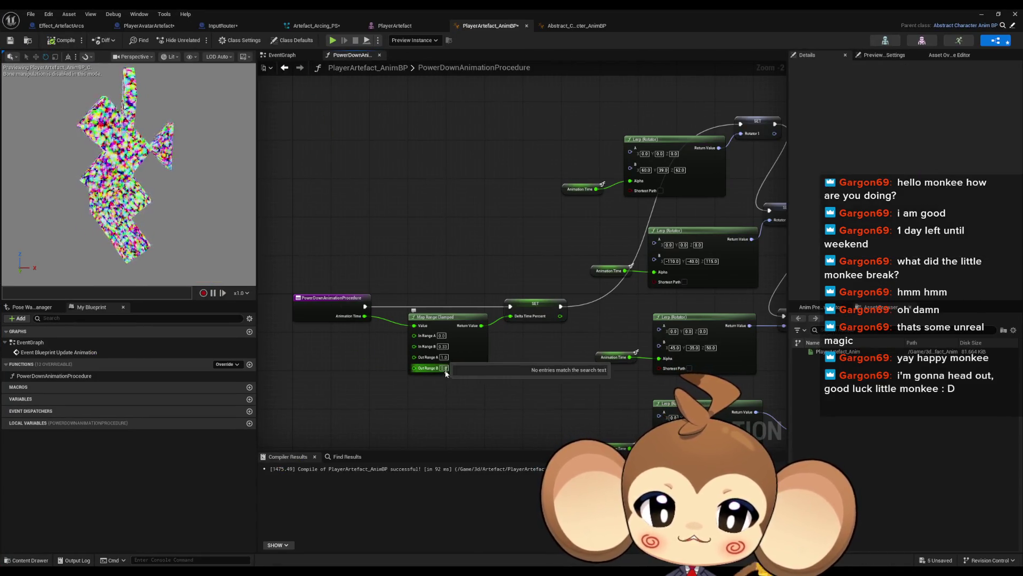
text(0.2)
key(Return)
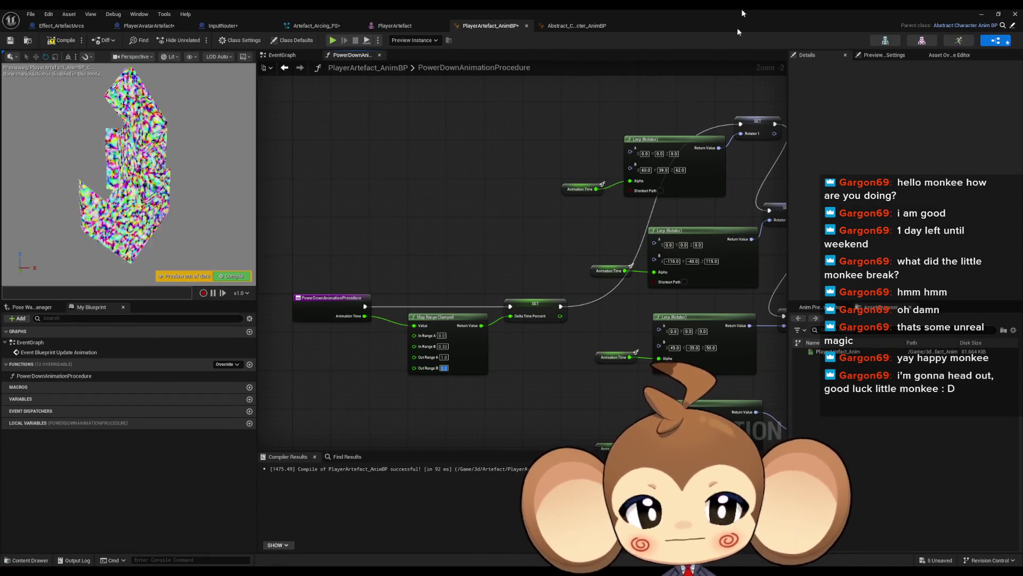
click(981, 14)
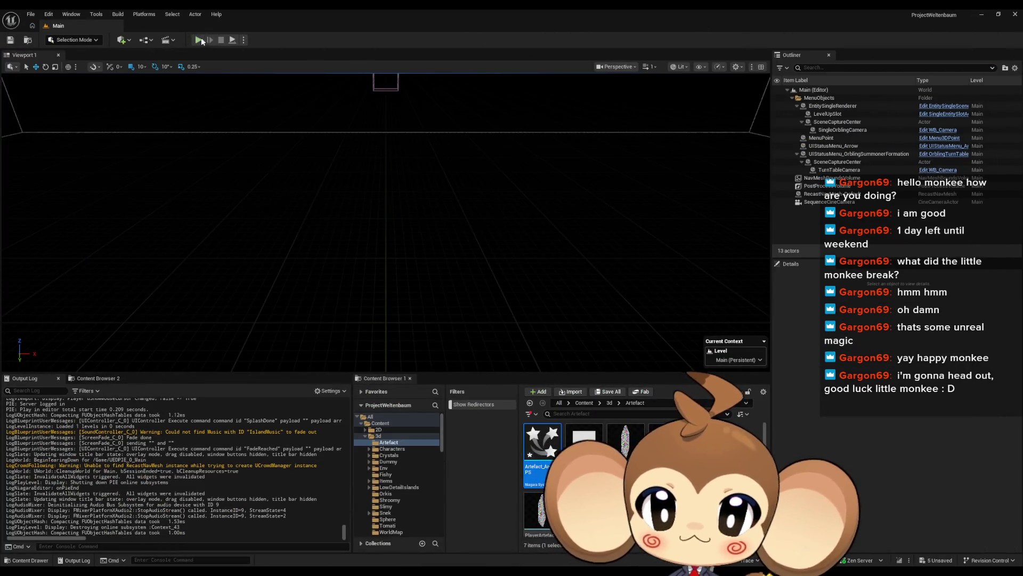
- Play the Main level in fullscreen, then return and bring PlayerArtefact_AnimBP forward
click(199, 40)
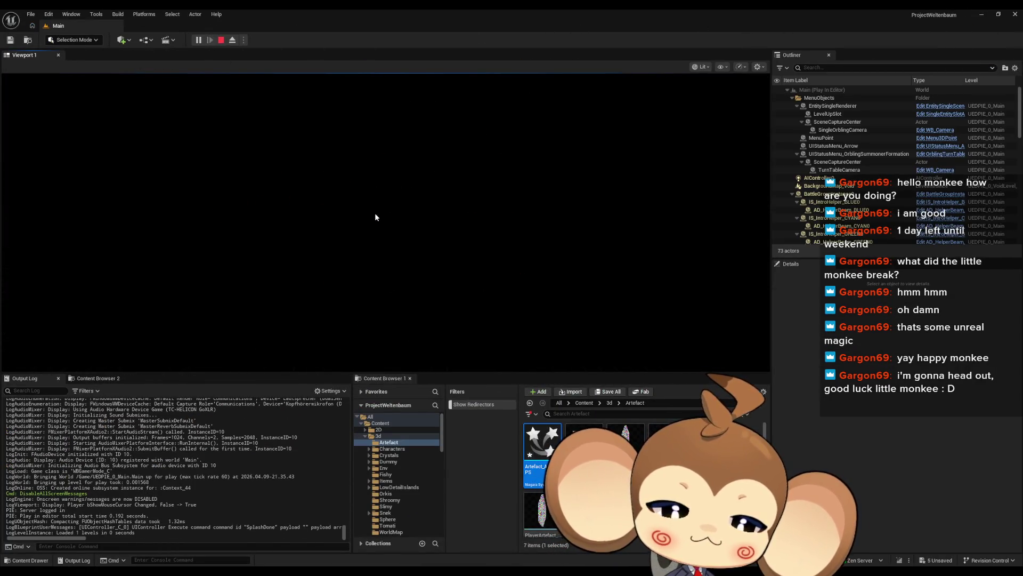
key(F11)
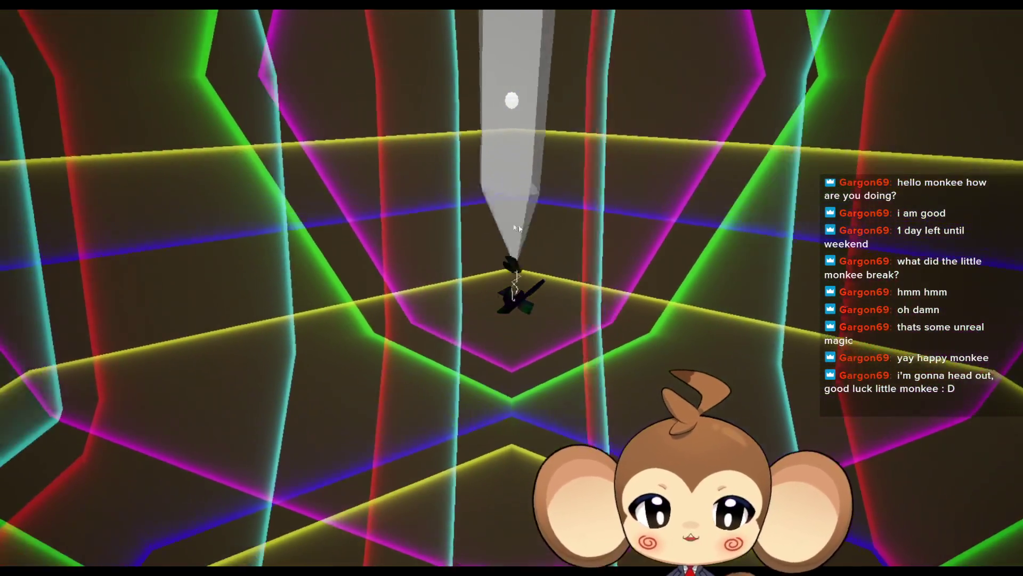
key(F11)
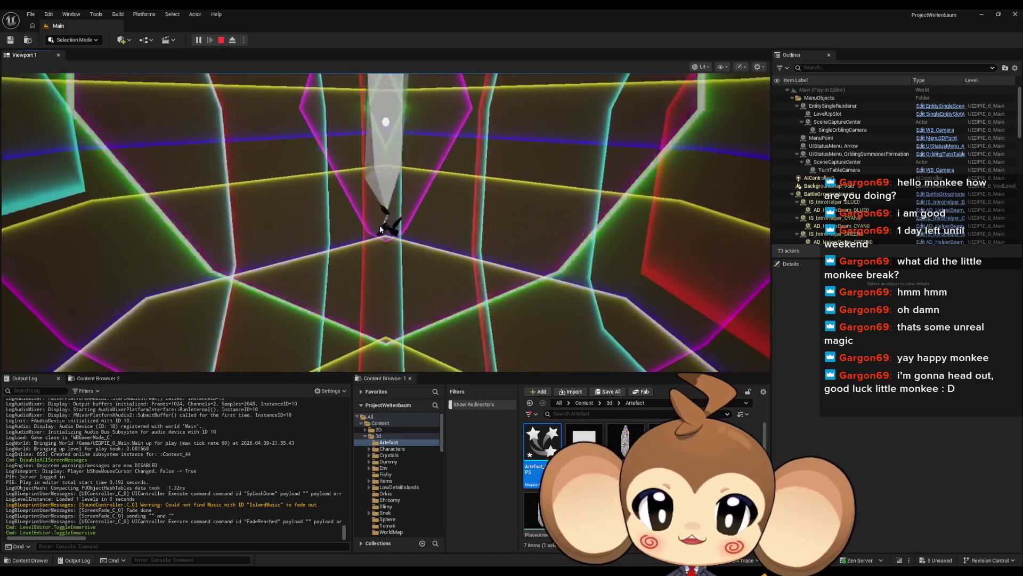
mouse_move(397, 542)
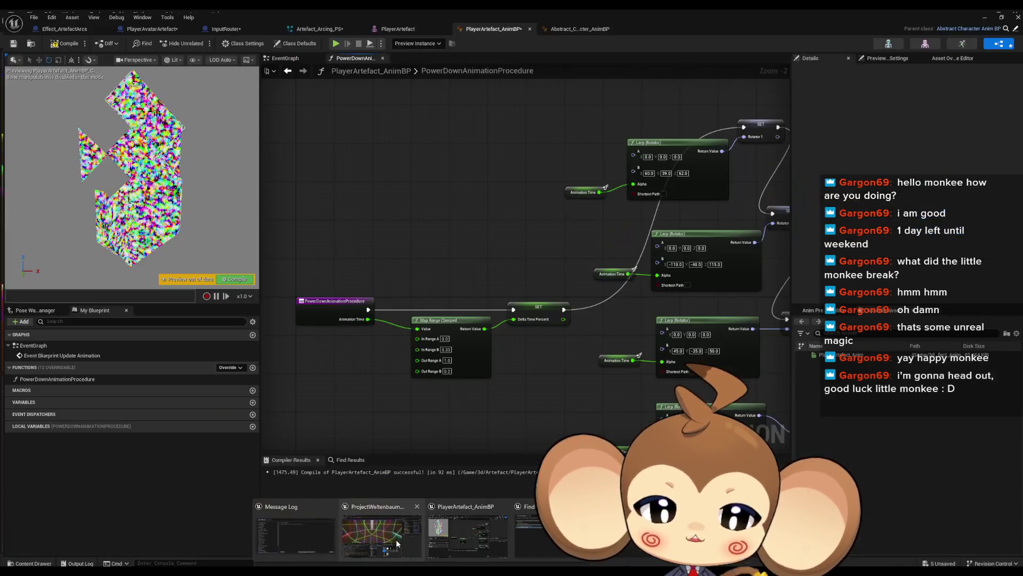
click(478, 541)
- Minimize the blueprint windows and watch the running Main level fullscreen around the crystal pillar
double_click(343, 8)
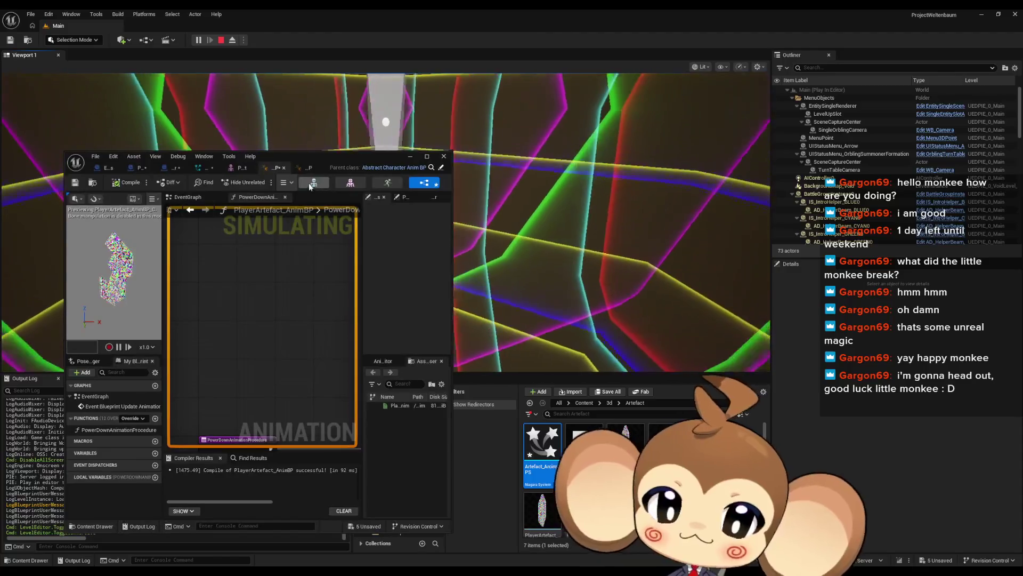
click(308, 168)
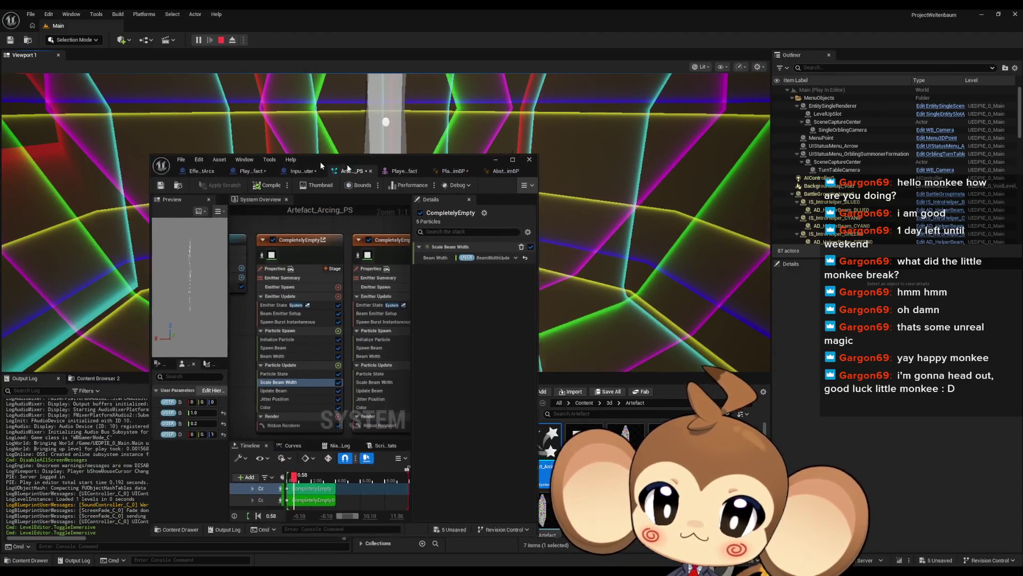
click(410, 157)
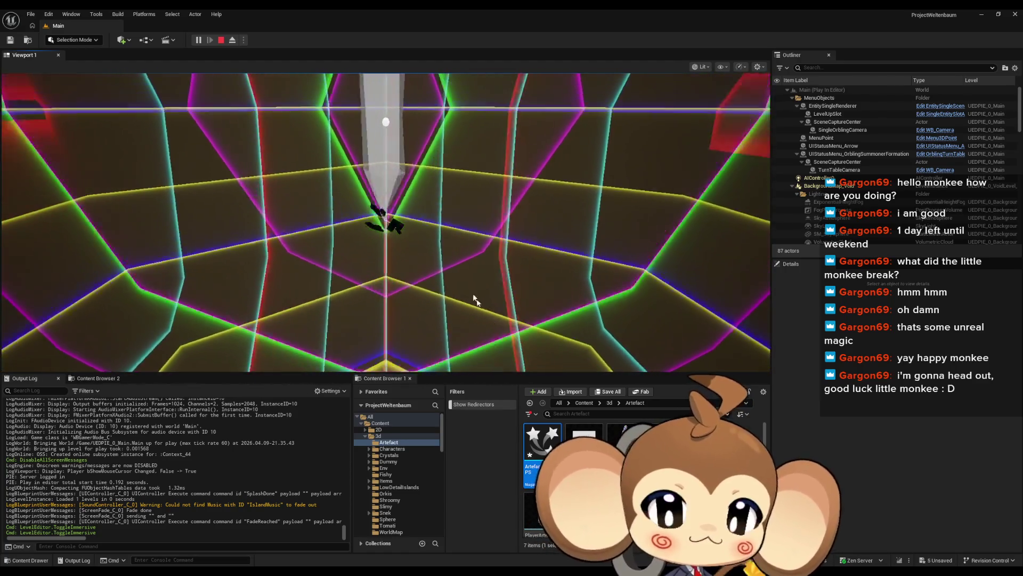
key(F11)
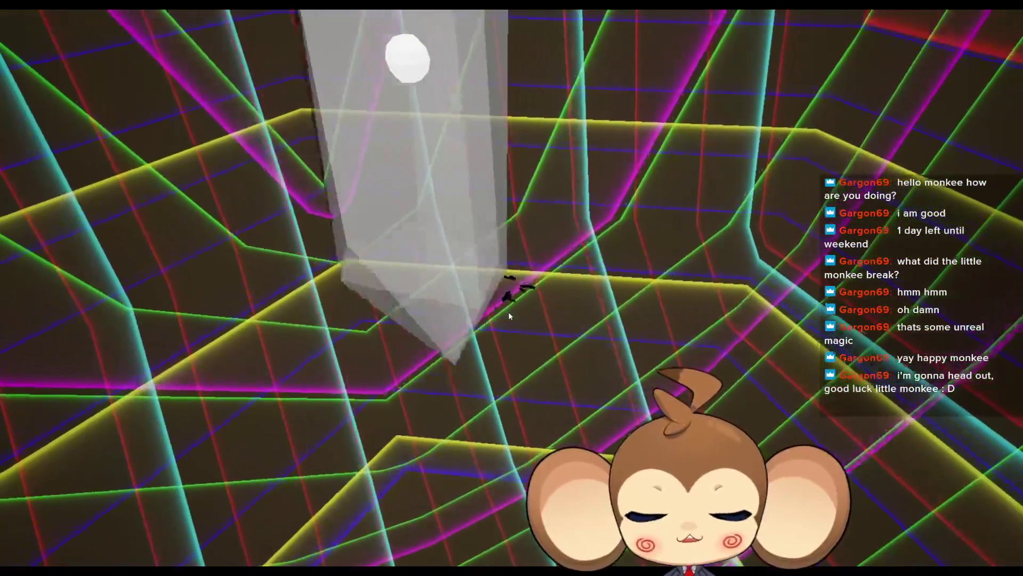
key(F11)
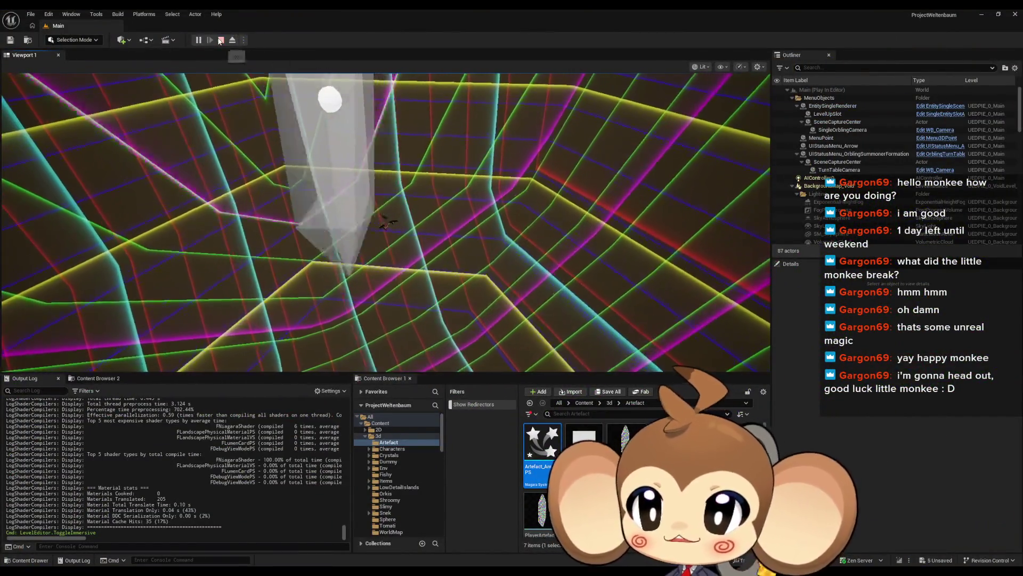
- Stop the play test, save all unsaved assets and open the Blueprints folder
key(Escape)
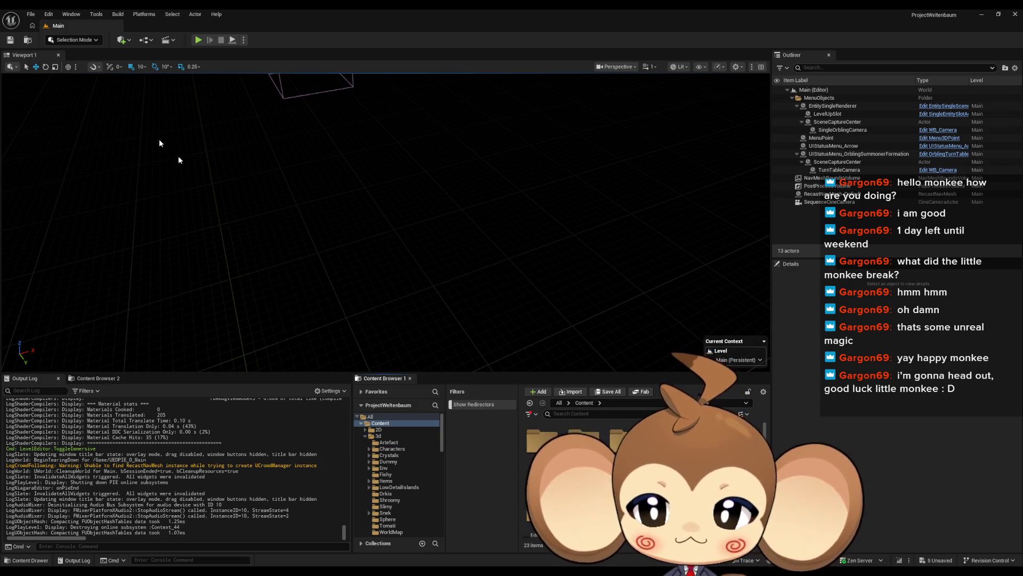
click(35, 13)
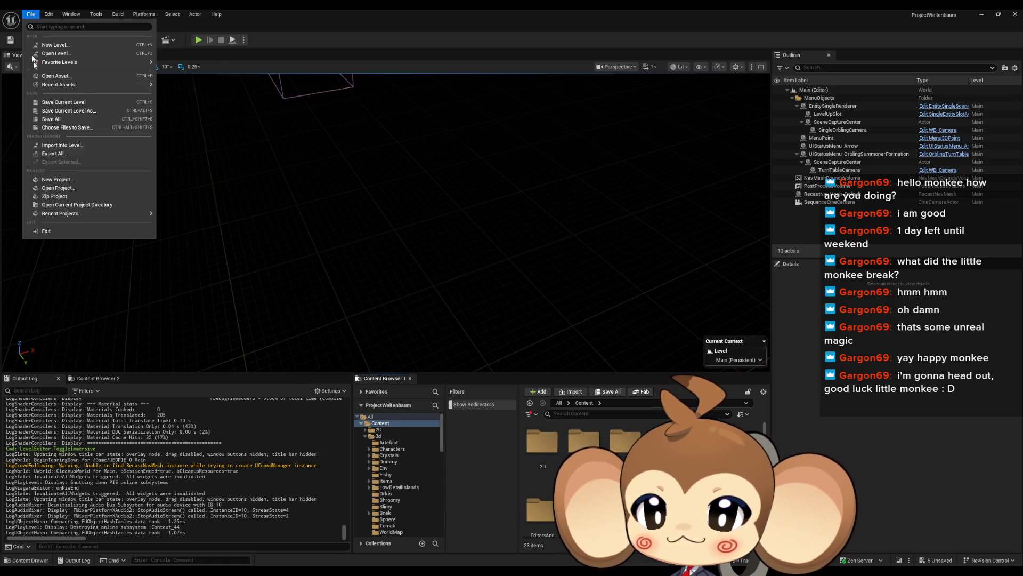
click(53, 119)
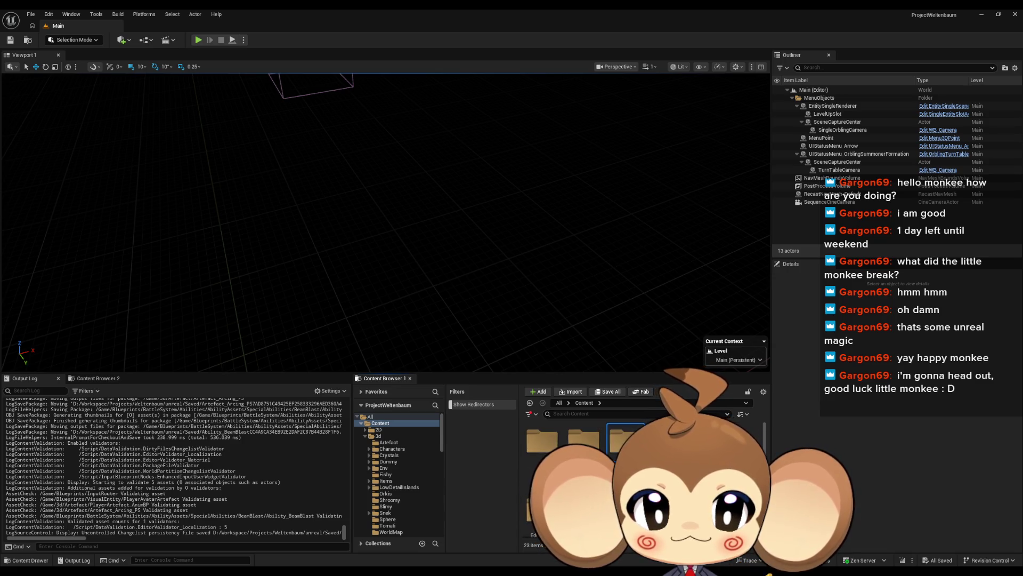
key(Return)
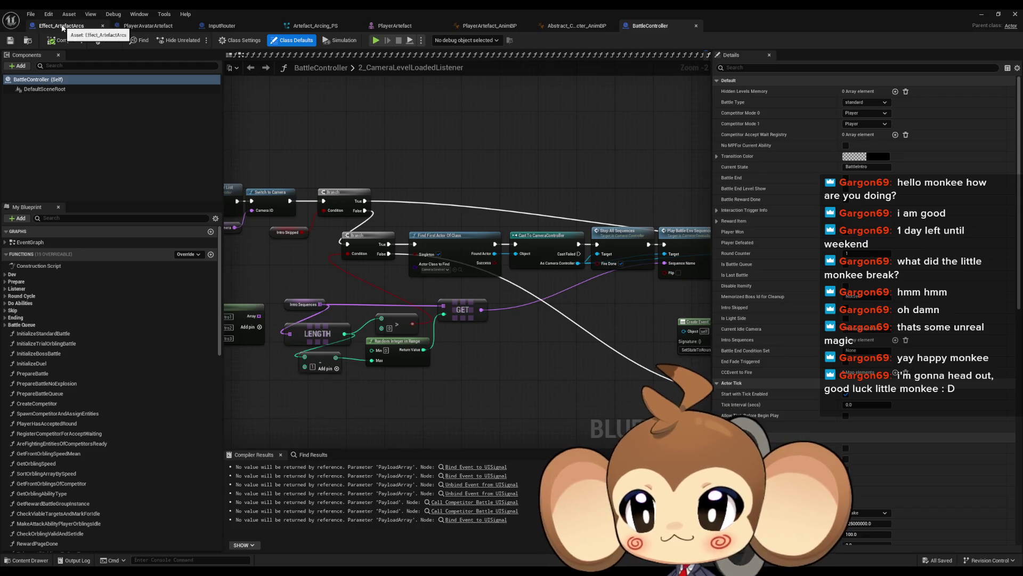
- Close the extra asset editor tabs and open TriggerBattleEndAnimation from the Ending functions
middle_click(63, 28)
middle_click(63, 27)
middle_click(62, 28)
middle_click(62, 25)
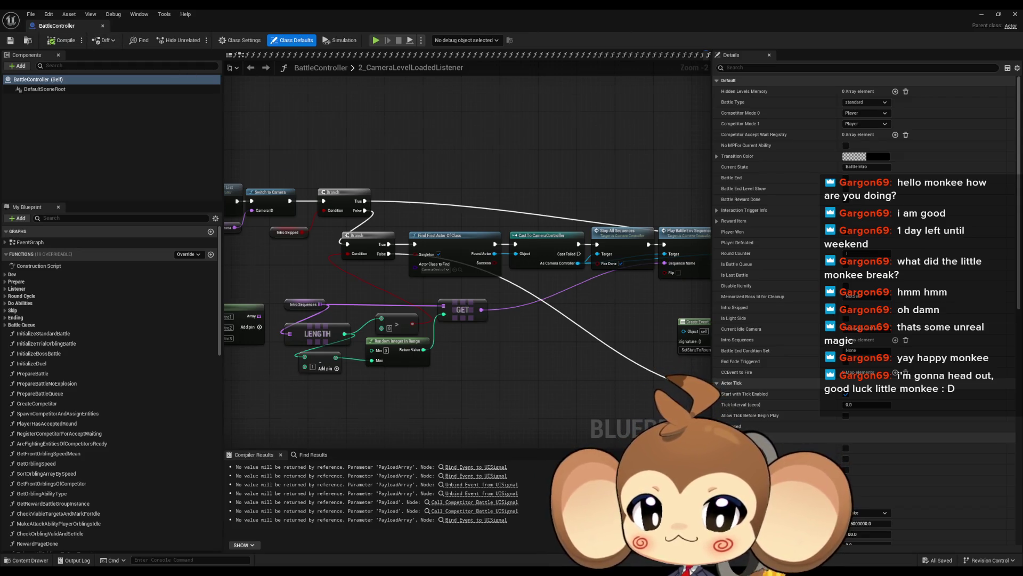
scroll(500, 239, down, 4)
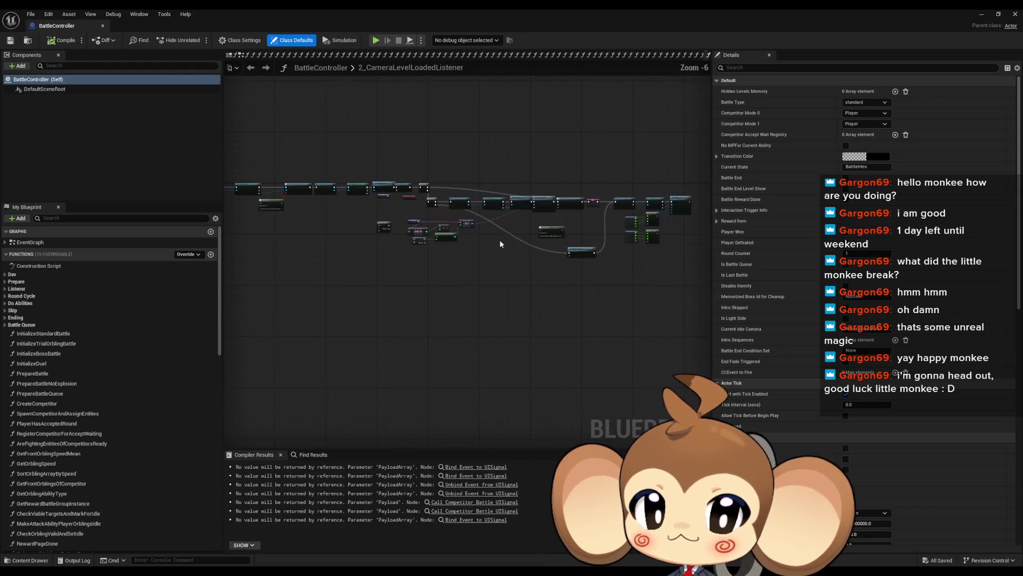
click(32, 317)
double_click(44, 326)
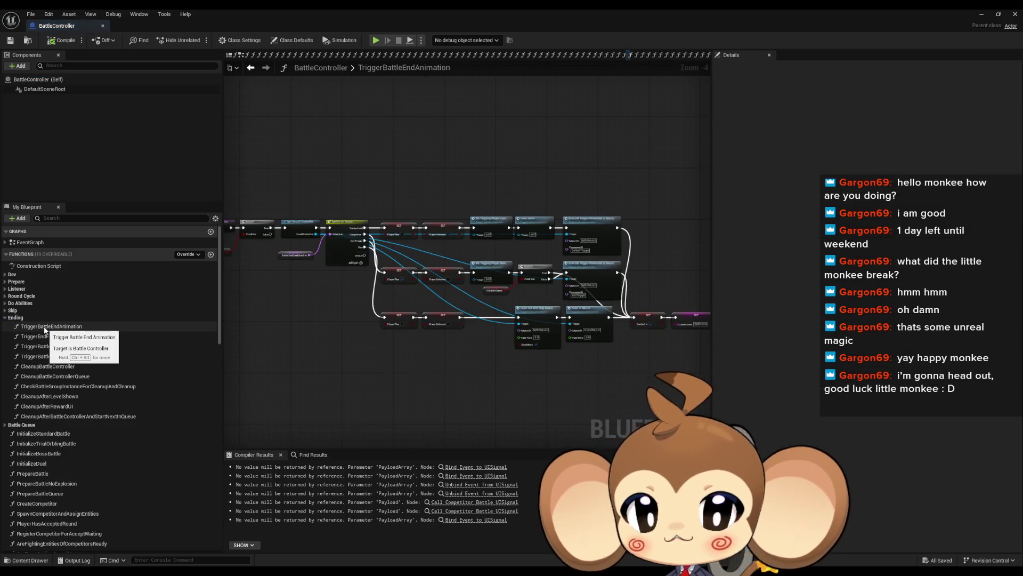
- Look through TriggerEndFade and TriggerBattleEnd, then open the CleanupBattleController graph
scroll(546, 366, up, 3)
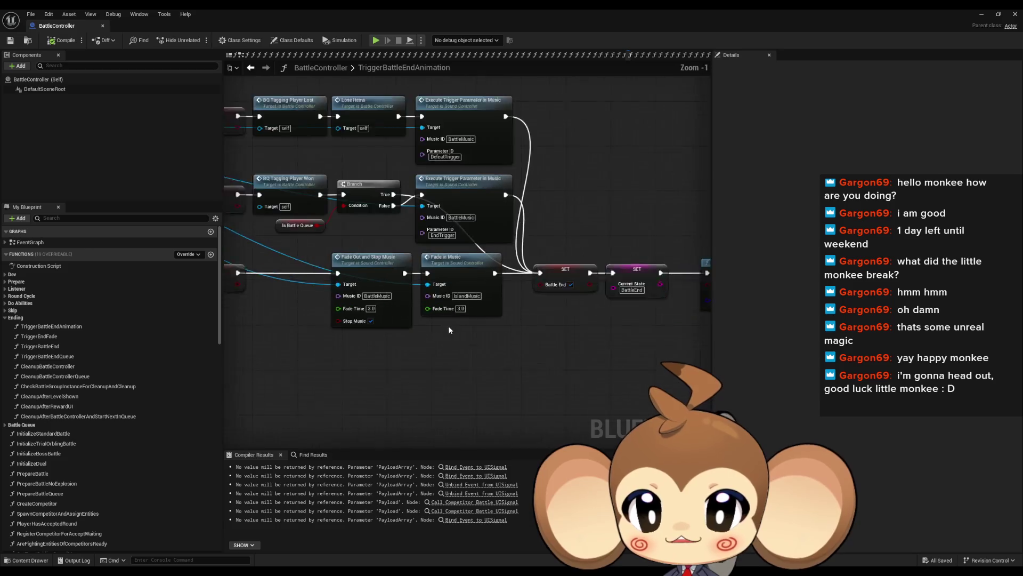
key(Home)
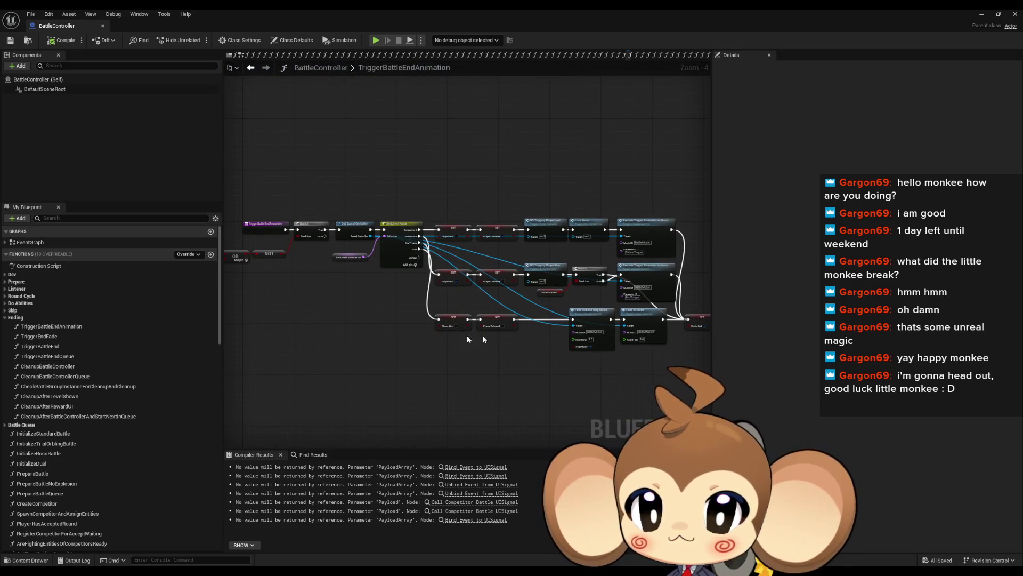
scroll(484, 339, up, 4)
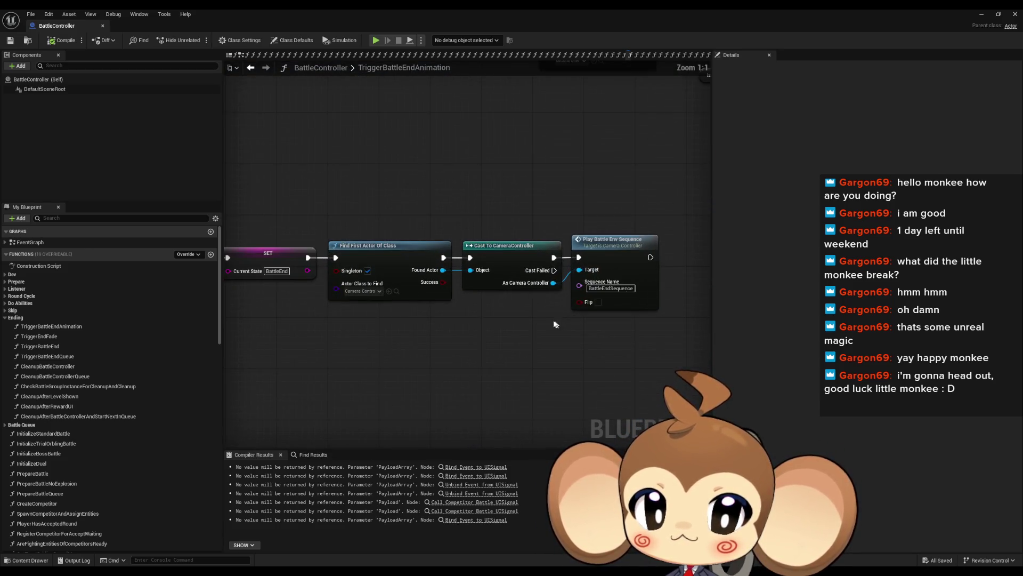
double_click(39, 338)
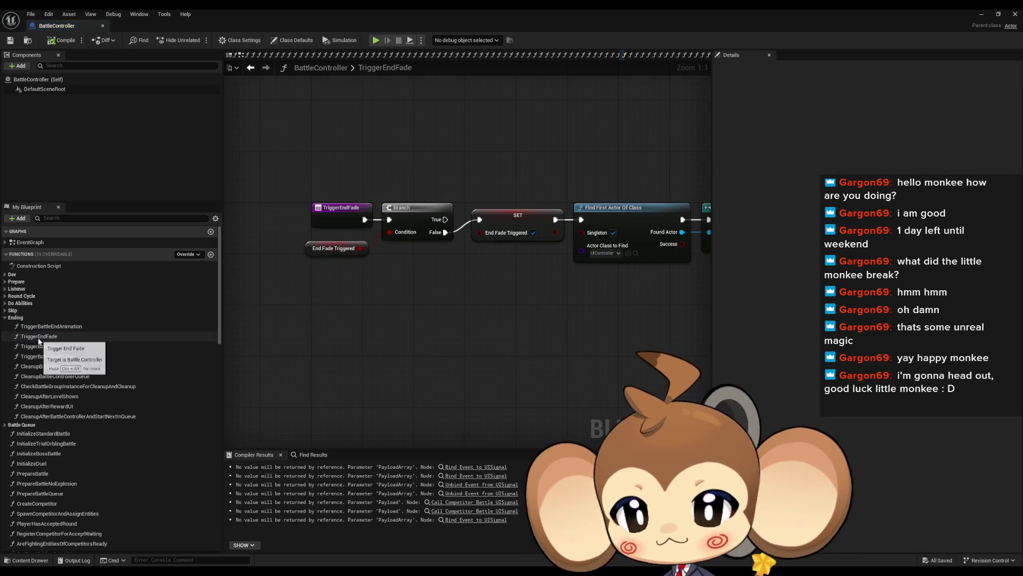
double_click(40, 329)
double_click(44, 347)
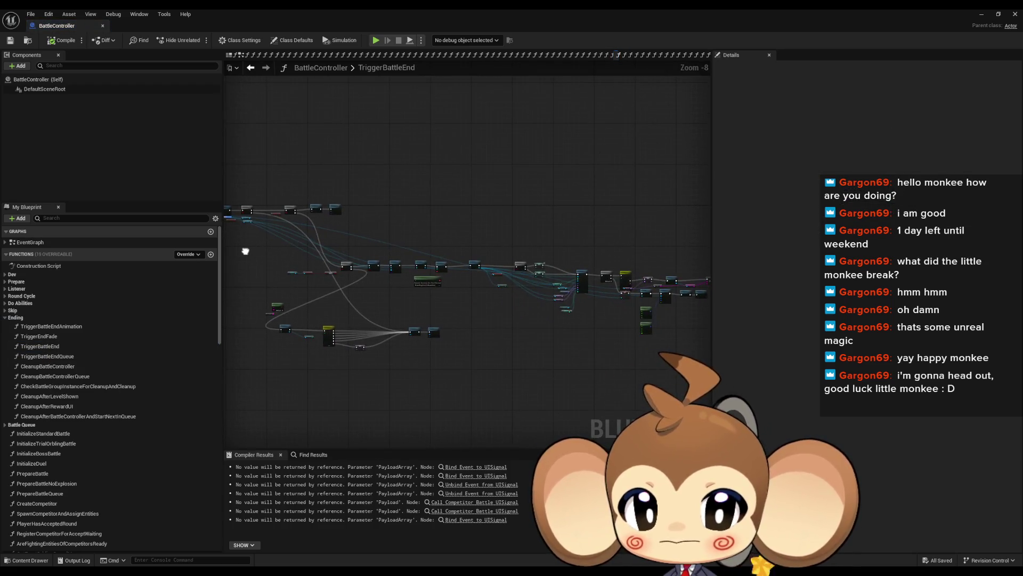
double_click(69, 366)
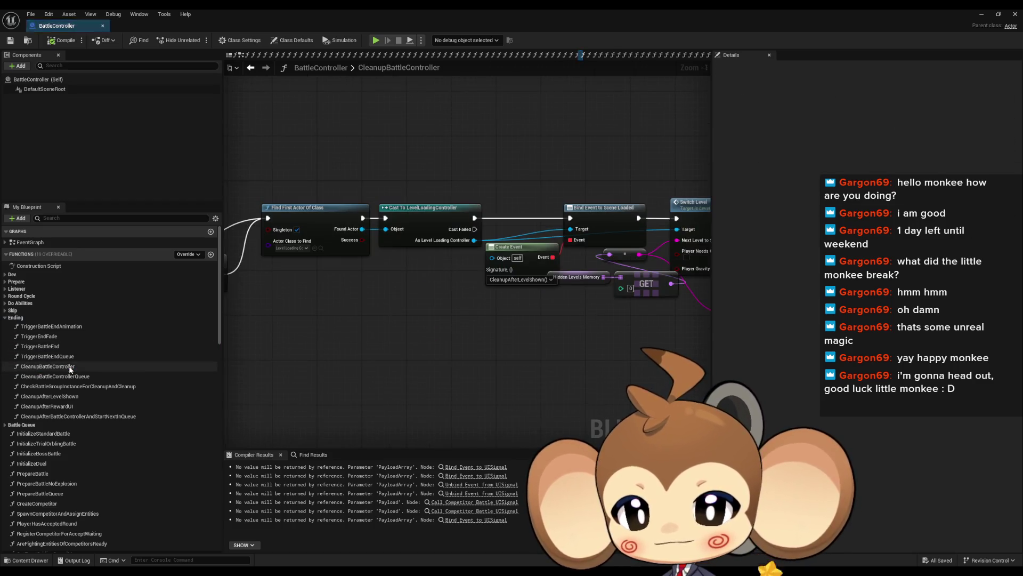
scroll(545, 308, down, 6)
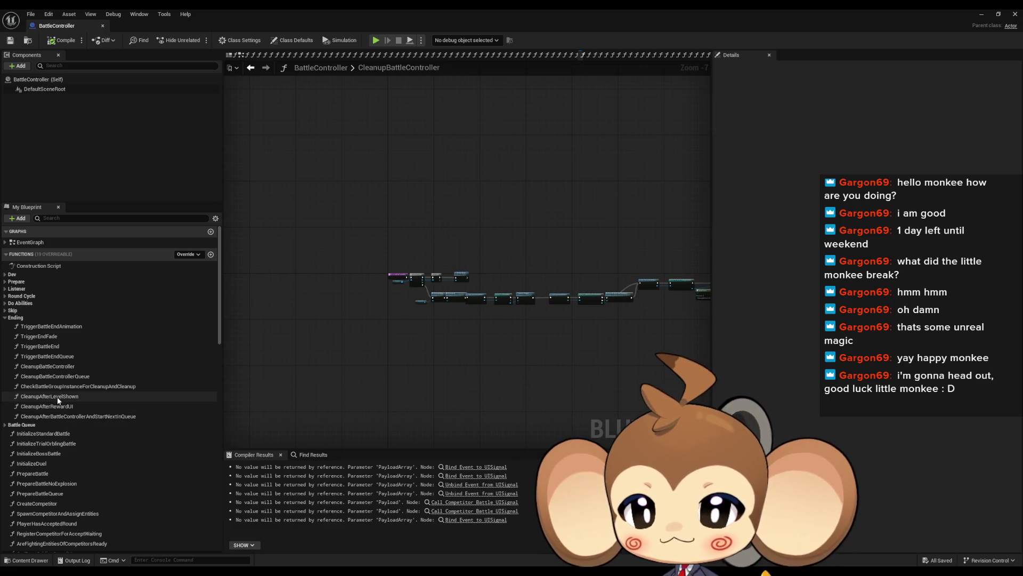
scroll(120, 425, down, 15)
scroll(122, 423, down, 10)
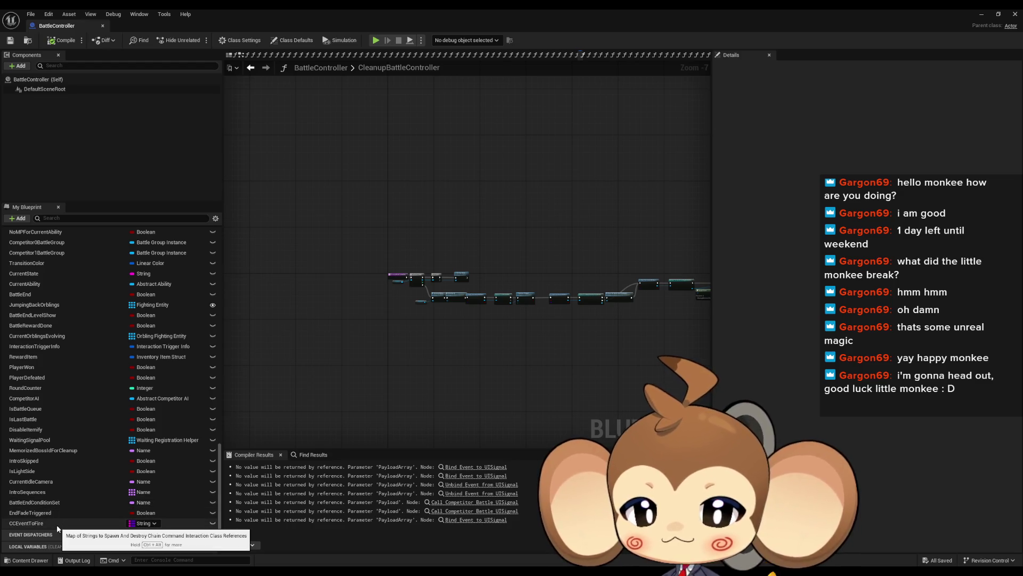
- Find references to CCEventToFire by class member and jump to its CleanupAfterRewardUI use
right_click(56, 524)
mouse_move(134, 479)
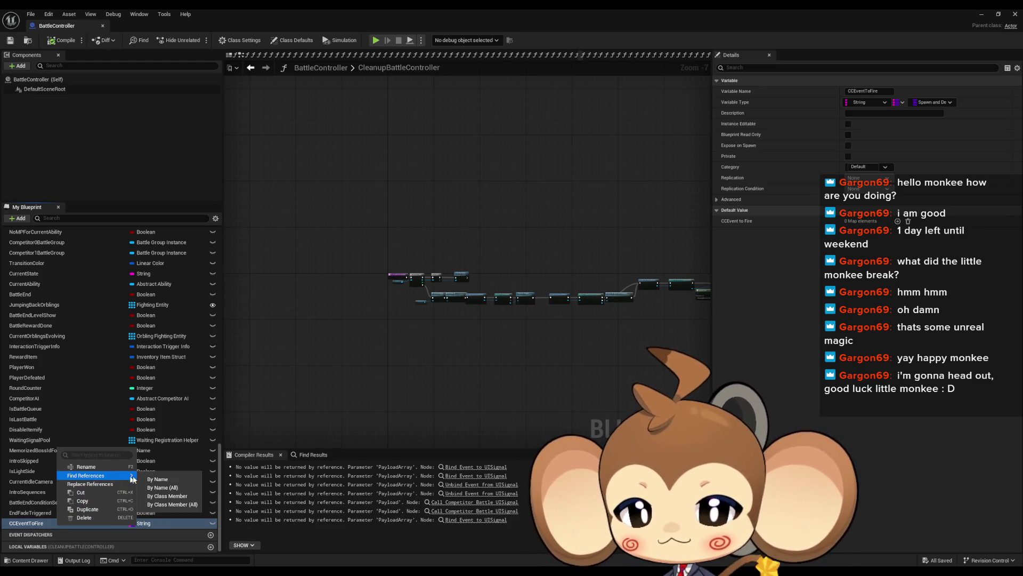
click(170, 497)
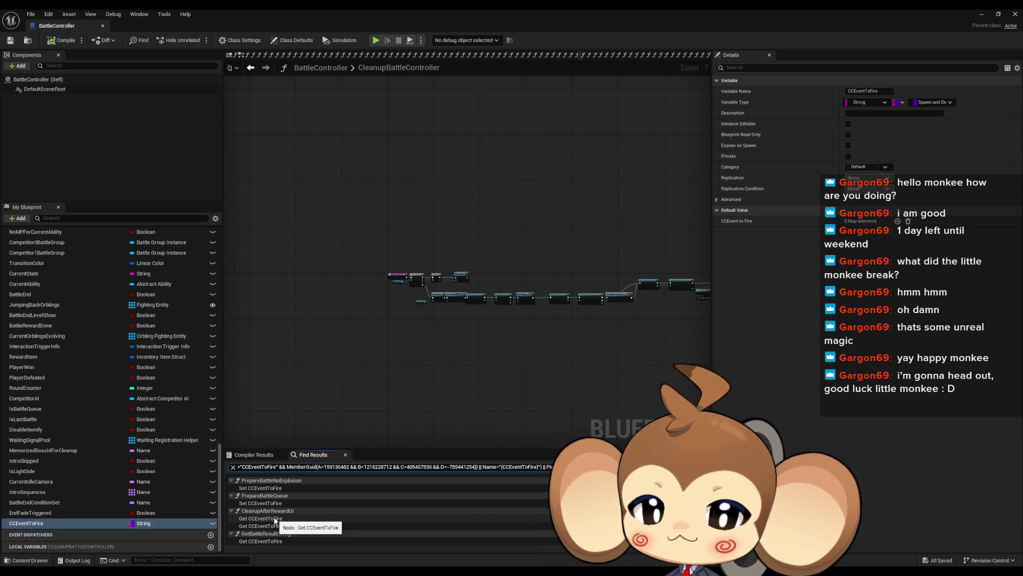
double_click(275, 542)
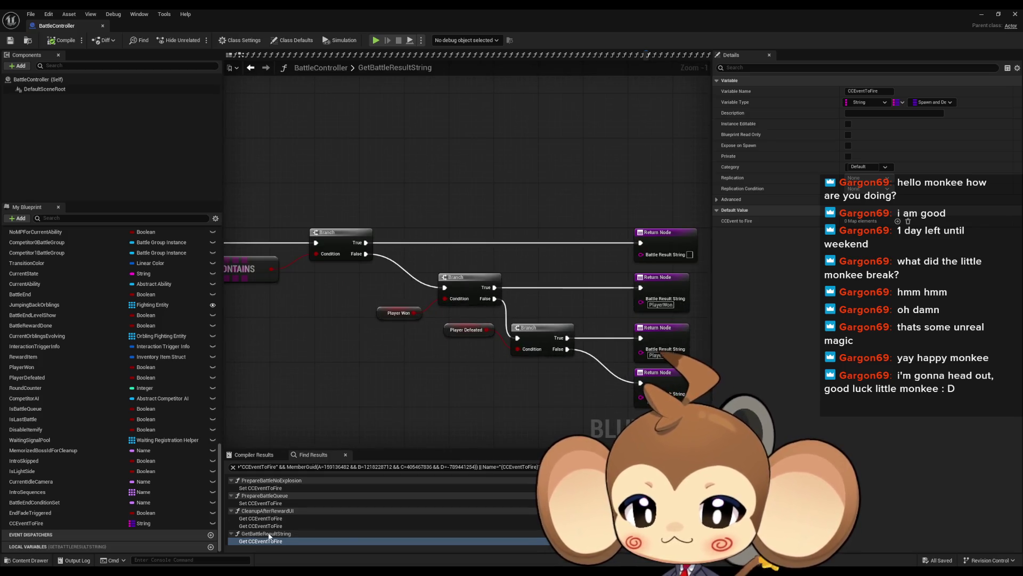
double_click(259, 518)
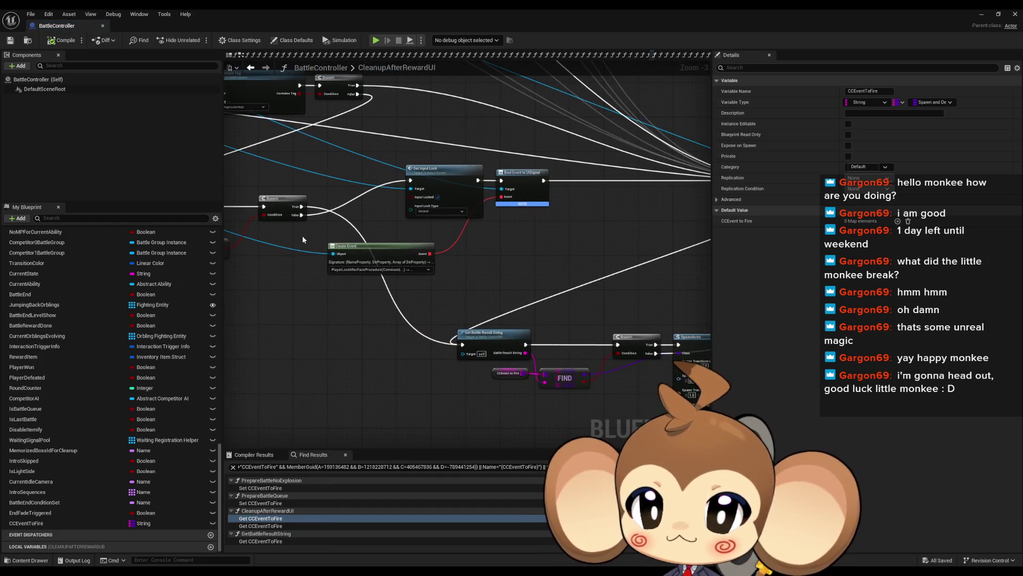
- Inspect the Create Event, Get Battle Result String, KEYS, CONTAINS and Set Input Lock nodes
drag(302, 239, 387, 305)
mouse_move(480, 218)
mouse_down()
mouse_move(533, 224)
mouse_move(484, 227)
mouse_up()
click(488, 323)
scroll(501, 339, up, 3)
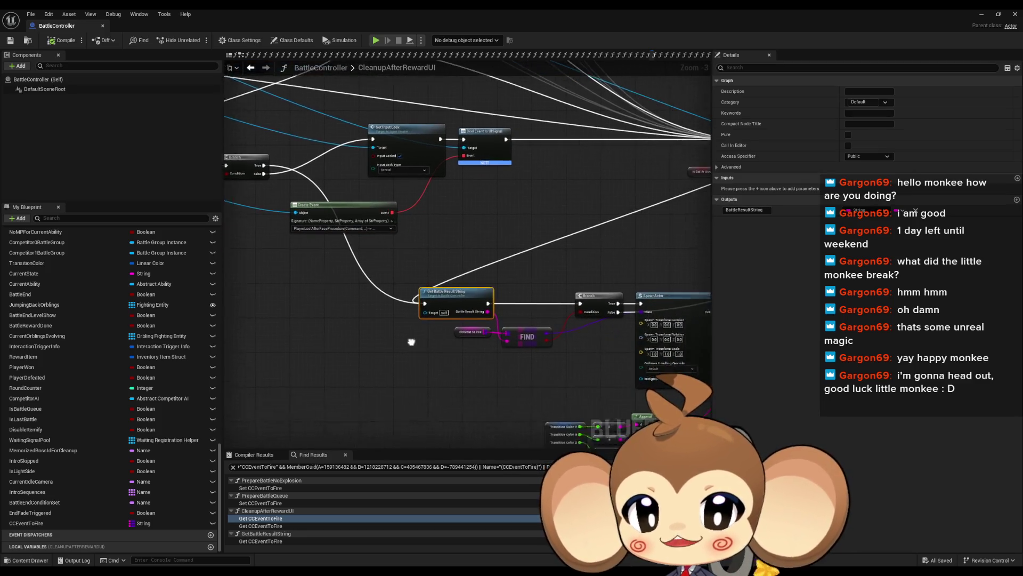
drag(361, 270, 493, 331)
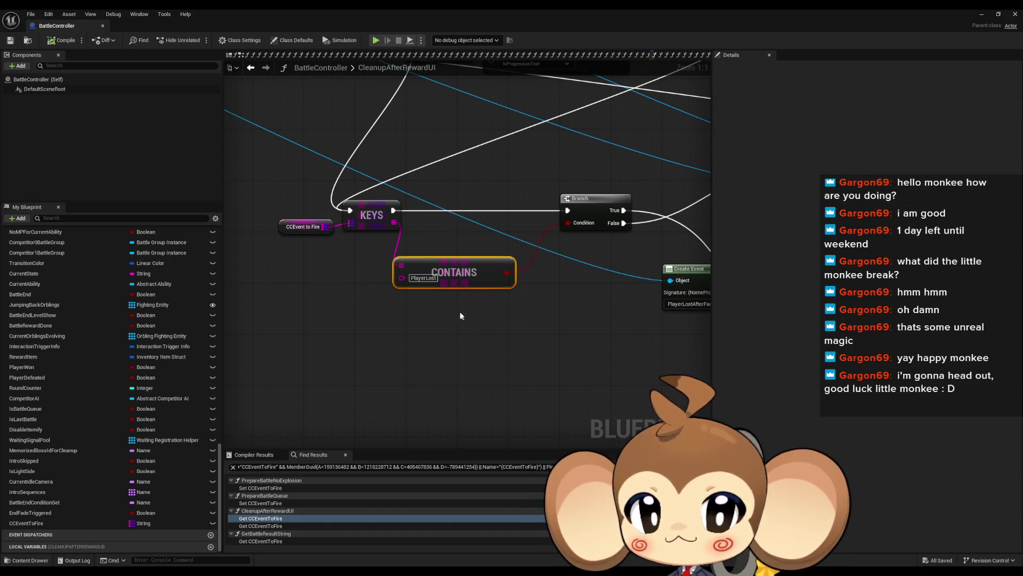
drag(451, 291, 383, 270)
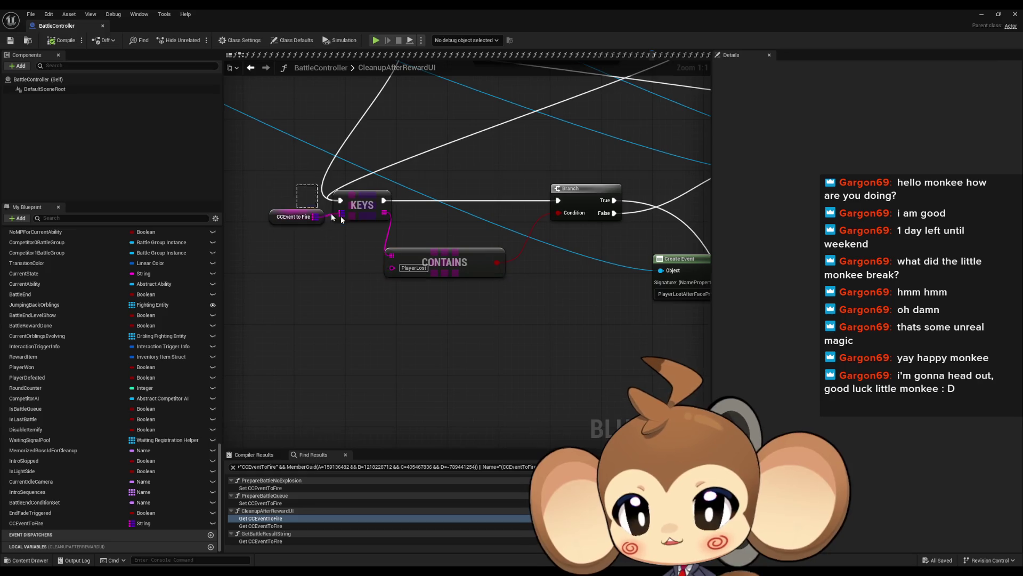
drag(270, 179, 429, 222)
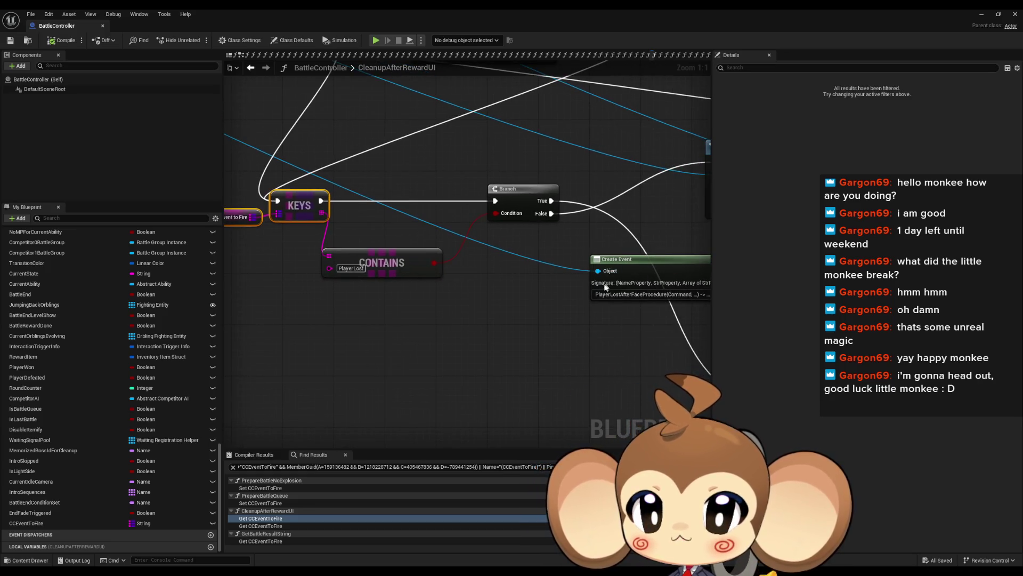
click(466, 241)
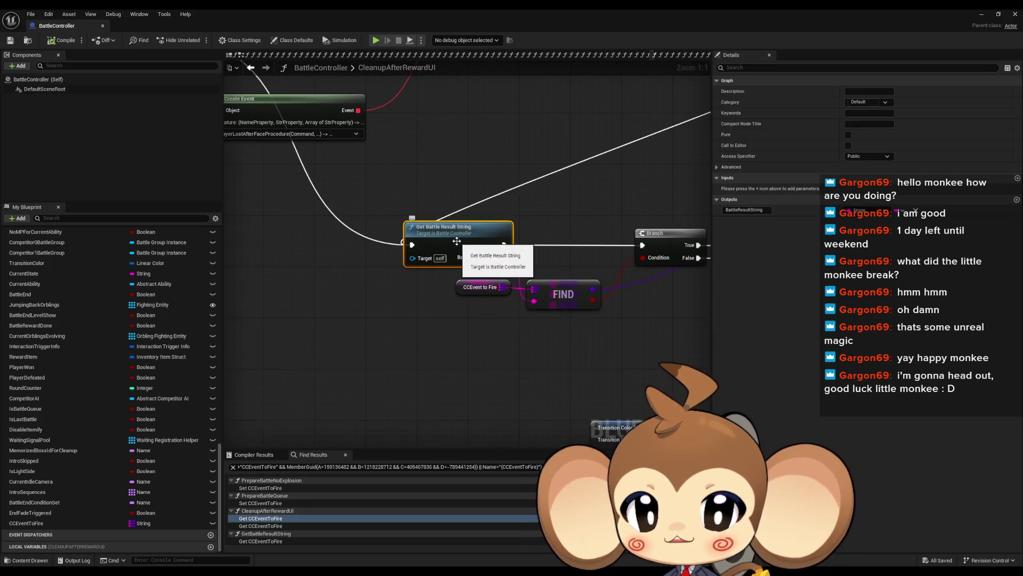
click(479, 288)
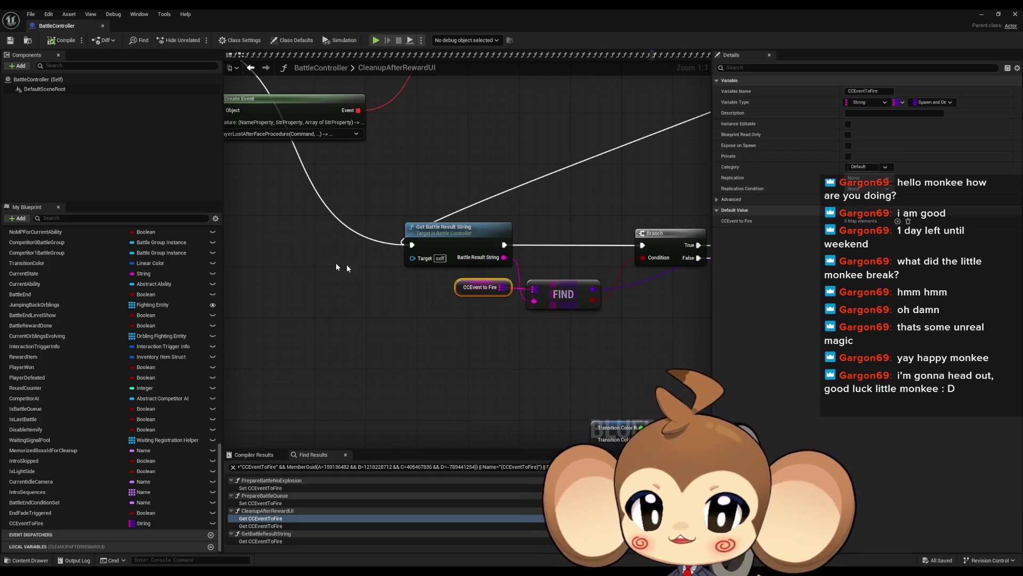
scroll(337, 267, down, 2)
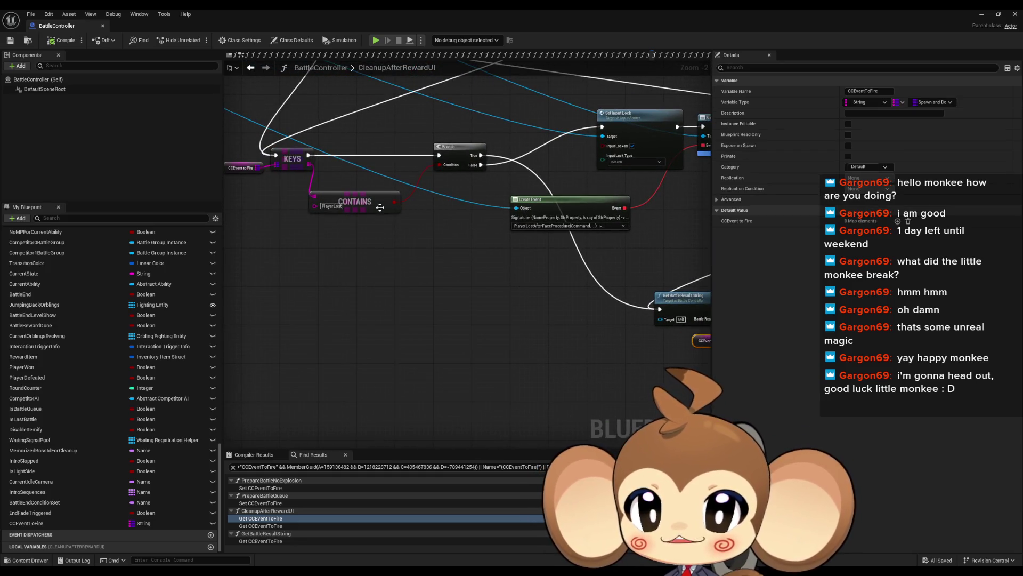
scroll(397, 193, up, 2)
click(524, 210)
click(353, 312)
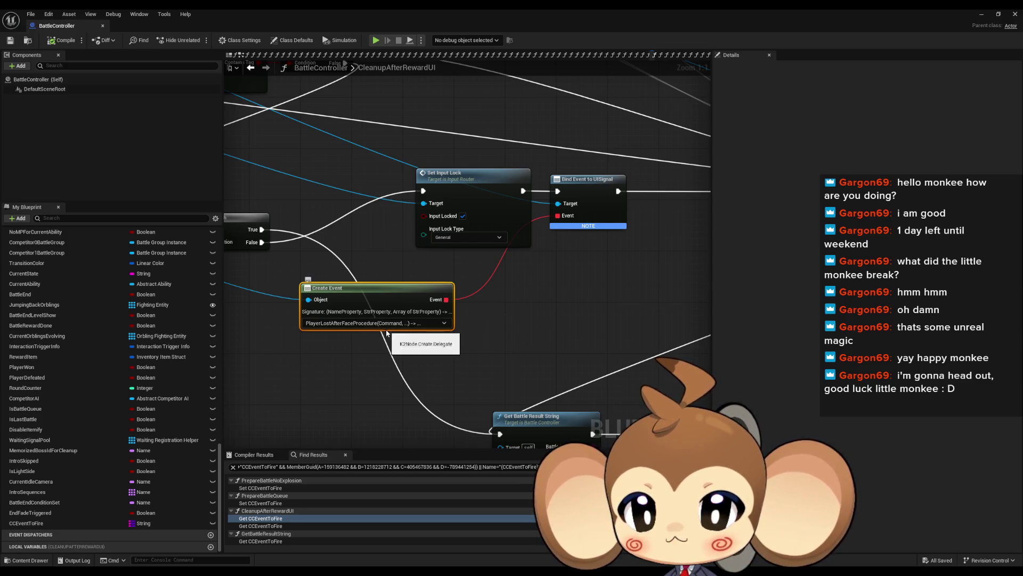
- Pan and zoom the graph to view the KEYS, CONTAINS, FIND, Create Event and Branch nodes
scroll(386, 332, down, 5)
drag(555, 346, 533, 368)
drag(704, 320, 307, 139)
drag(567, 309, 334, 230)
scroll(473, 220, up, 1)
scroll(474, 221, up, 3)
mouse_move(262, 270)
mouse_down()
mouse_move(401, 283)
mouse_move(303, 272)
mouse_up()
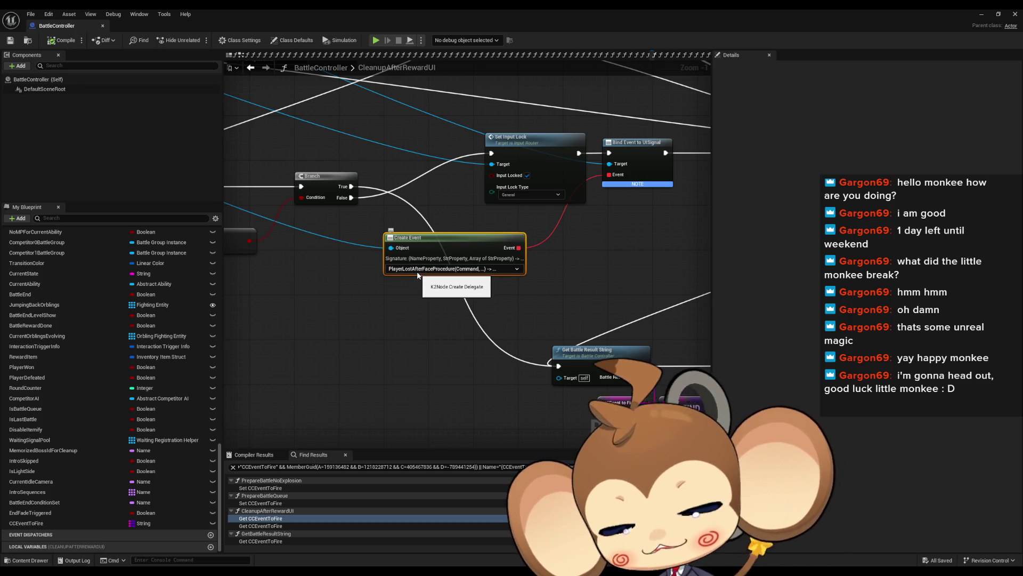
scroll(112, 304, up, 3)
scroll(114, 298, up, 10)
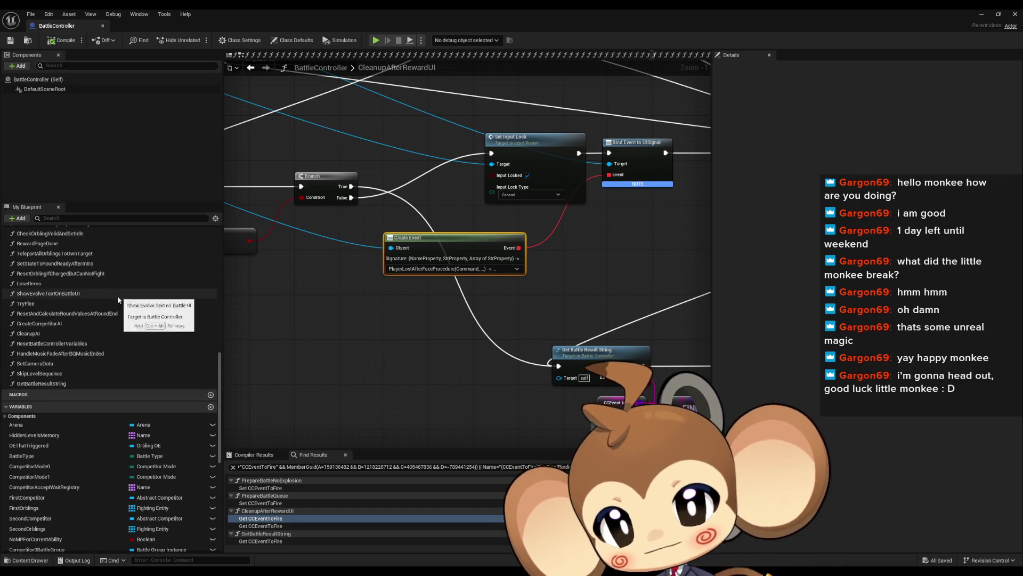
scroll(96, 398, up, 3)
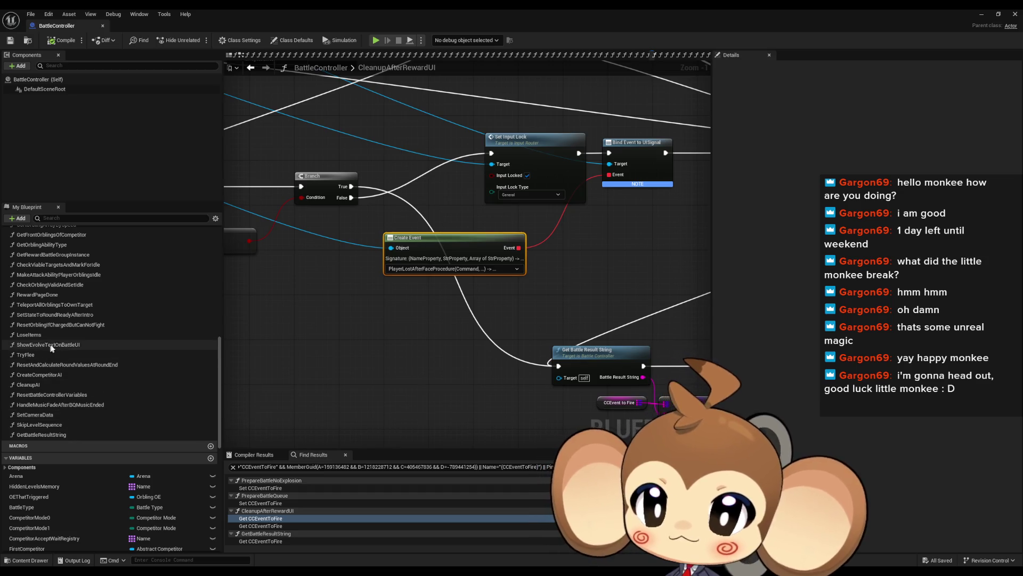
scroll(70, 356, up, 2)
scroll(70, 356, up, 1)
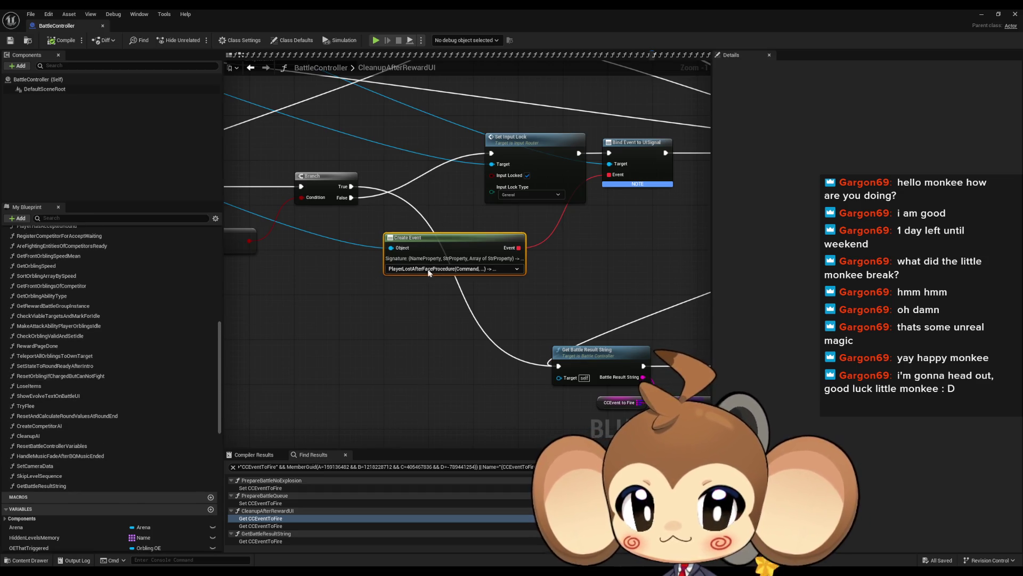
scroll(472, 273, down, 10)
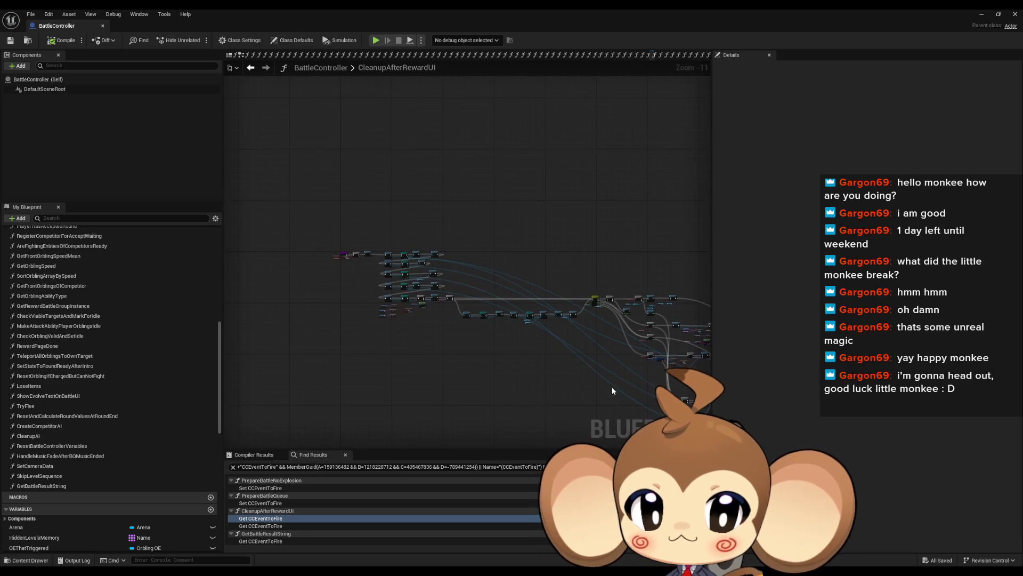
scroll(399, 272, up, 9)
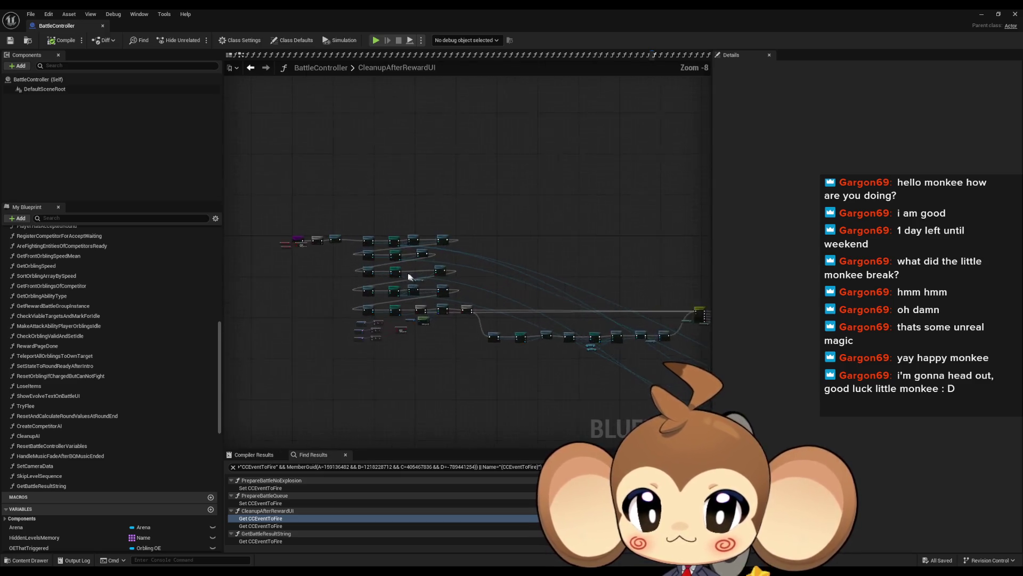
scroll(400, 272, up, 2)
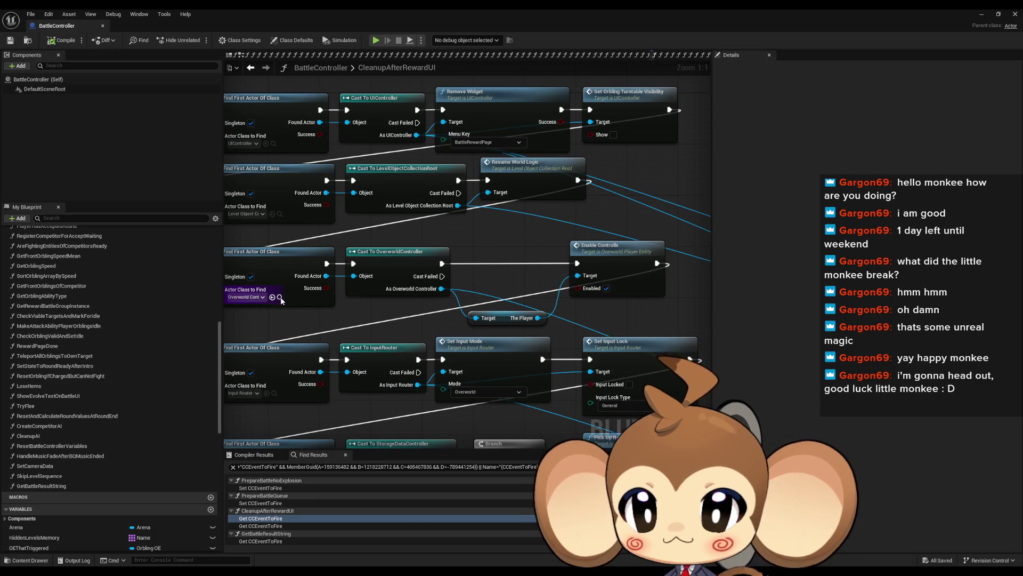
- Restore and maximize the blueprint editor, then open OverworldController's PlayerLostAfterFaceProcedure graph
double_click(466, 25)
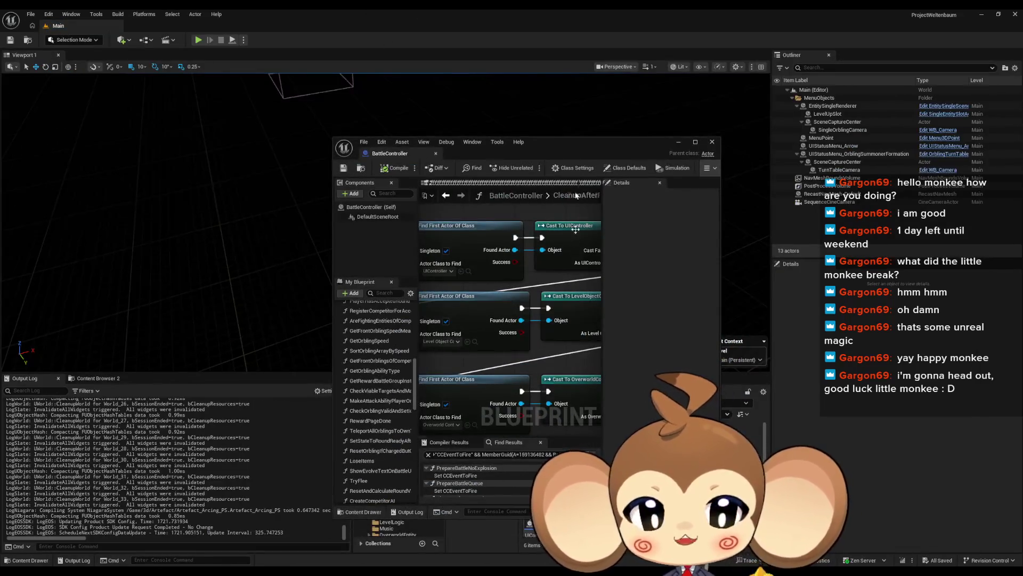
drag(574, 155, 326, 142)
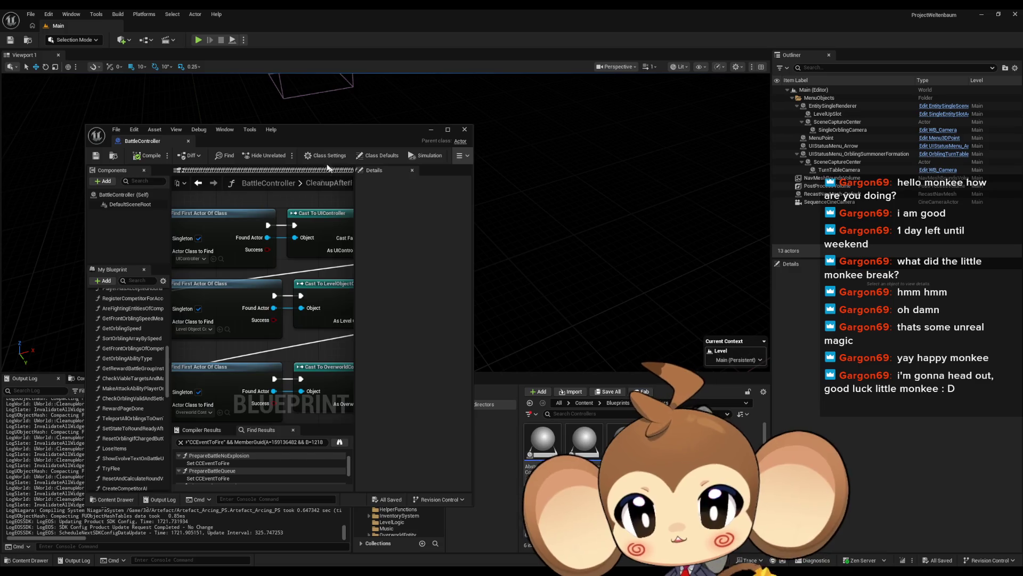
double_click(304, 132)
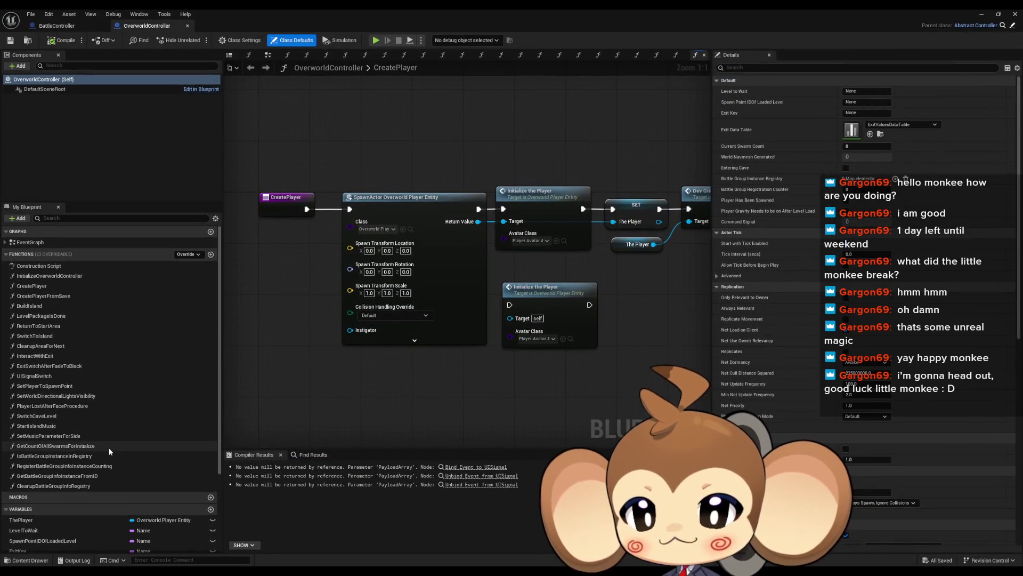
double_click(54, 406)
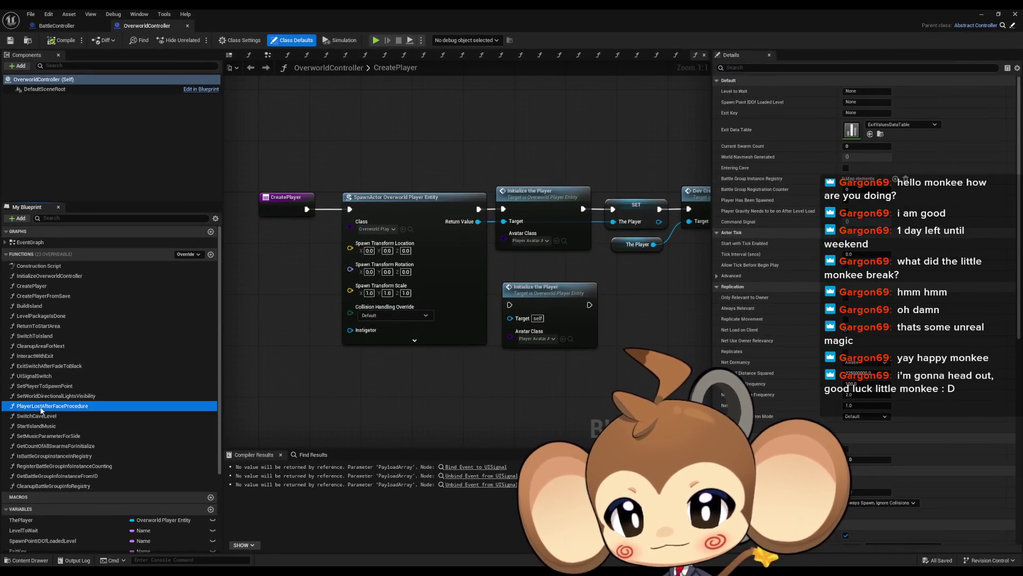
- Inspect its Set Input Lock and Return to Start Area nodes, then return to BattleController
click(685, 315)
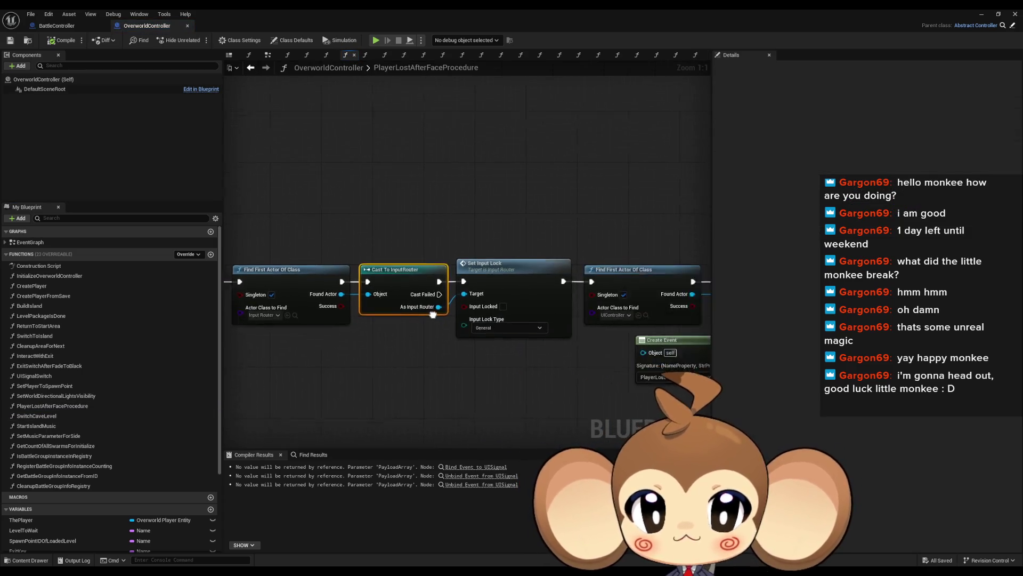
key(Right)
key(shift+Right)
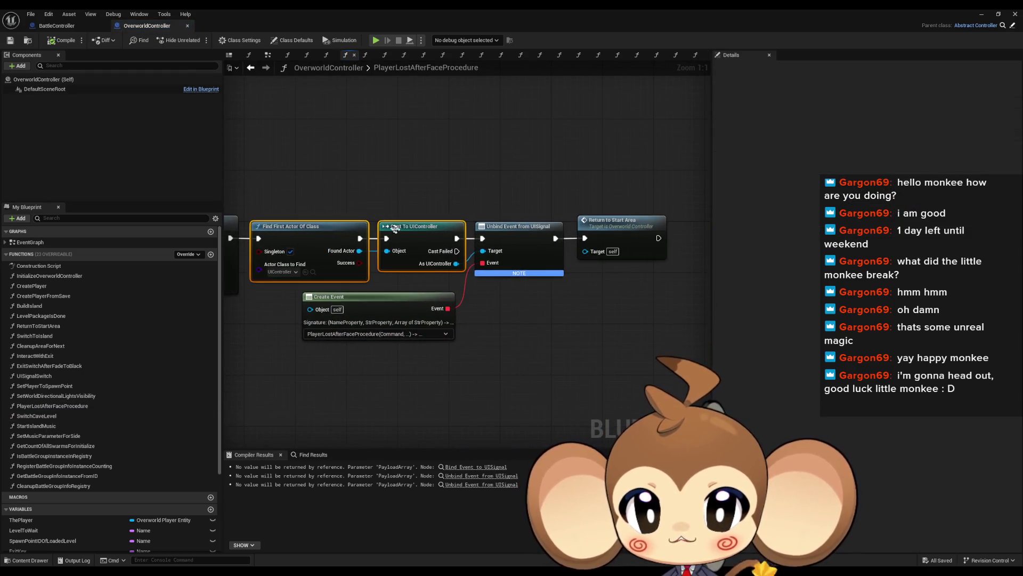
click(621, 242)
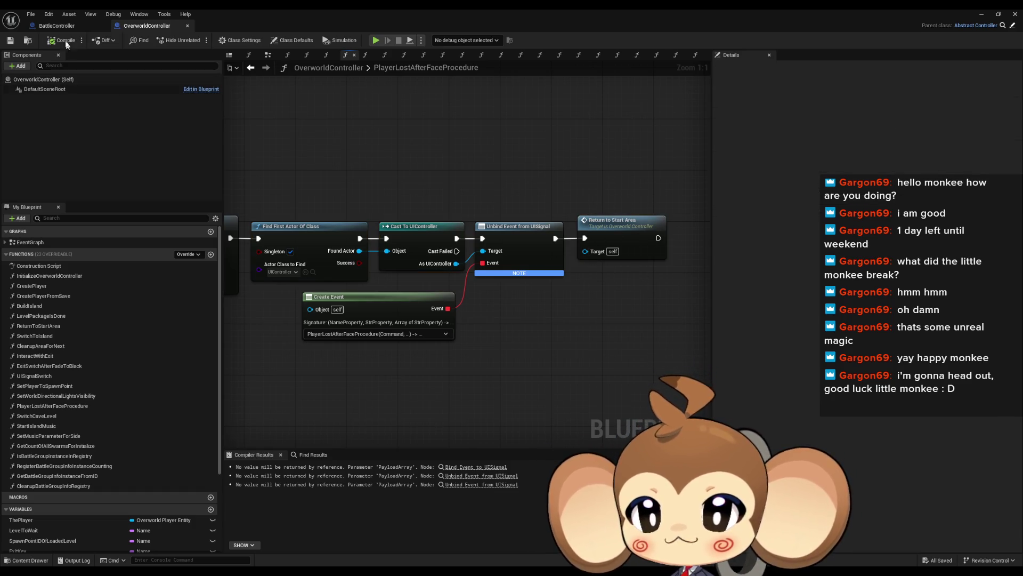
click(55, 26)
scroll(372, 365, down, 6)
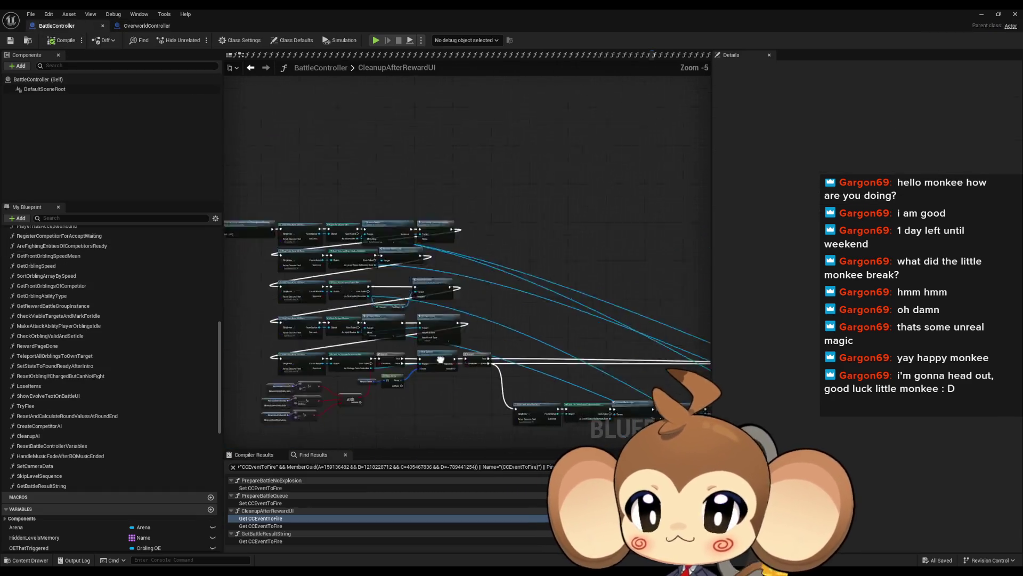
- Inspect the CCEventToFire variable, Set Input Lock, Create Event and Get Battle Result String nodes
scroll(454, 370, up, 3)
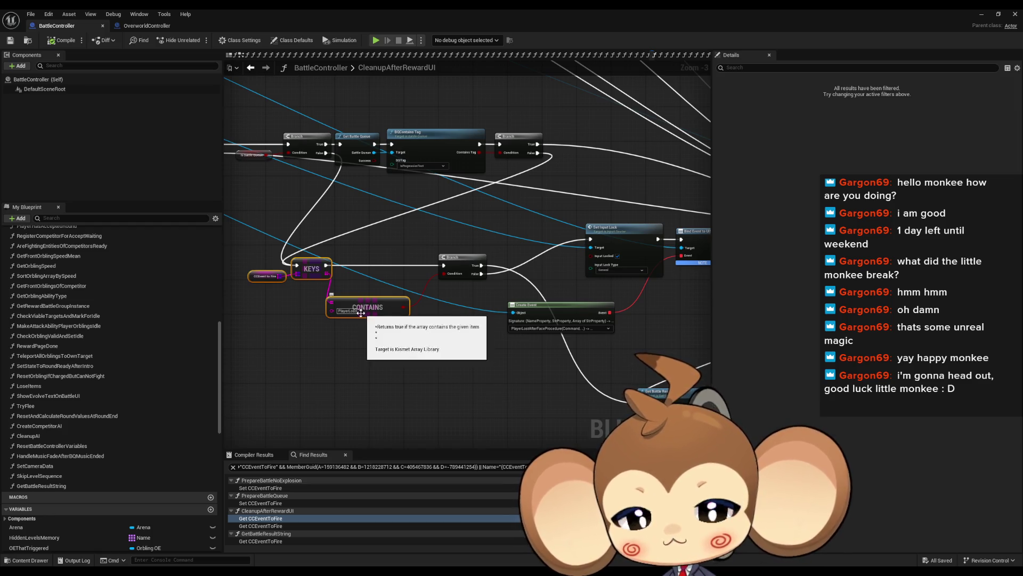
click(264, 275)
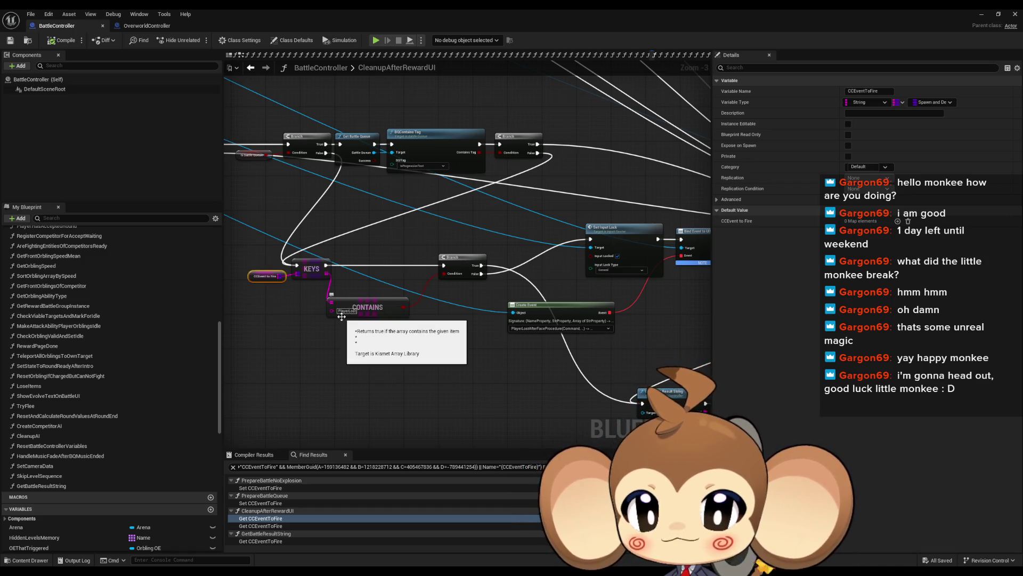
drag(405, 160, 459, 267)
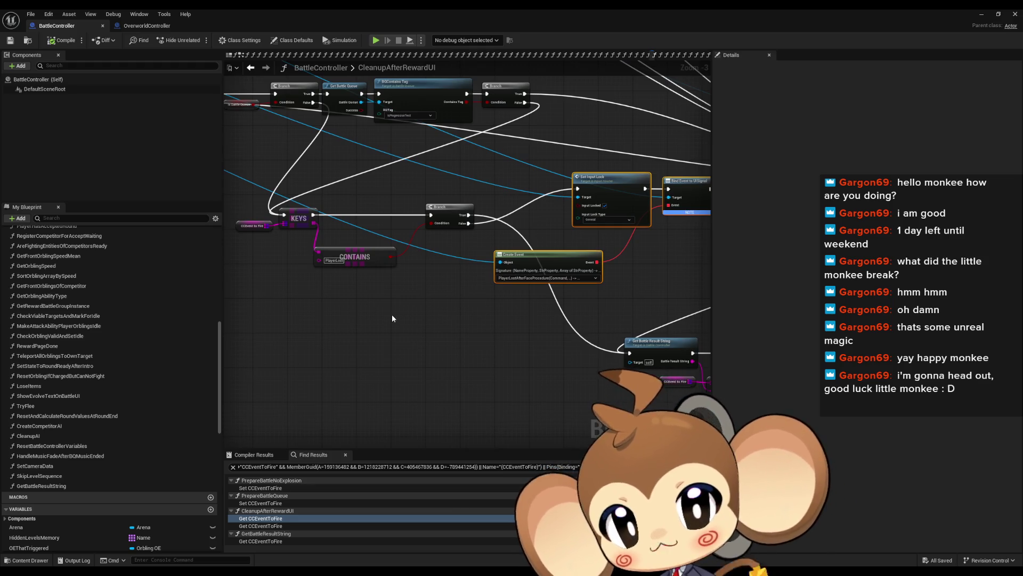
drag(525, 280, 411, 269)
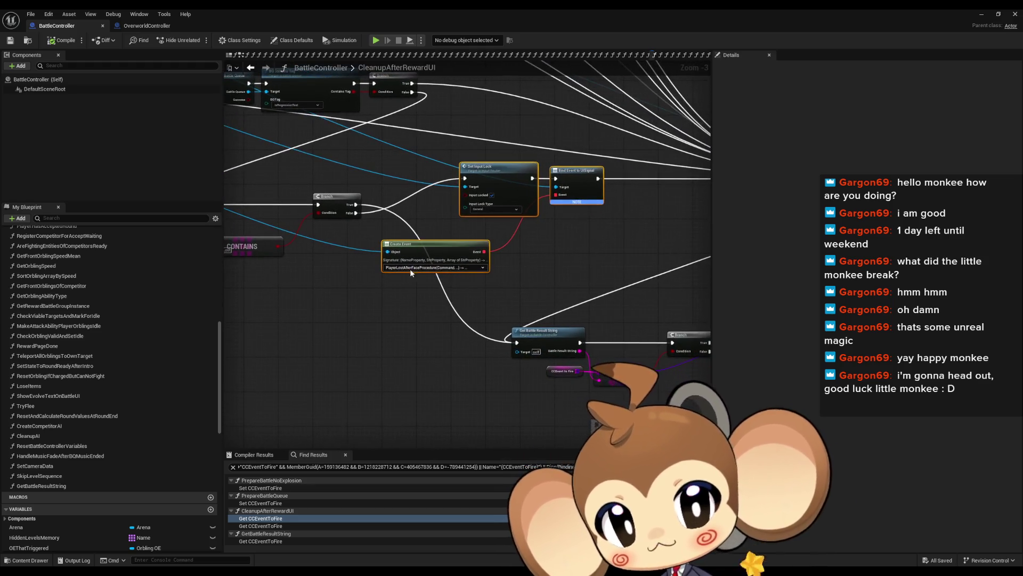
click(543, 337)
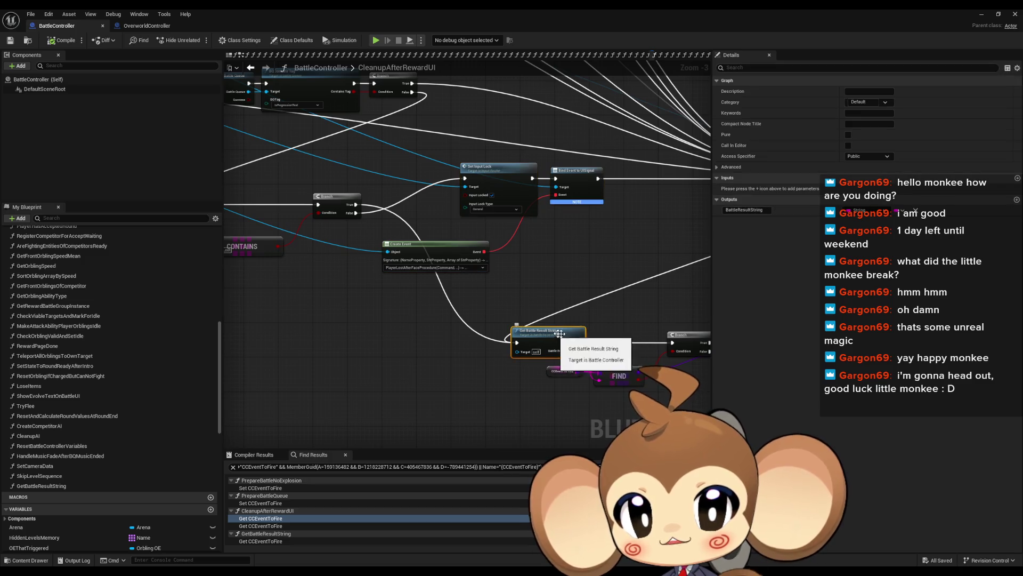
drag(440, 313, 471, 321)
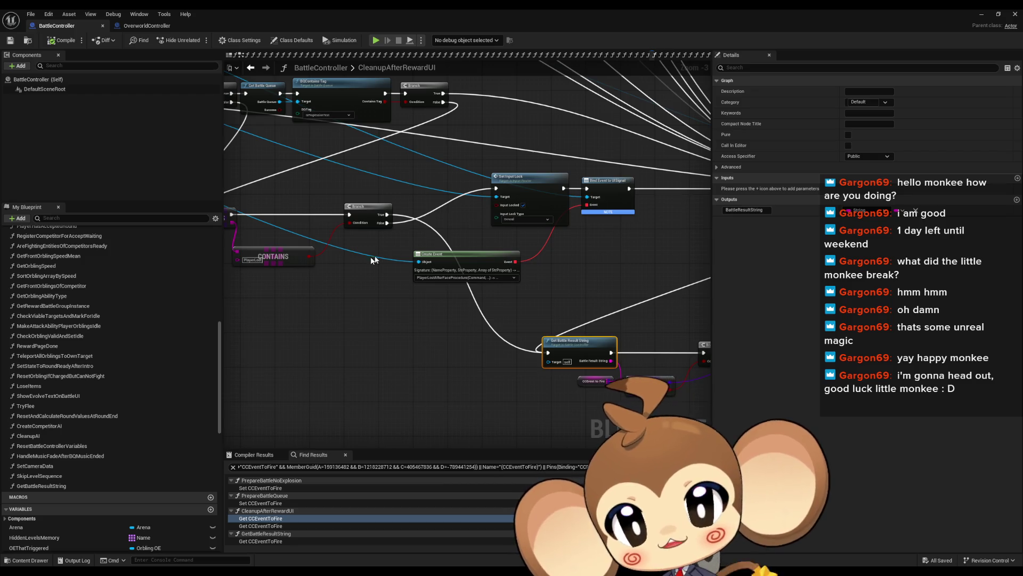
drag(397, 318, 421, 332)
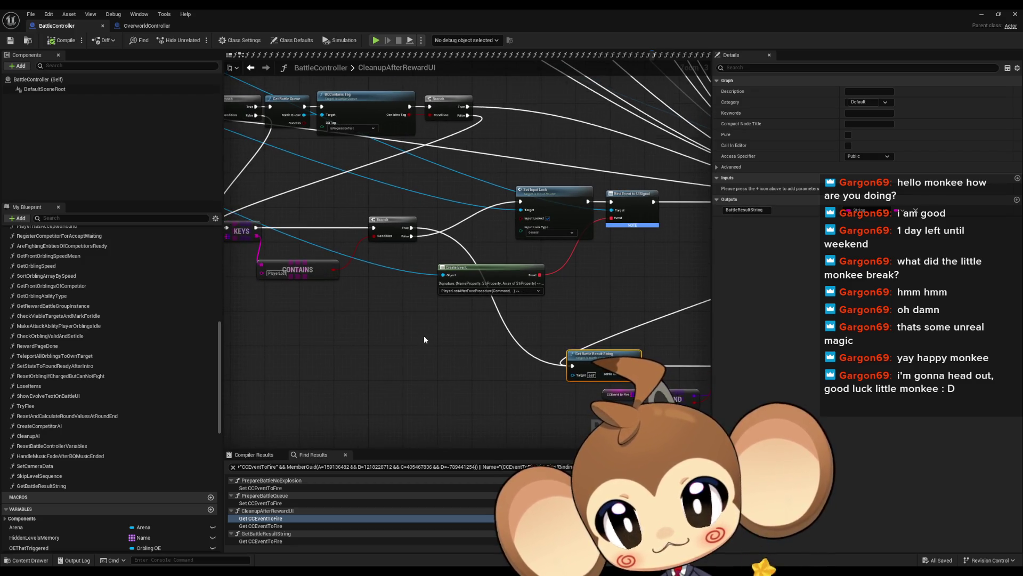
mouse_move(354, 324)
mouse_down()
mouse_move(399, 328)
mouse_move(406, 309)
mouse_up()
click(351, 246)
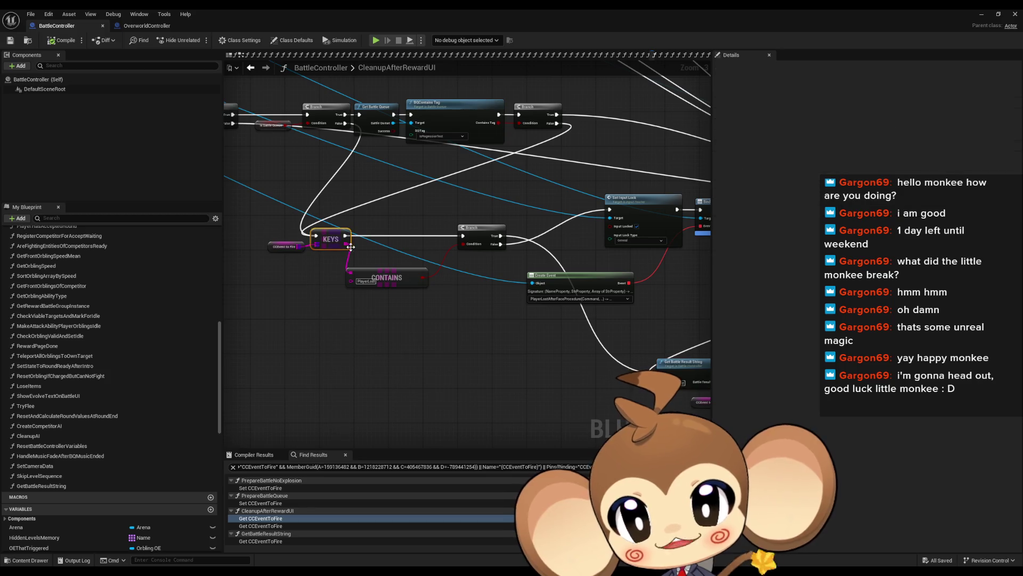
- Examine the CONTAINS node's PlayerLost check and FIND node, then return to the main level editor
drag(456, 351, 323, 351)
mouse_move(376, 178)
mouse_down()
mouse_move(521, 308)
mouse_move(586, 314)
mouse_up()
drag(477, 340, 493, 316)
click(493, 316)
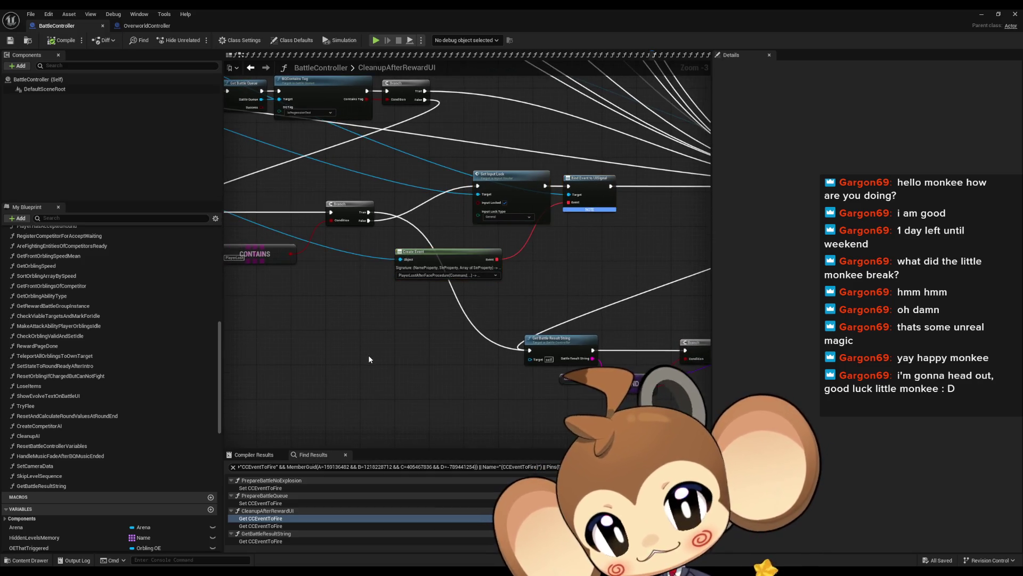
scroll(492, 317, down, 4)
scroll(398, 324, up, 5)
click(388, 254)
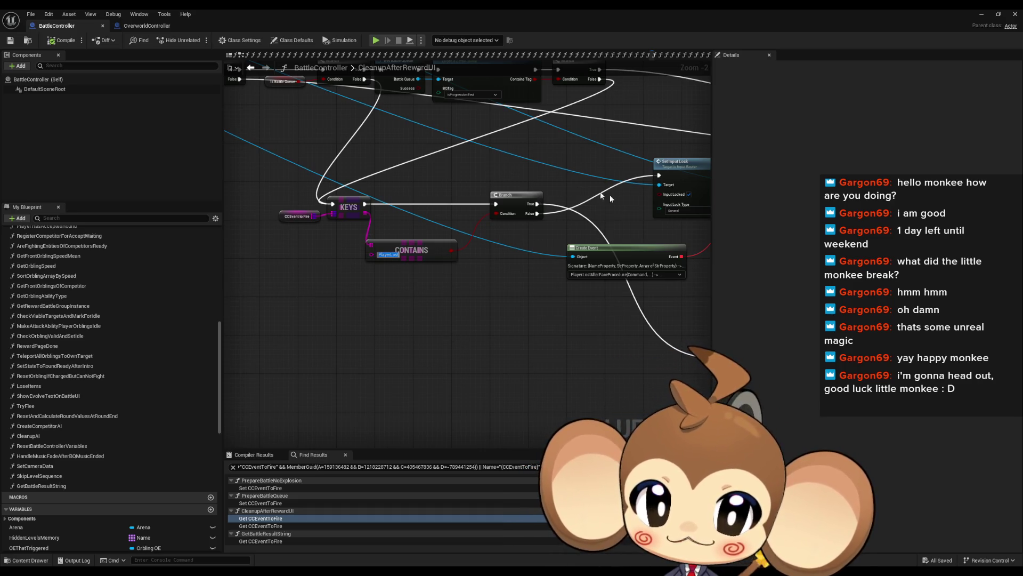
drag(530, 314, 267, 256)
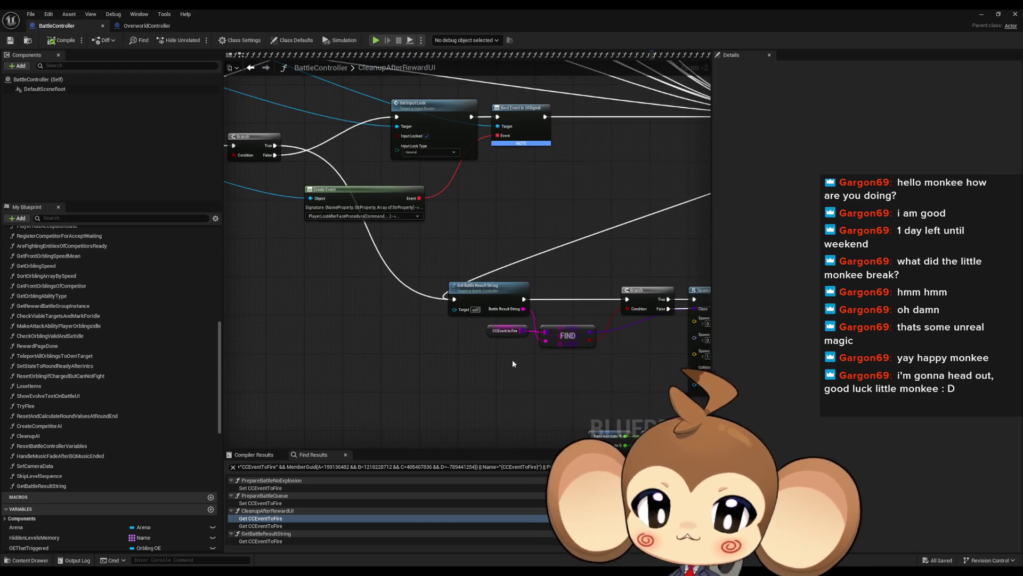
drag(359, 437, 645, 404)
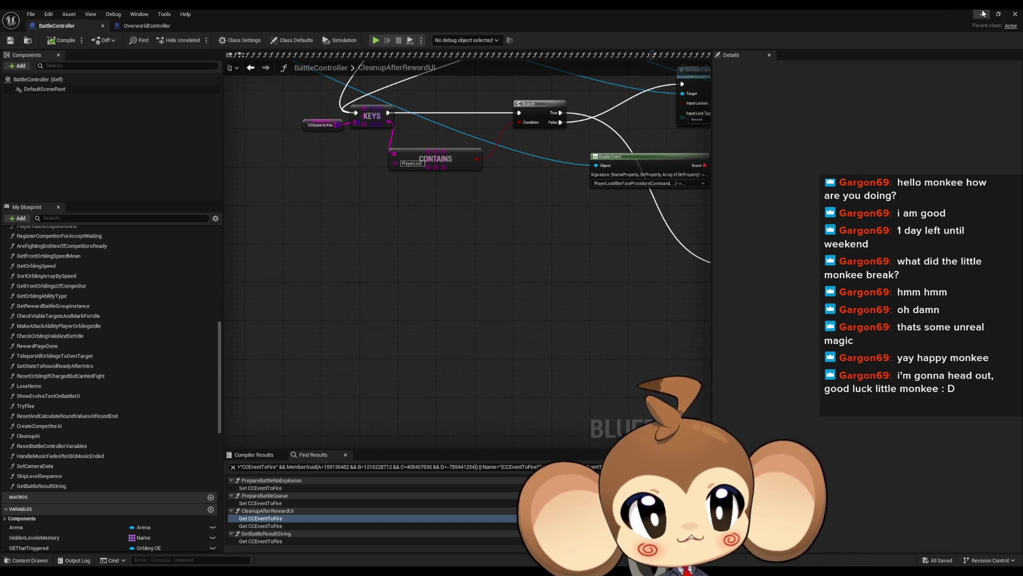
key(alt+Tab)
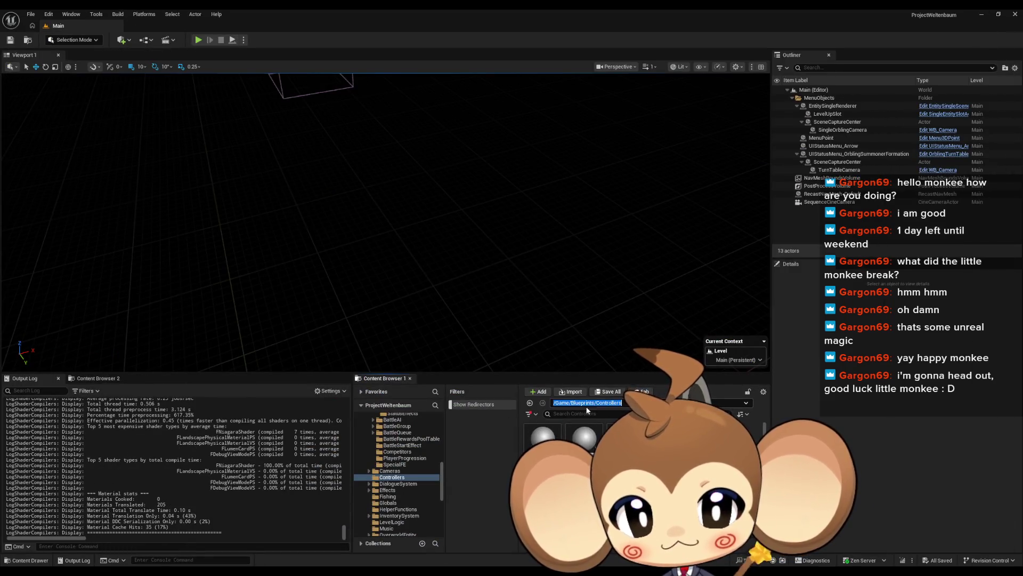
- Browse to BattleSystem > BattleGroup > BossInfos and open the BossInfosDT data table
click(618, 402)
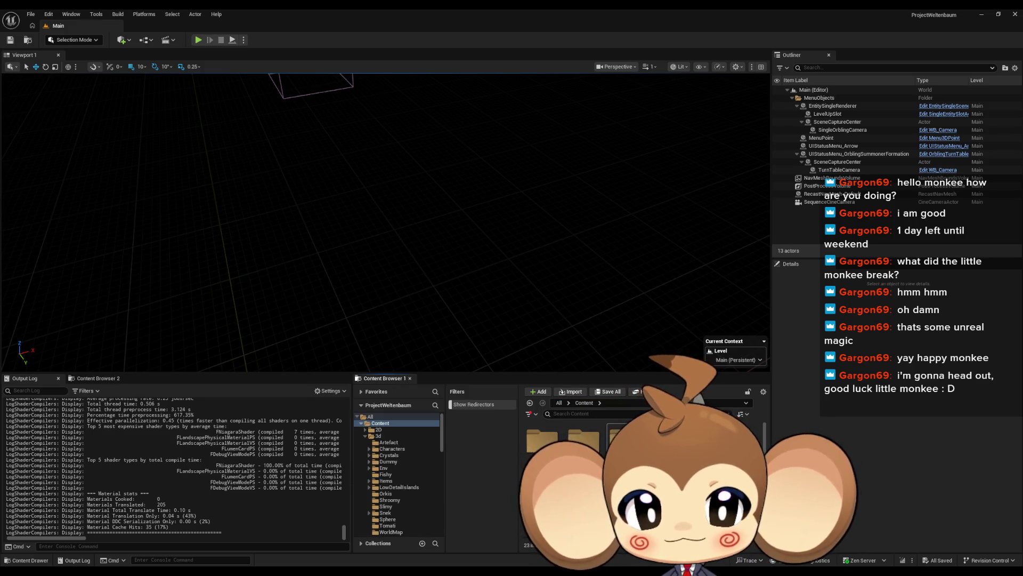
double_click(585, 440)
double_click(598, 451)
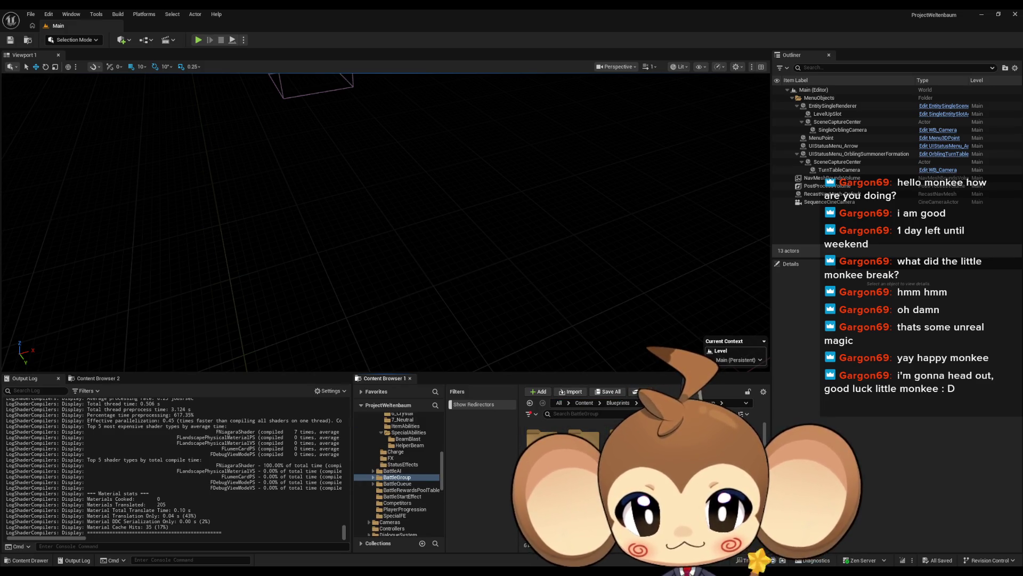
double_click(542, 439)
double_click(542, 436)
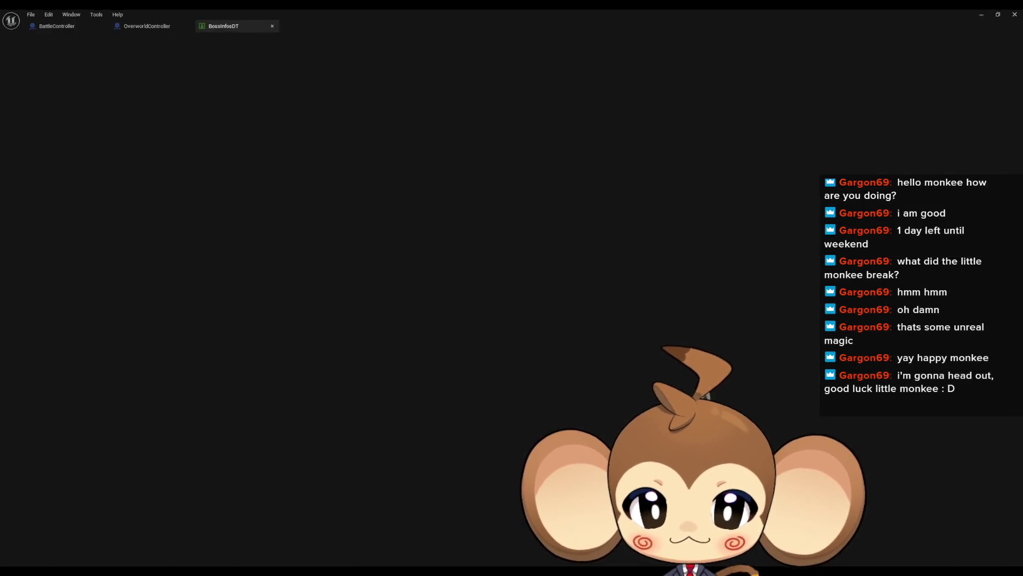
- Show IntroBoss_PrimalOrbling's CCEventToFire mapping PlayerLost to SDCC_AfterIntroFight1, then duplicate SDCC_AfterIntroFight1
click(46, 100)
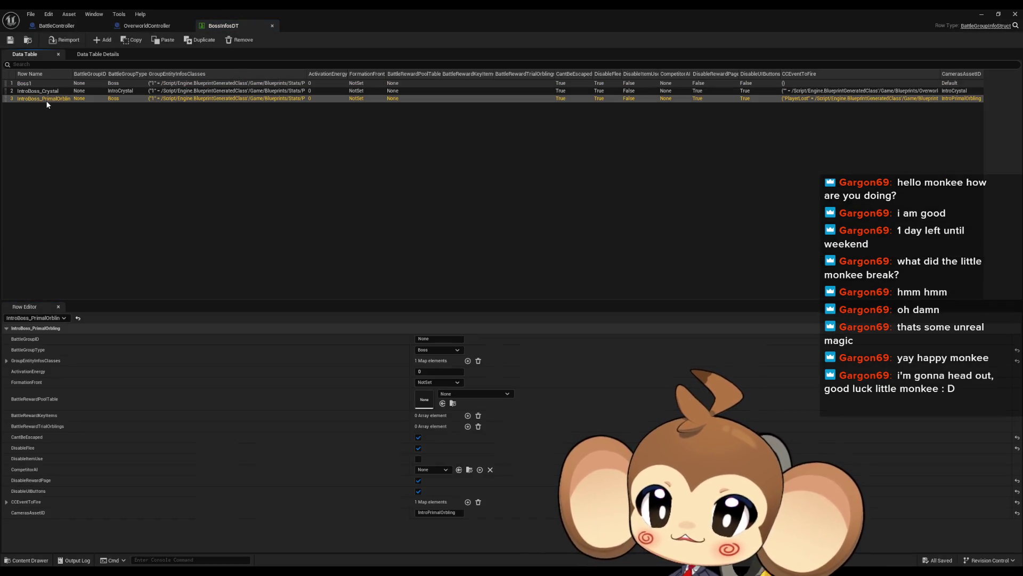
click(7, 502)
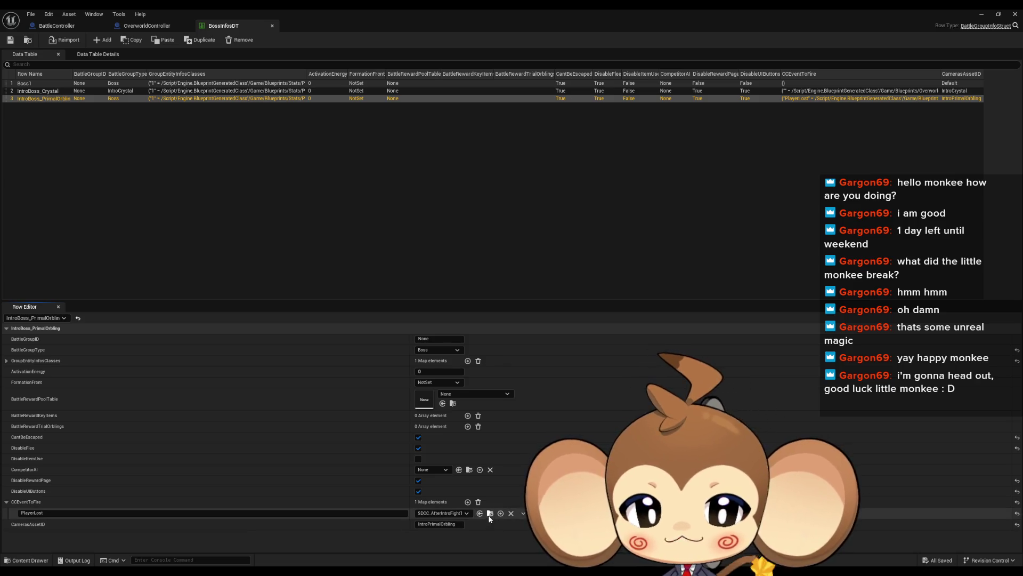
double_click(329, 8)
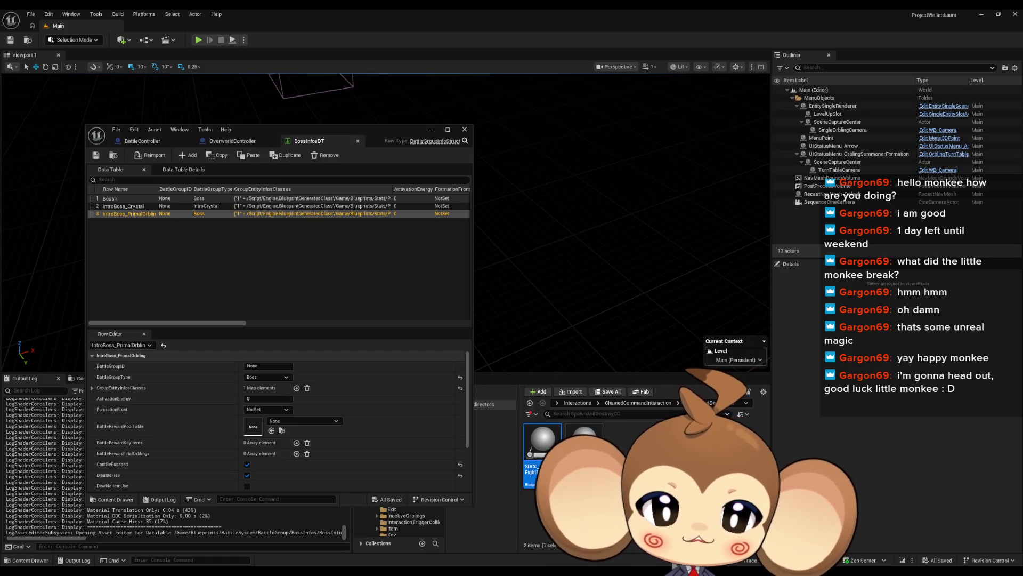
key(ctrl+d)
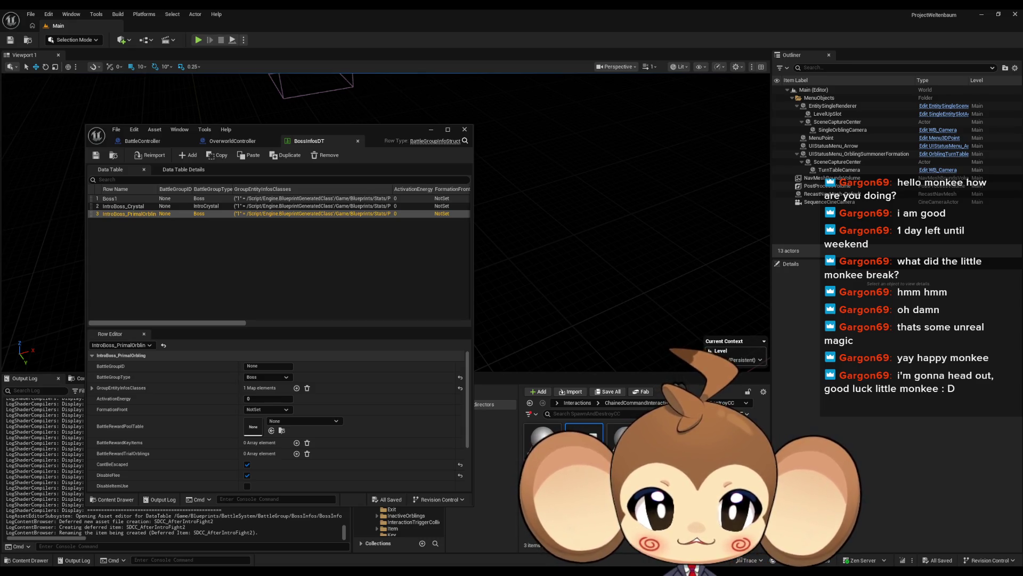
- Name the duplicate SDCC_AfterIntroFight2, open it full screen and expand its Chain Command Payload defaults
key(Return)
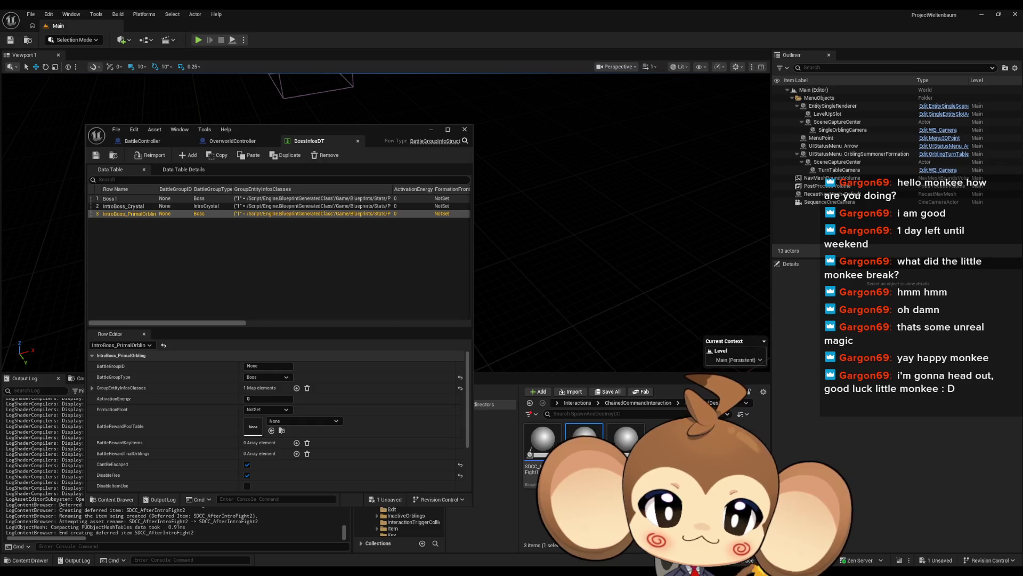
key(Return)
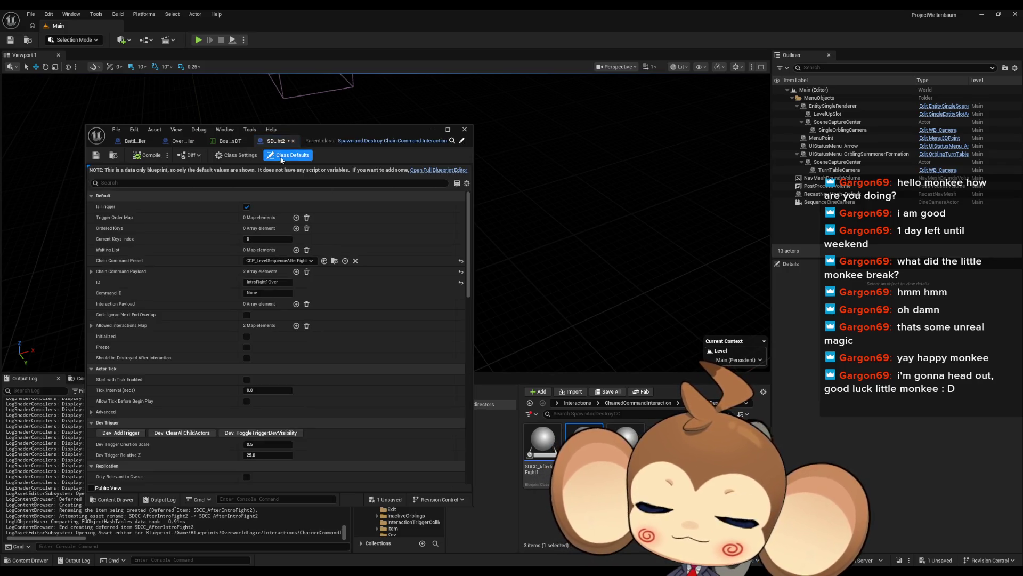
drag(319, 129, 458, 145)
double_click(458, 146)
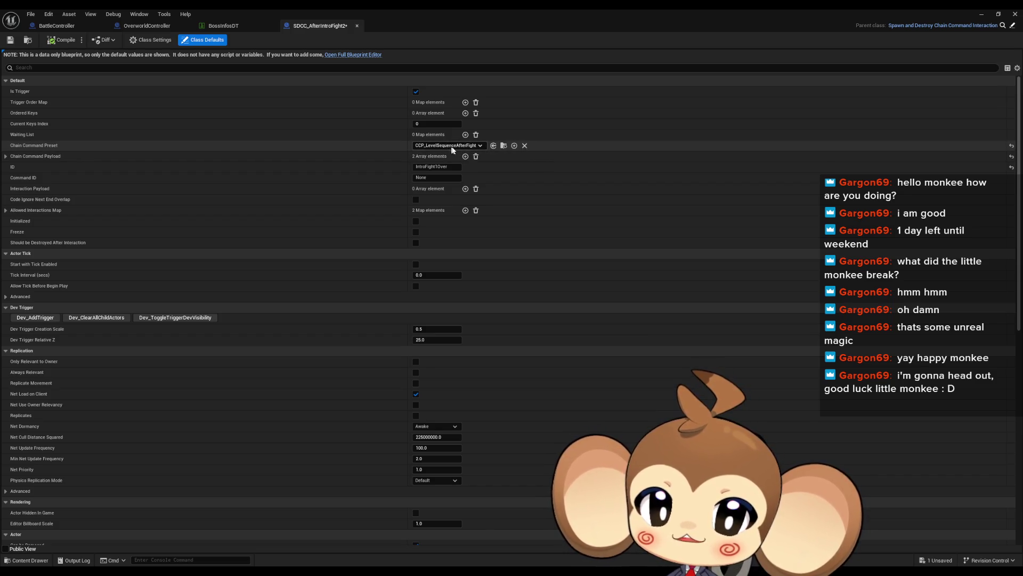
click(6, 156)
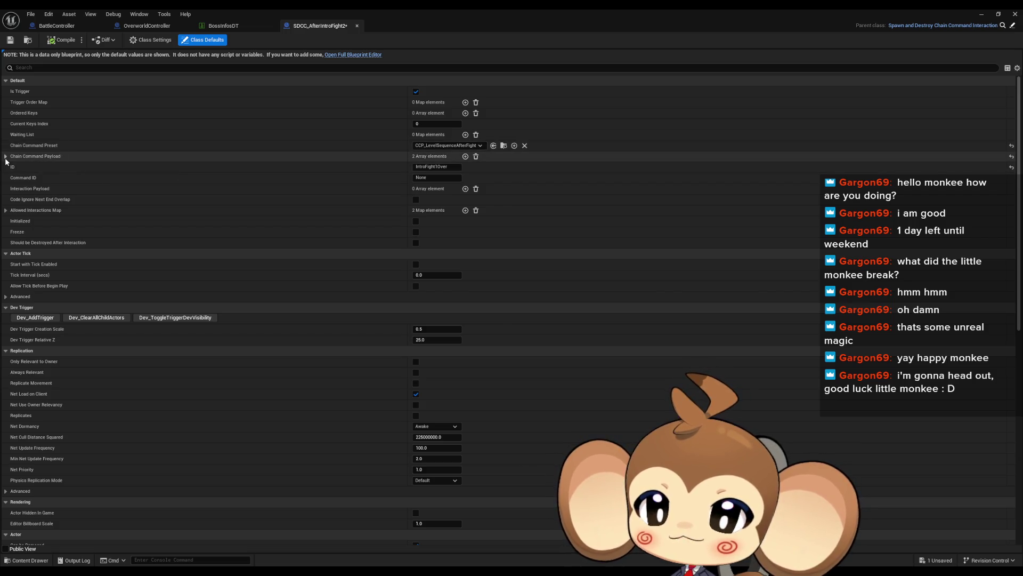